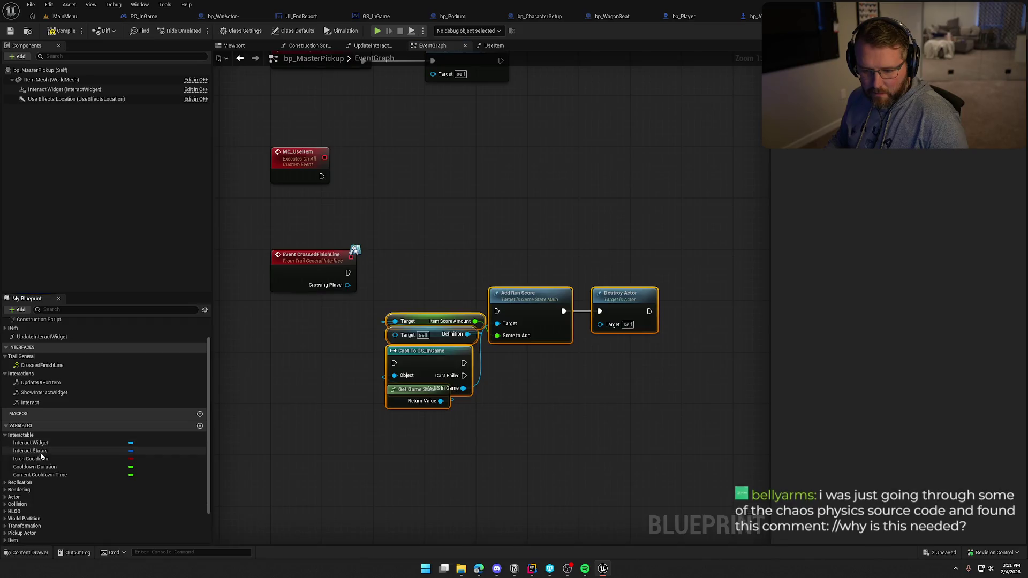
Step: Place a Definition getter in the graph and wire it to the score lookup's Target
scroll(17, 508, "down", 2)
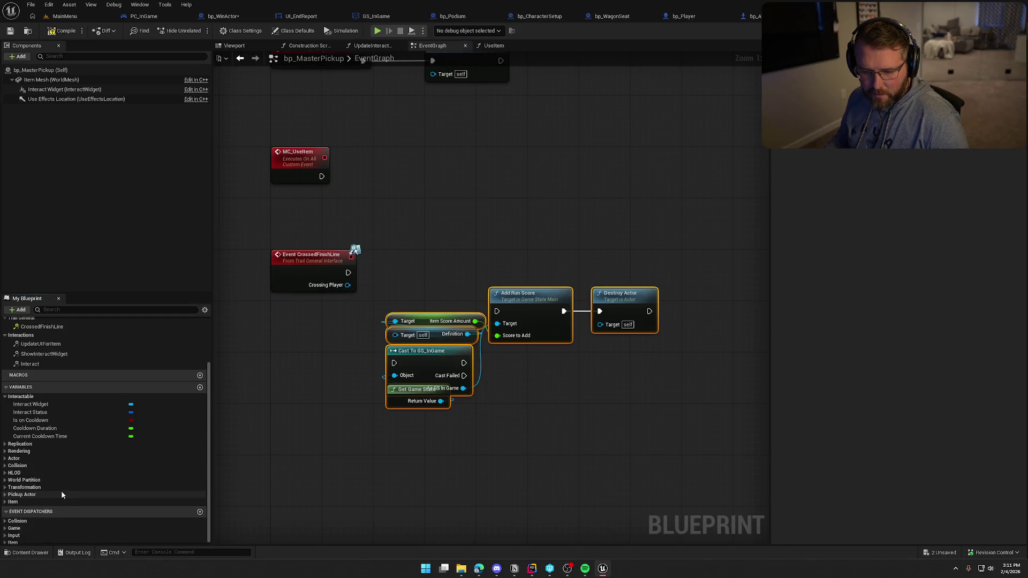
left_click(12, 502)
scroll(22, 514, "down", 2)
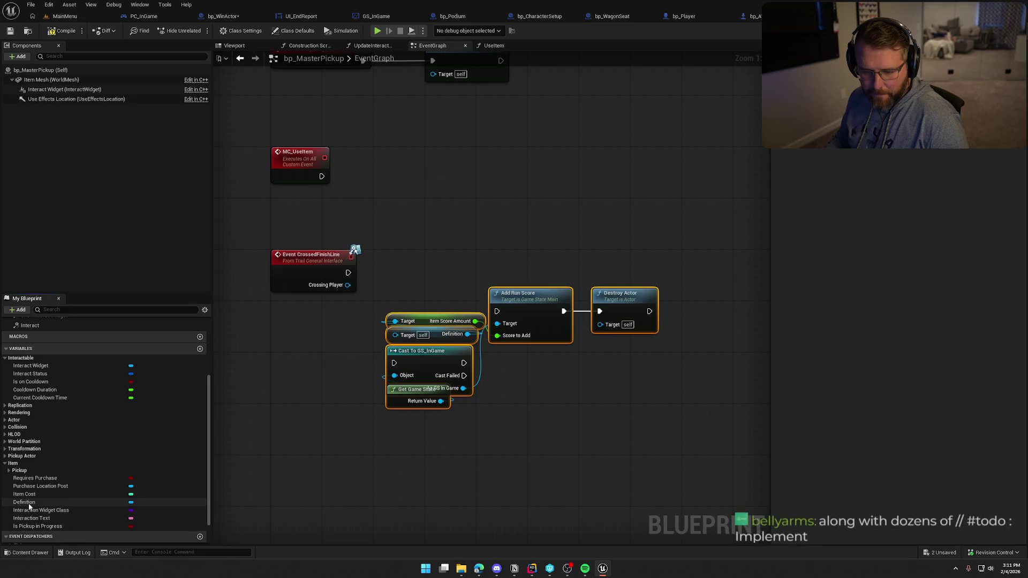
mouse_move(25, 502)
left_mouse_down()
mouse_move(271, 342)
mouse_move(395, 321)
left_mouse_up()
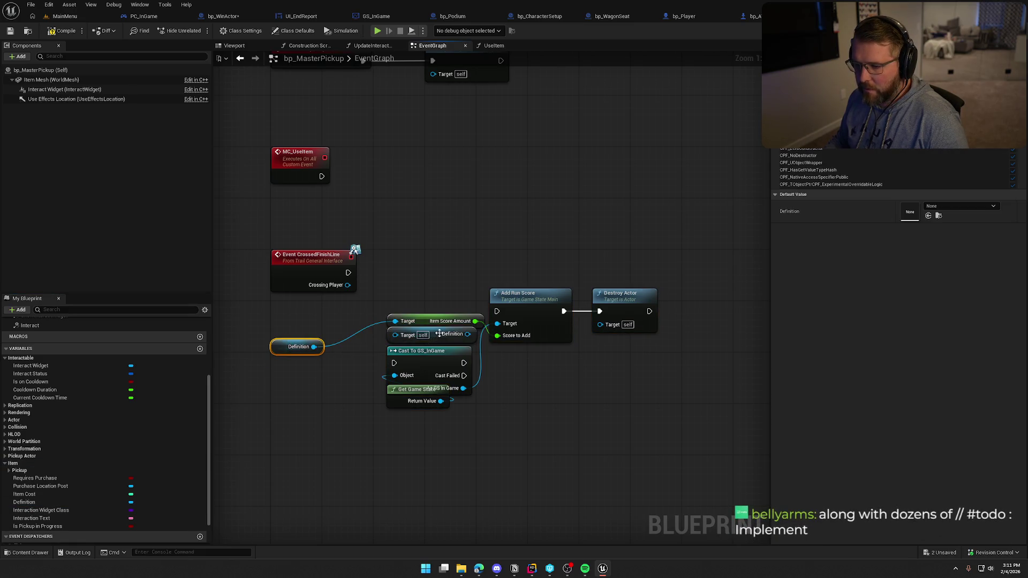
left_click(505, 402)
Step: Convert the GS_InGame cast to a pure cast and arrange it with Definition under the event
right_click(426, 365)
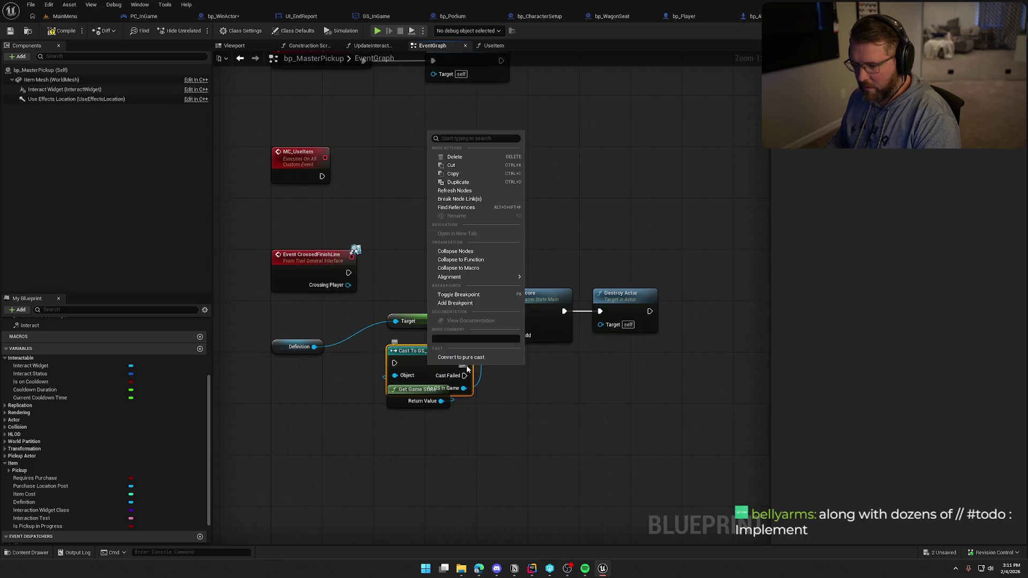
left_click(460, 356)
mouse_move(286, 352)
left_mouse_down()
mouse_move(364, 336)
mouse_move(407, 343)
mouse_move(420, 467)
mouse_move(421, 324)
mouse_move(445, 358)
mouse_move(523, 358)
left_mouse_up()
left_click(408, 321, "ctrl")
mouse_move(439, 420)
left_mouse_down()
mouse_move(422, 374)
mouse_move(305, 308)
left_mouse_up()
Step: Wire CrossedFinishLine's execution into Add Run Score and tidy the scoring and cast nodes
mouse_move(497, 311)
left_mouse_down()
mouse_move(355, 292)
mouse_move(349, 273)
left_mouse_up()
left_click_drag(667, 381, 462, 269)
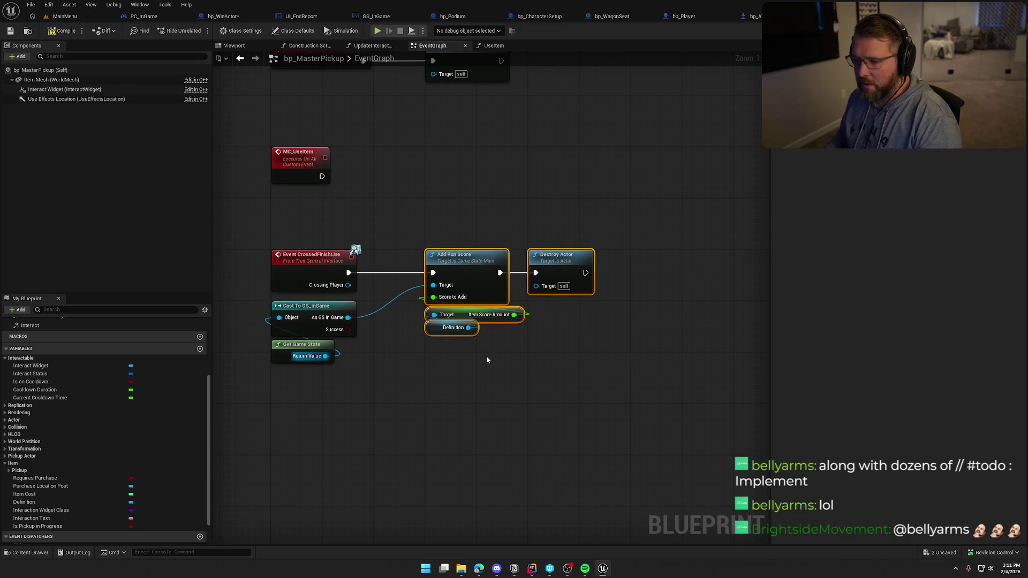
left_click(507, 367)
left_click_drag(679, 388, 509, 220)
left_click_drag(503, 262, 599, 262)
left_click(456, 267)
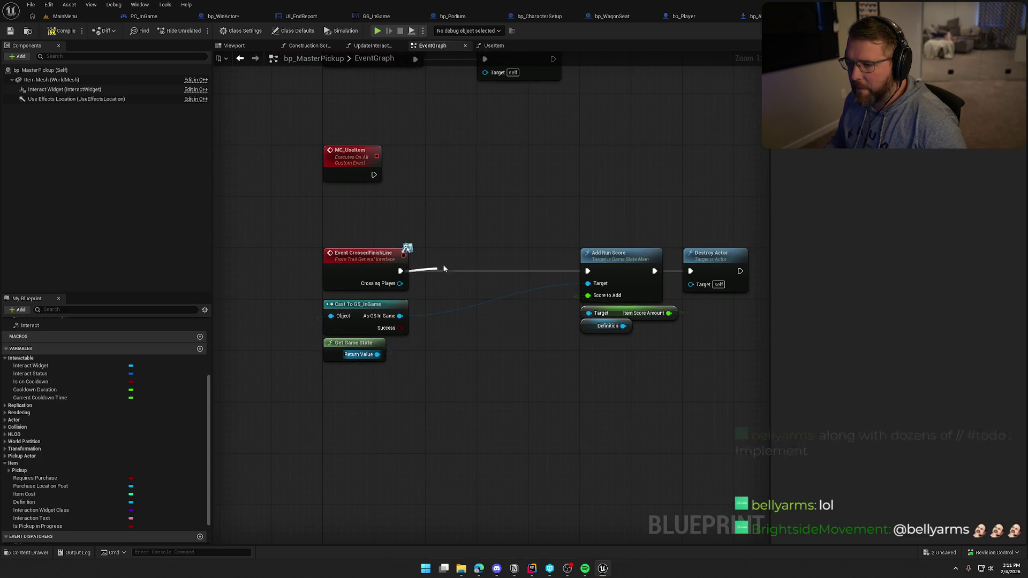
mouse_move(418, 370)
left_mouse_down()
mouse_move(318, 298)
mouse_move(514, 373)
left_mouse_up()
Step: Add an Is Server node and a Branch after the CrossedFinishLine event
right_click(390, 316)
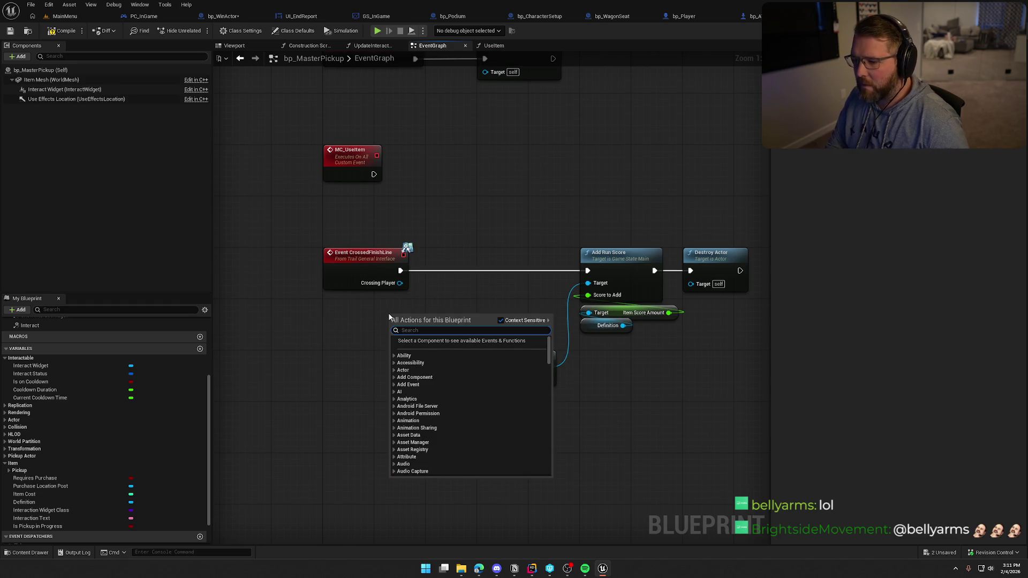
type("is server")
left_click(429, 348)
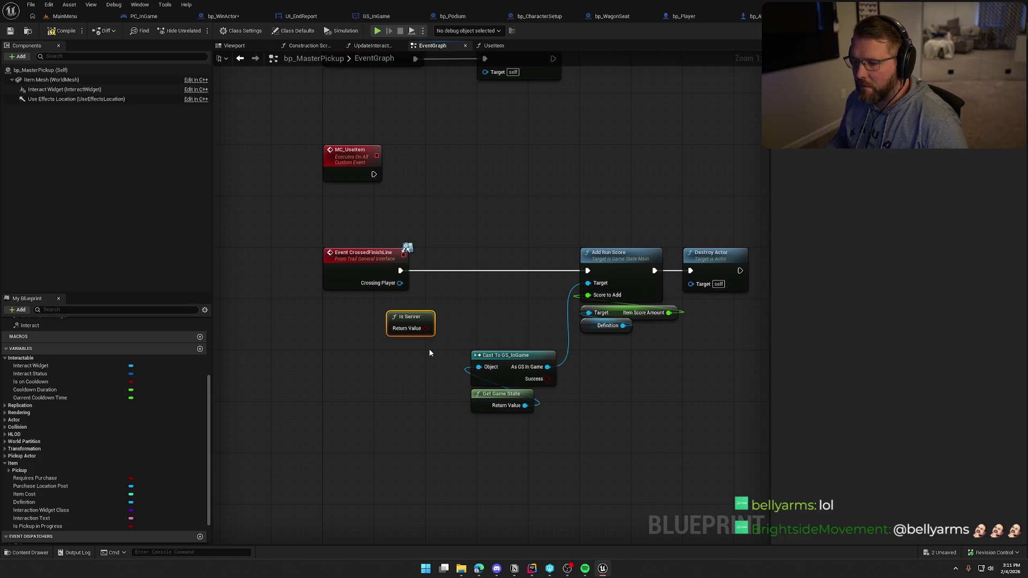
left_click_drag(419, 318, 356, 311)
left_click(439, 264)
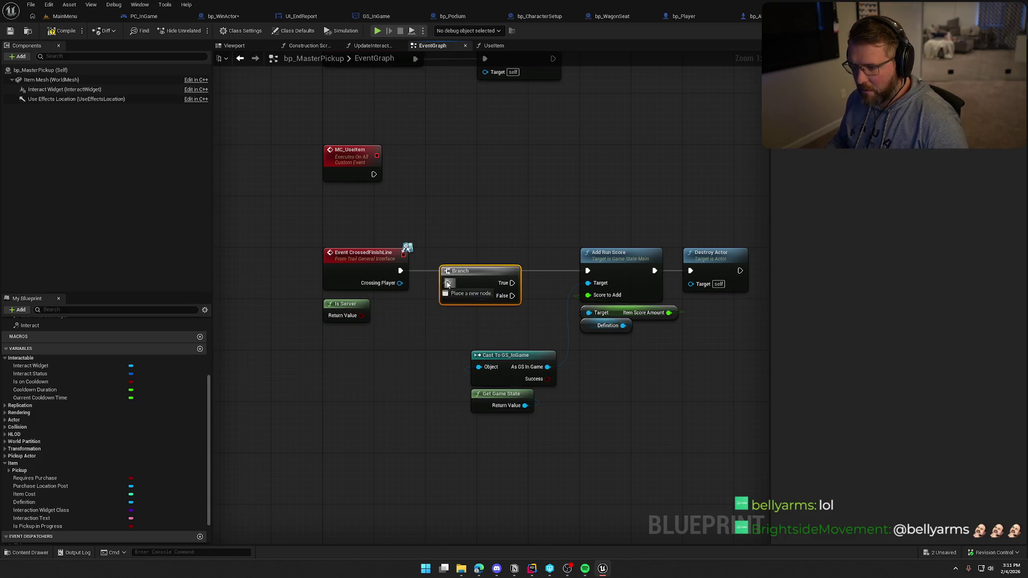
left_click_drag(400, 271, 471, 264)
Step: Feed Is Server into the Branch condition, run Add Run Score from True, and compile bp_MasterPickup
mouse_move(362, 316)
left_mouse_down()
mouse_move(402, 319)
mouse_move(433, 283)
mouse_move(607, 273)
mouse_move(588, 270)
left_mouse_up()
left_click_drag(564, 308, 466, 418)
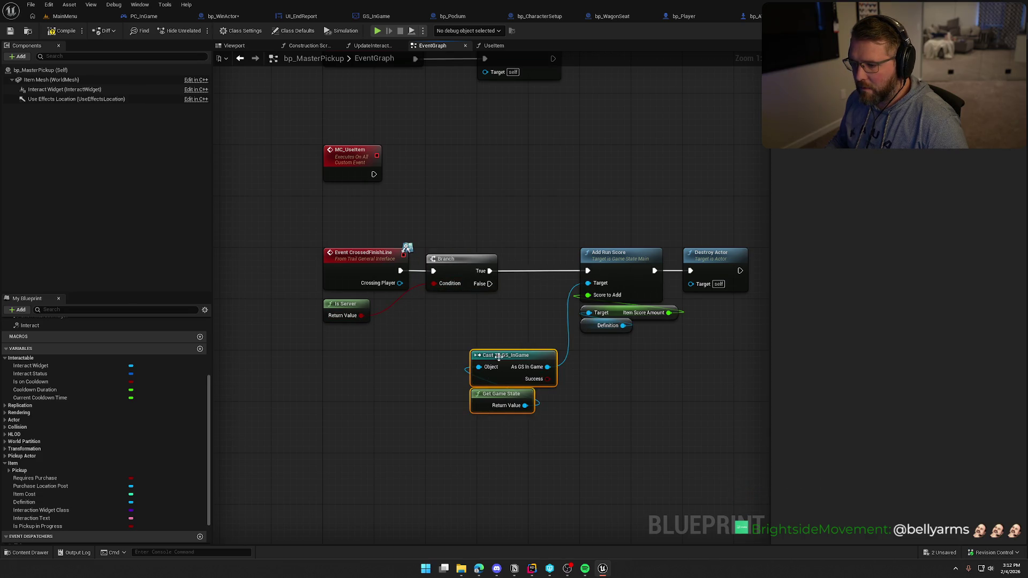
left_click_drag(509, 355, 464, 303)
left_click(553, 236)
left_click_drag(589, 271, 691, 327)
left_click_drag(527, 255, 476, 256)
left_click(453, 210)
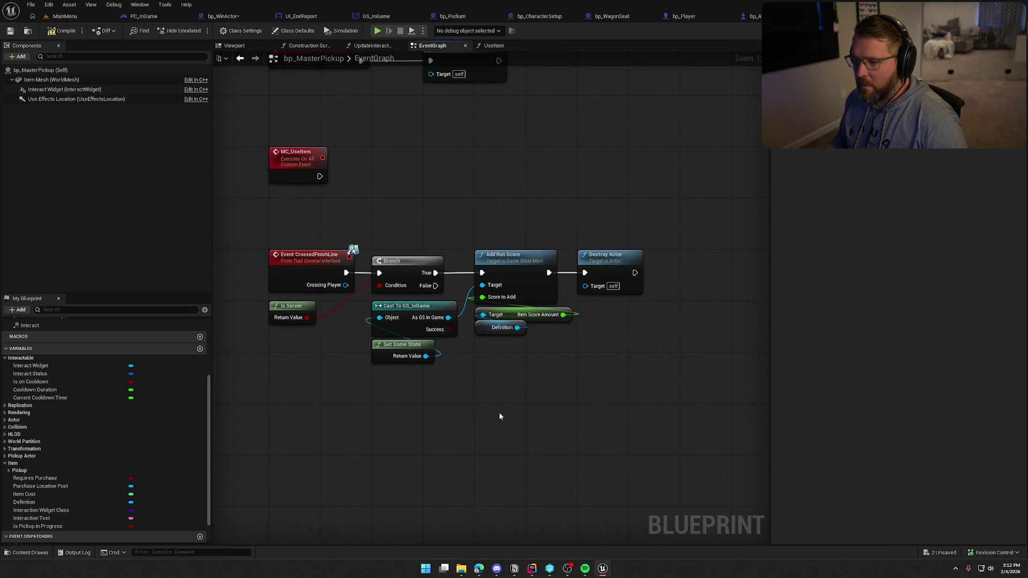
left_click(56, 31)
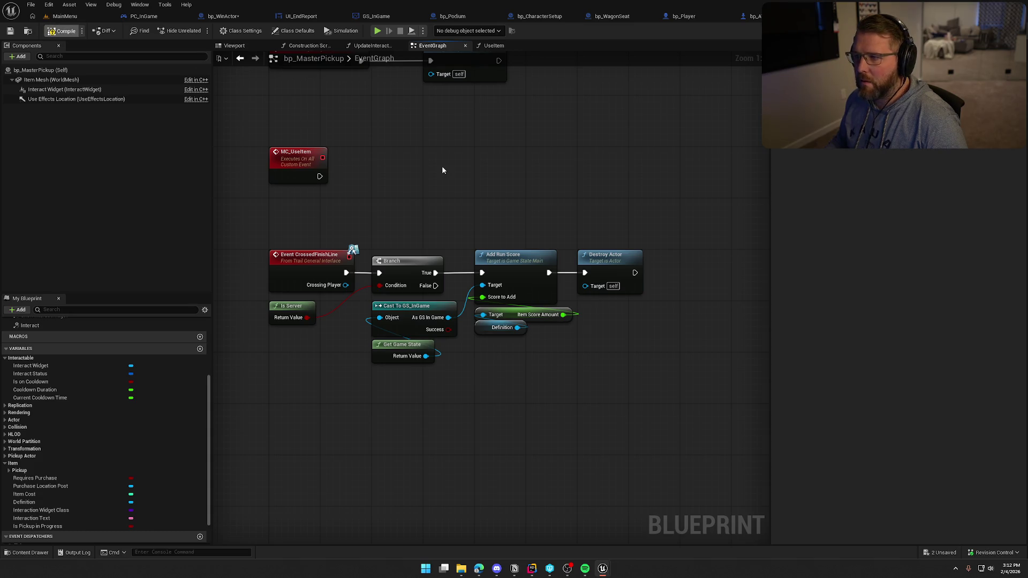
left_click(526, 375)
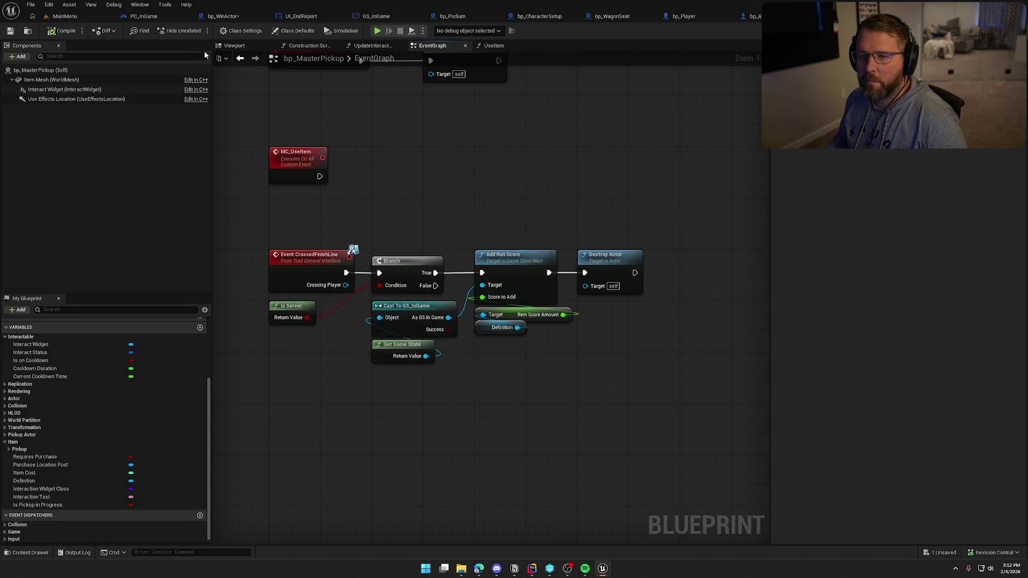
Step: In bp_WinActor's HandleWagonCrossing function, move Wagon Win Crossing below the wagon-health loop
left_click(224, 16)
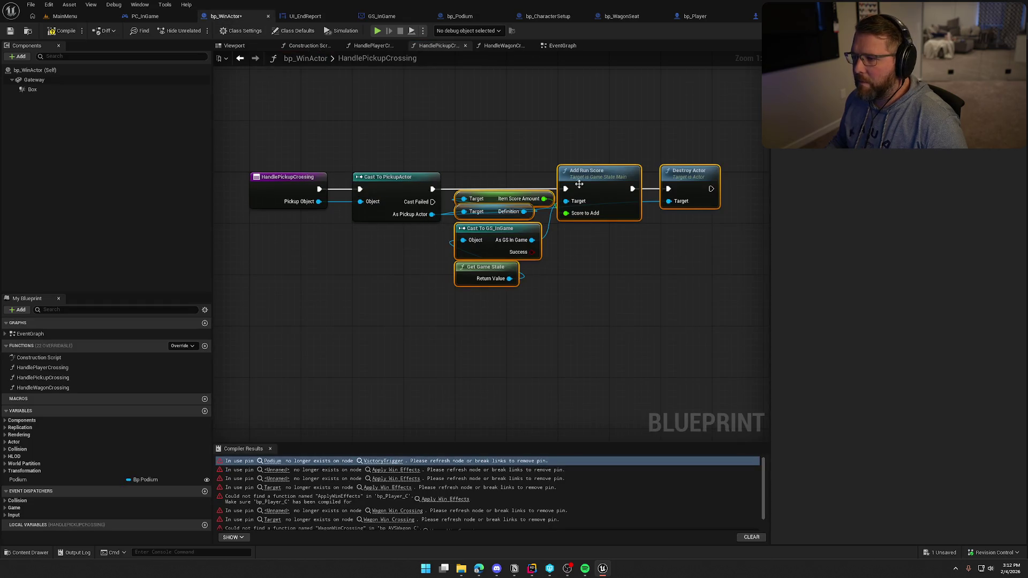
left_click(504, 46)
scroll(420, 142, "down", 1)
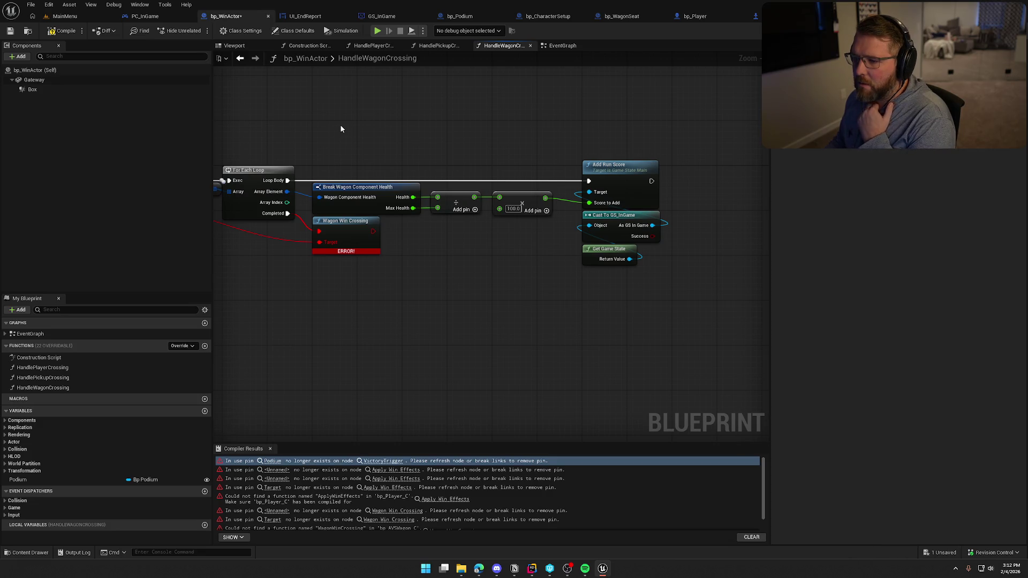
left_click_drag(340, 128, 419, 87)
left_click_drag(423, 178, 289, 279)
left_click_drag(424, 251, 660, 273)
Step: Inspect the bp_AVSWagon event graph around its loop and eject nodes
double_click(529, 321)
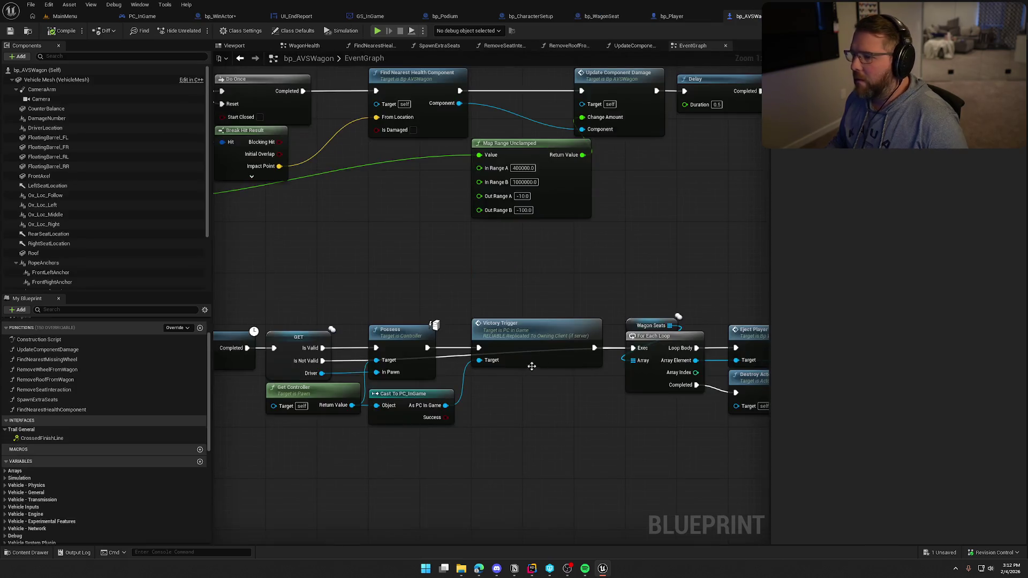
left_click_drag(461, 273, 485, 327)
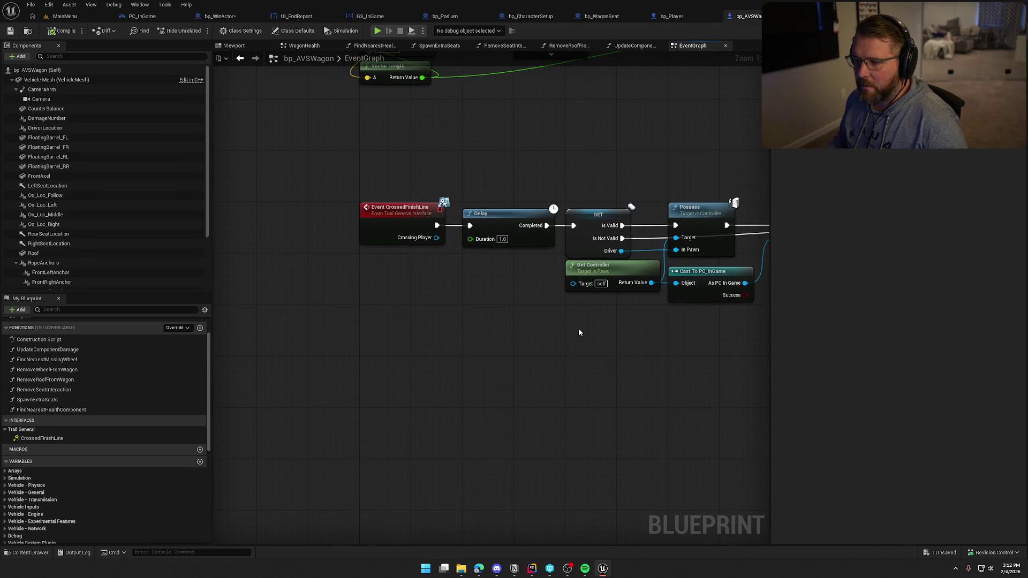
mouse_move(669, 375)
left_mouse_down()
mouse_move(321, 339)
mouse_move(585, 321)
left_mouse_up()
scroll(560, 325, "down", 2)
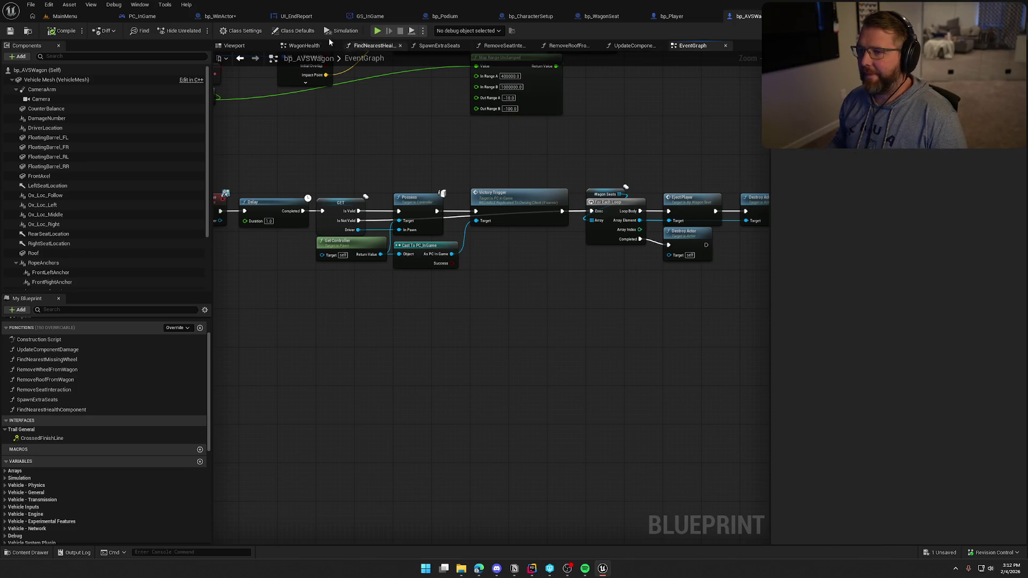
Step: Remove the wagon-health loop and Add Run Score nodes from HandleWagonCrossing
left_click(242, 16)
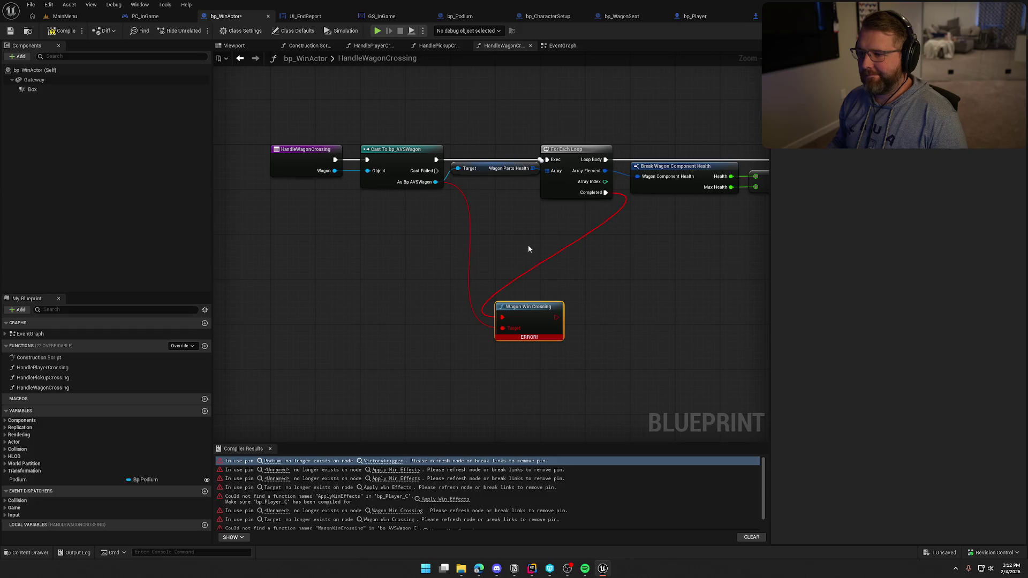
left_click_drag(528, 245, 368, 256)
mouse_move(319, 146)
left_mouse_down()
mouse_move(539, 227)
mouse_move(769, 257)
mouse_move(709, 255)
left_mouse_up()
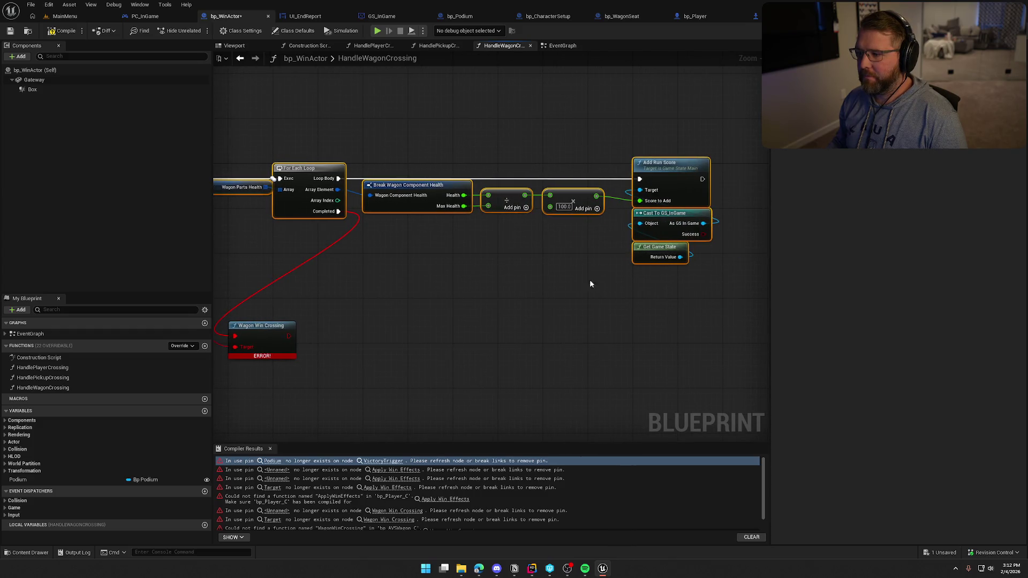
key("Delete")
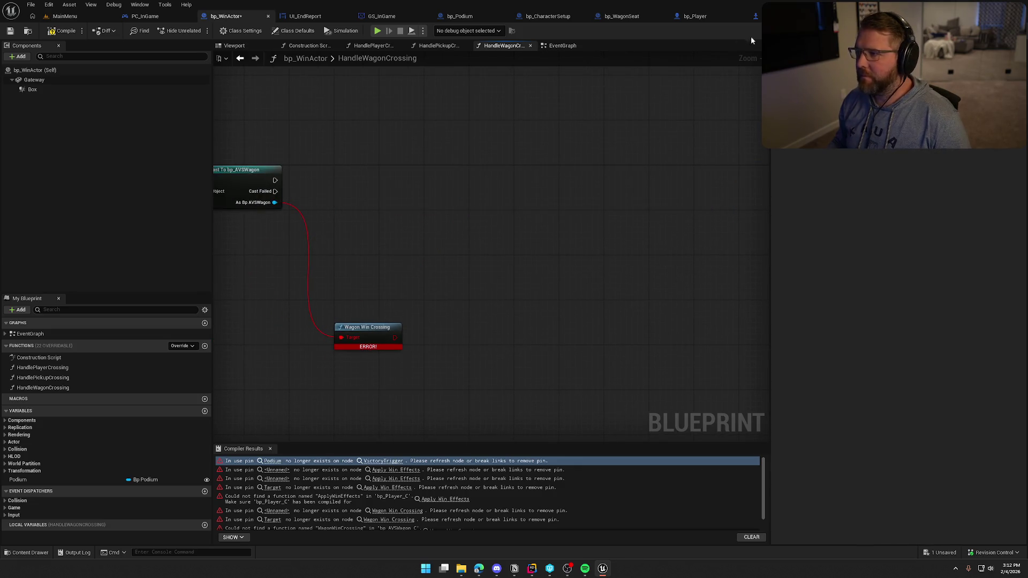
Step: Paste the wagon-health scoring nodes into bp_AVSWagon's event graph and add a Sequence after CrossedFinishLine
double_click(368, 327)
scroll(358, 316, "down", 2)
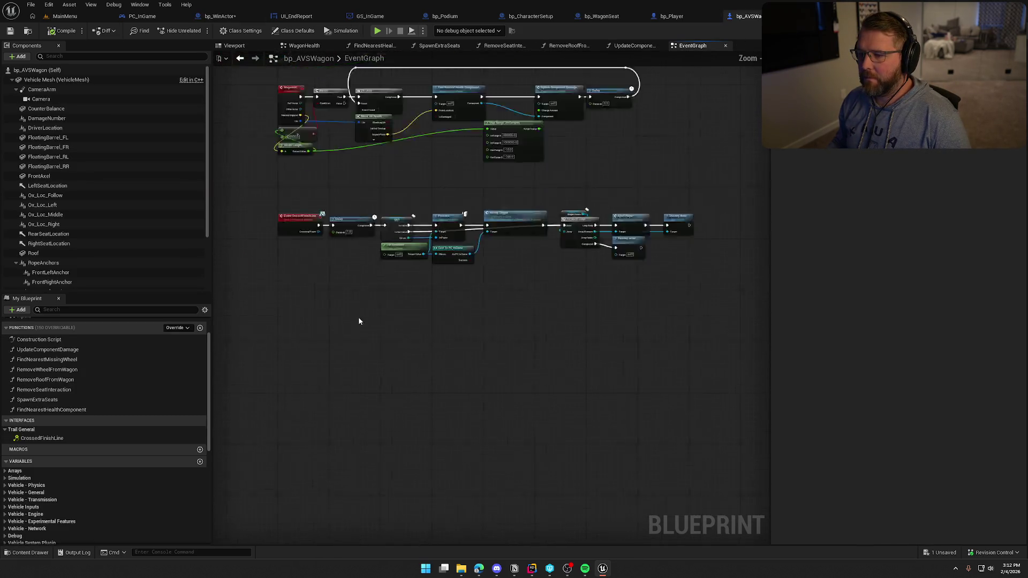
scroll(375, 257, "up", 3)
left_click_drag(280, 210, 504, 209)
key("ctrl+v")
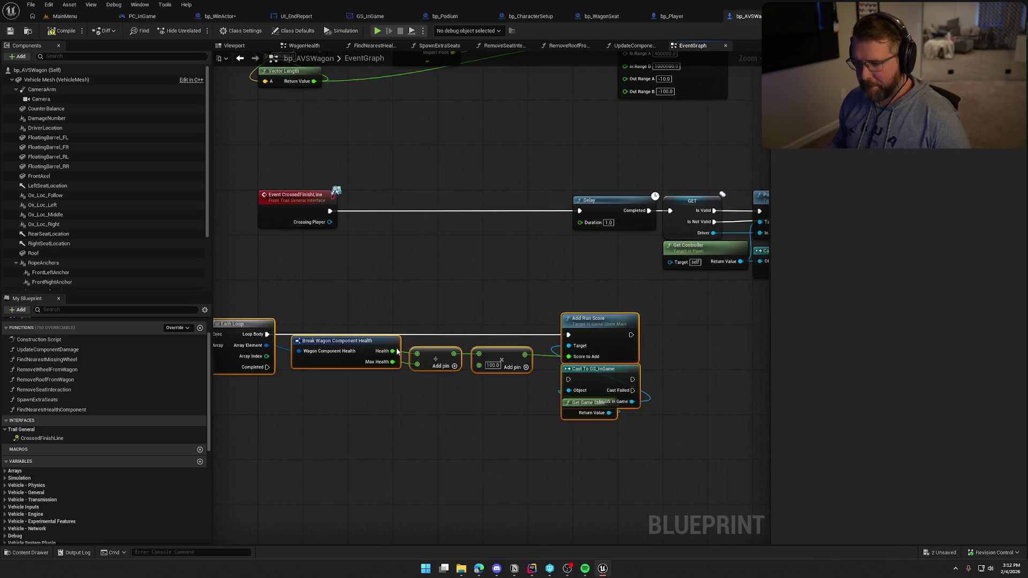
left_click_drag(397, 333, 440, 408)
left_click(473, 235)
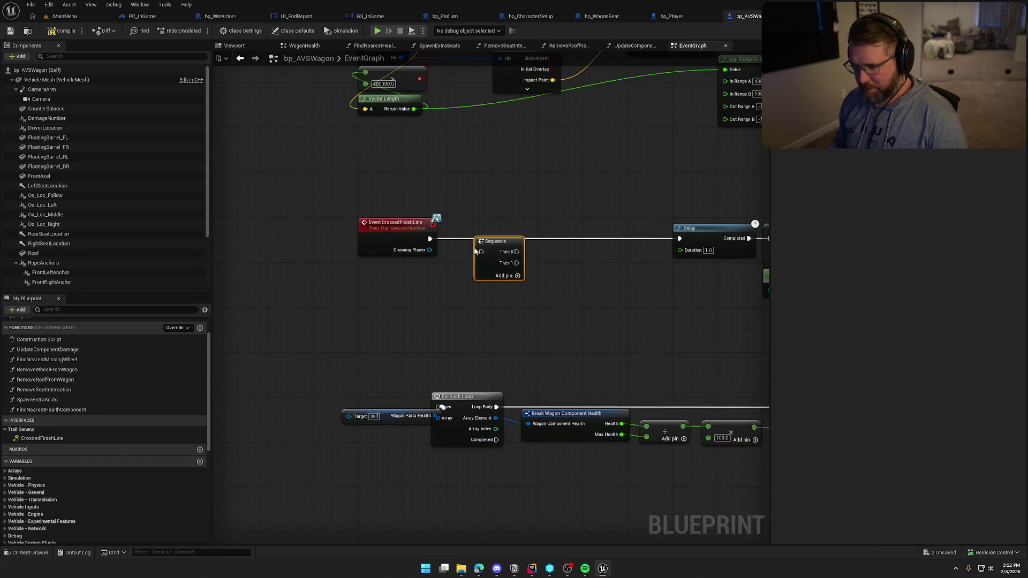
mouse_move(430, 239)
left_mouse_down()
mouse_move(478, 250)
mouse_move(465, 232)
left_mouse_up()
left_click(542, 300)
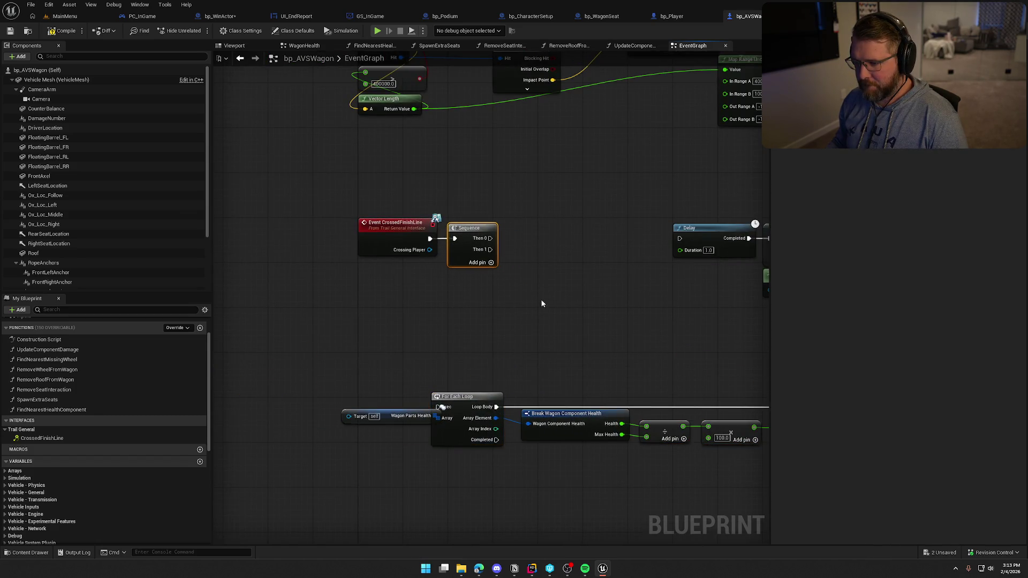
Step: Replace the leftover Wagon Parts Health node with a fresh getter beside the loop
scroll(70, 486, "down", 5)
scroll(84, 485, "down", 3)
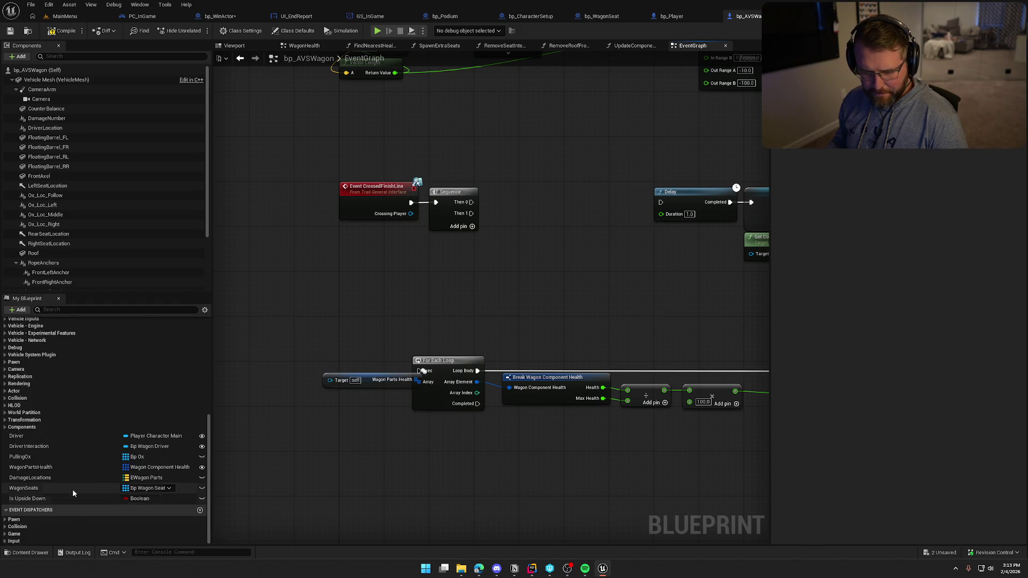
mouse_move(30, 467)
left_mouse_down()
mouse_move(385, 415)
mouse_move(420, 382)
mouse_move(327, 389)
mouse_move(334, 321)
left_mouse_up()
key("Delete")
left_click(354, 413)
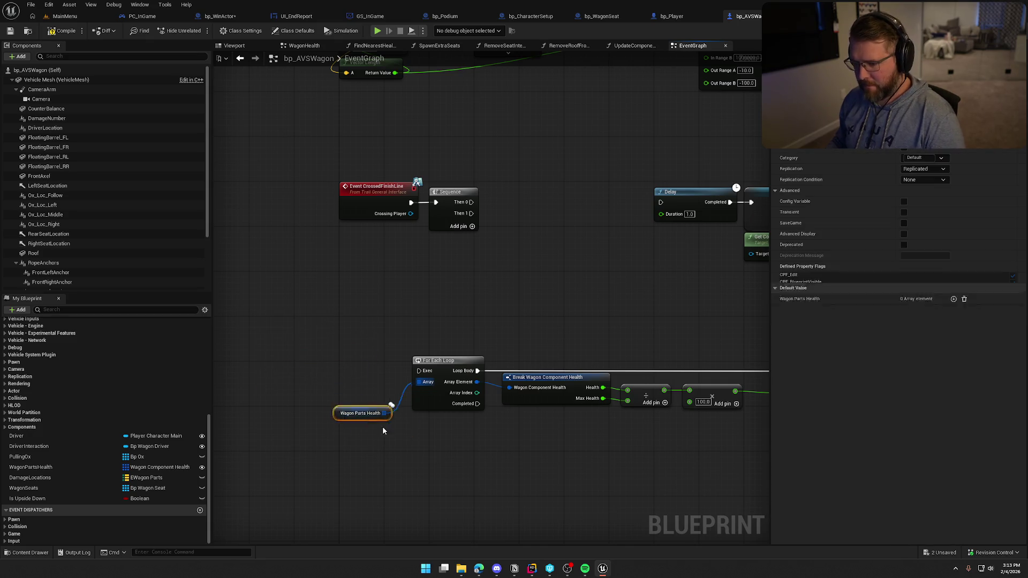
mouse_move(356, 414)
left_mouse_down()
mouse_move(453, 419)
mouse_move(442, 419)
left_mouse_up()
Step: Move the Delay-to-Victory Trigger row below the wagon-health loop group
scroll(439, 391, "down", 2)
mouse_move(601, 409)
left_mouse_down()
mouse_move(546, 367)
mouse_move(343, 321)
mouse_move(420, 199)
mouse_move(416, 186)
mouse_move(383, 373)
mouse_move(348, 393)
left_mouse_up()
scroll(466, 345, "down", 2)
left_click_drag(466, 345, 344, 296)
left_click_drag(342, 191, 696, 278)
mouse_move(373, 231)
left_mouse_down()
mouse_move(407, 390)
mouse_move(253, 396)
left_mouse_up()
left_click_drag(375, 382, 374, 428)
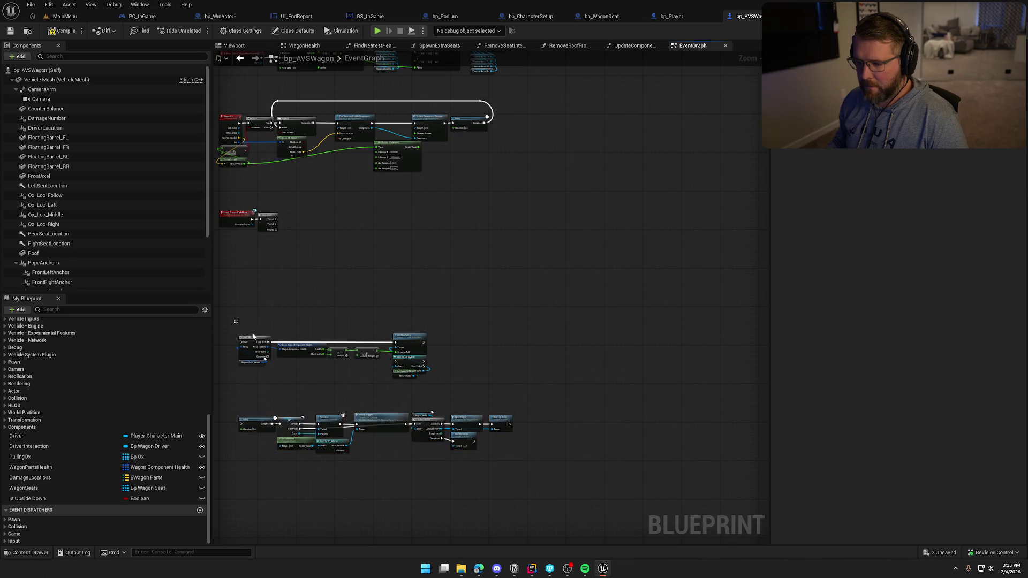
Step: Place the loop group beside the Sequence and run it from the Sequence's first output
left_click_drag(439, 374, 231, 321)
scroll(228, 318, "up", 3)
mouse_move(292, 364)
left_mouse_down()
mouse_move(403, 145)
mouse_move(329, 128)
left_mouse_up()
left_click_drag(391, 145, 392, 122)
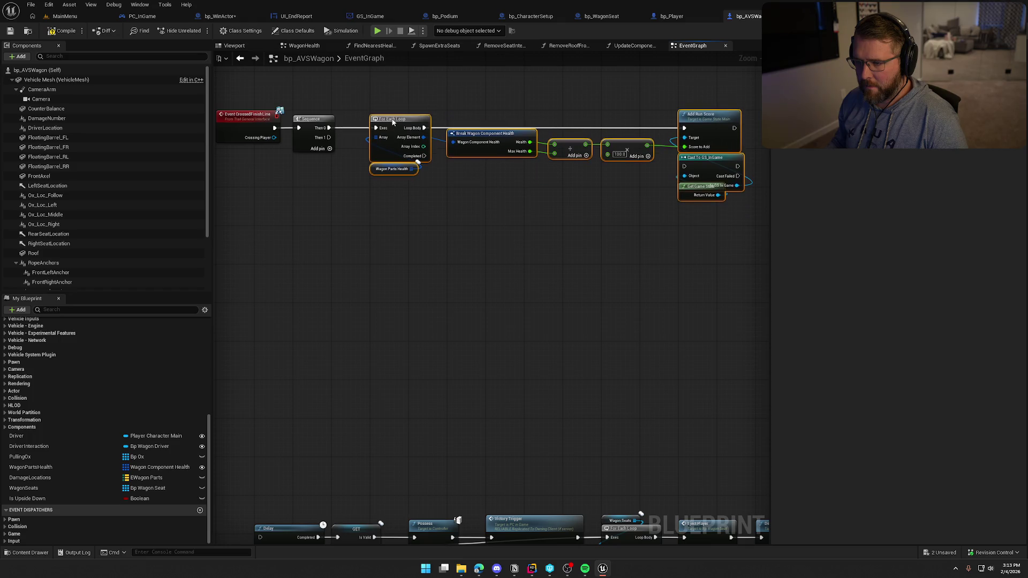
Step: Move the Delay-to-Victory Trigger row up and drive it from the Sequence's second output
left_click(463, 305)
mouse_move(264, 360)
left_mouse_down()
mouse_move(398, 454)
mouse_move(426, 506)
left_mouse_up()
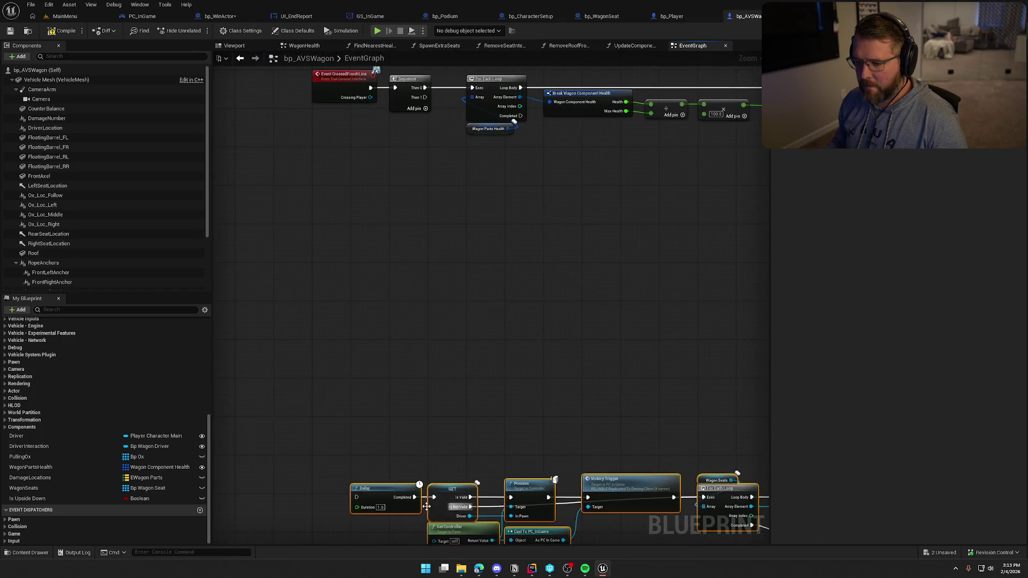
left_click_drag(364, 499, 519, 223)
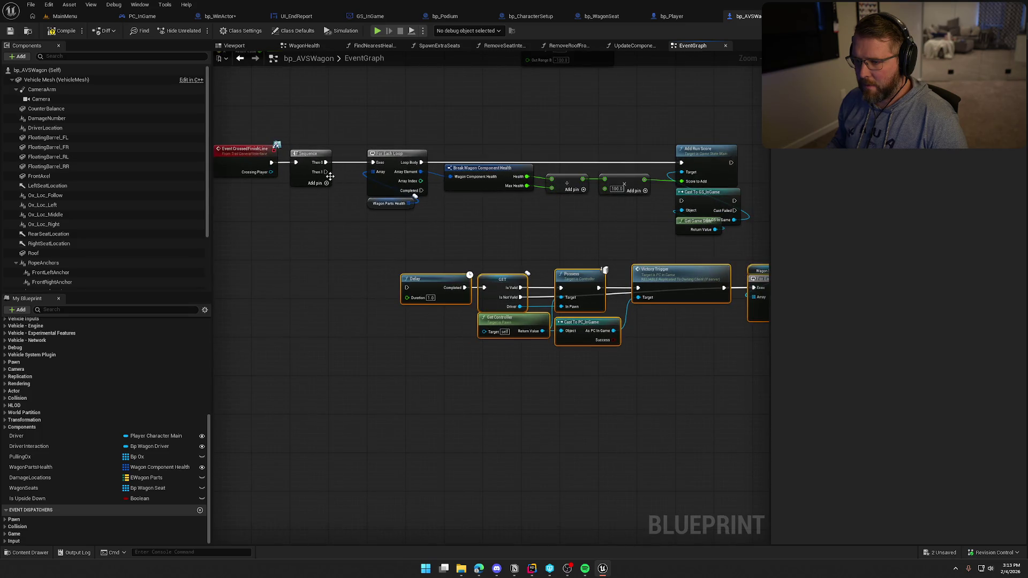
mouse_move(326, 171)
left_mouse_down()
mouse_move(407, 288)
mouse_move(373, 290)
mouse_move(374, 276)
mouse_move(407, 262)
mouse_move(308, 252)
left_mouse_up()
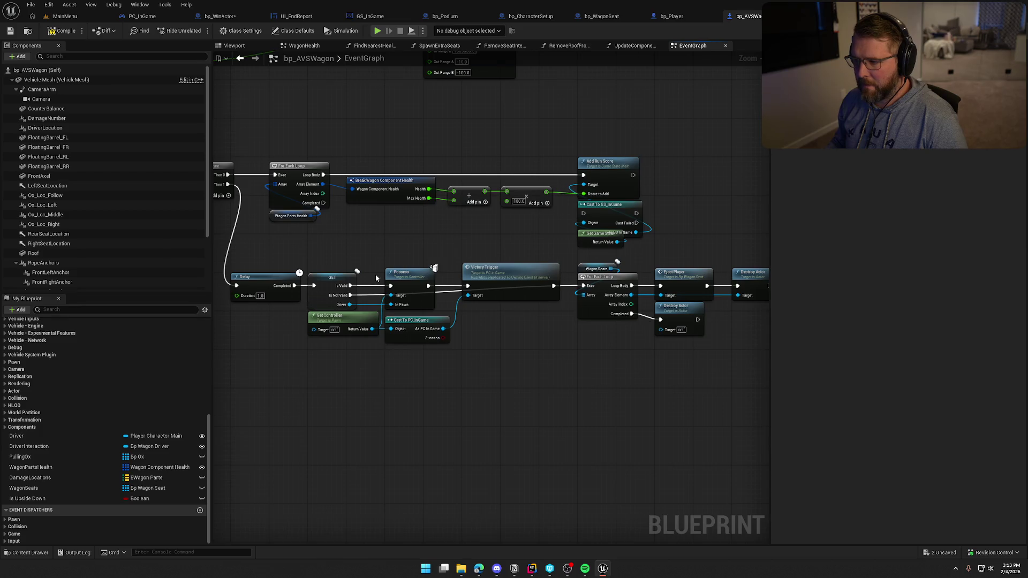
Step: Tidy the Delay through Destroy Actor rows closer together and compile bp_AVSWagon
scroll(509, 271, "down", 3)
scroll(420, 261, "up", 3)
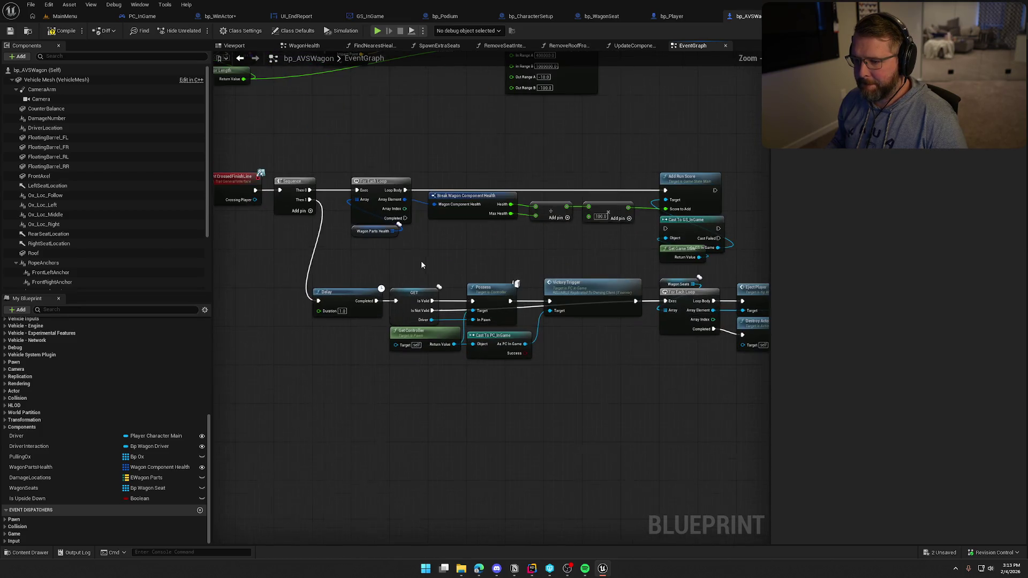
mouse_move(308, 269)
left_mouse_down()
mouse_move(455, 364)
mouse_move(799, 395)
mouse_move(554, 417)
left_mouse_up()
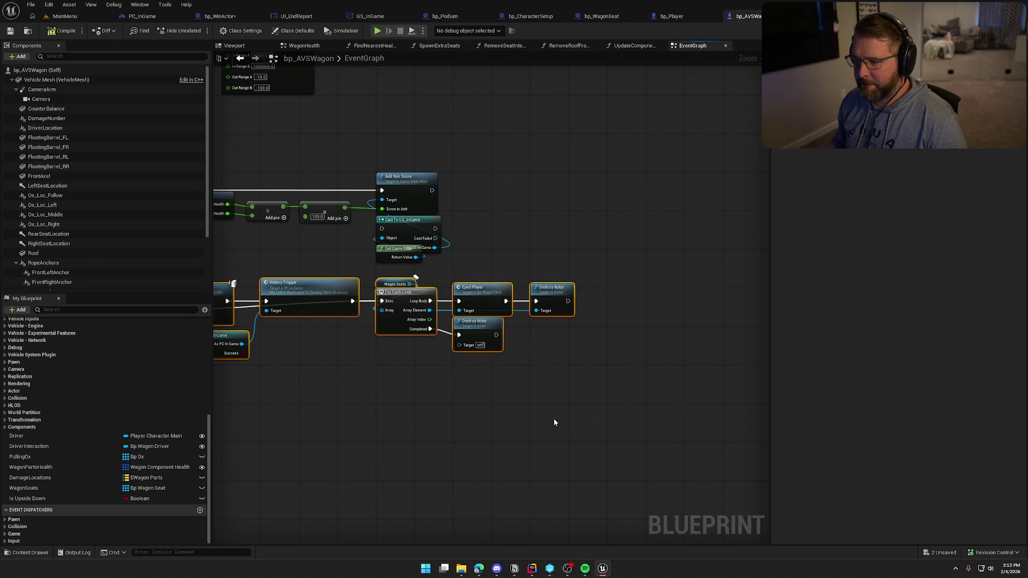
left_click_drag(341, 319, 379, 319)
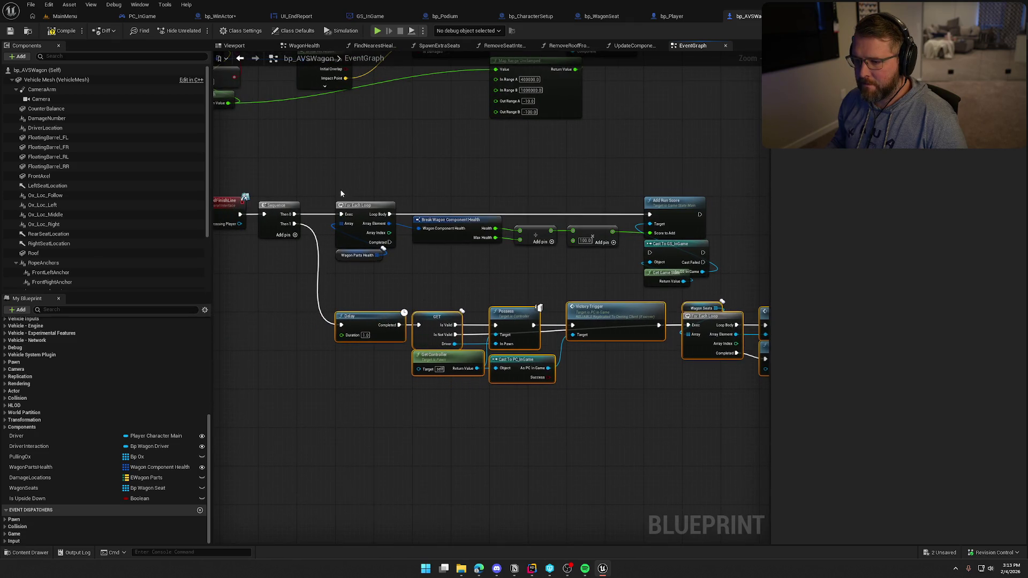
mouse_move(341, 193)
left_mouse_down()
mouse_move(757, 424)
mouse_move(345, 332)
left_mouse_up()
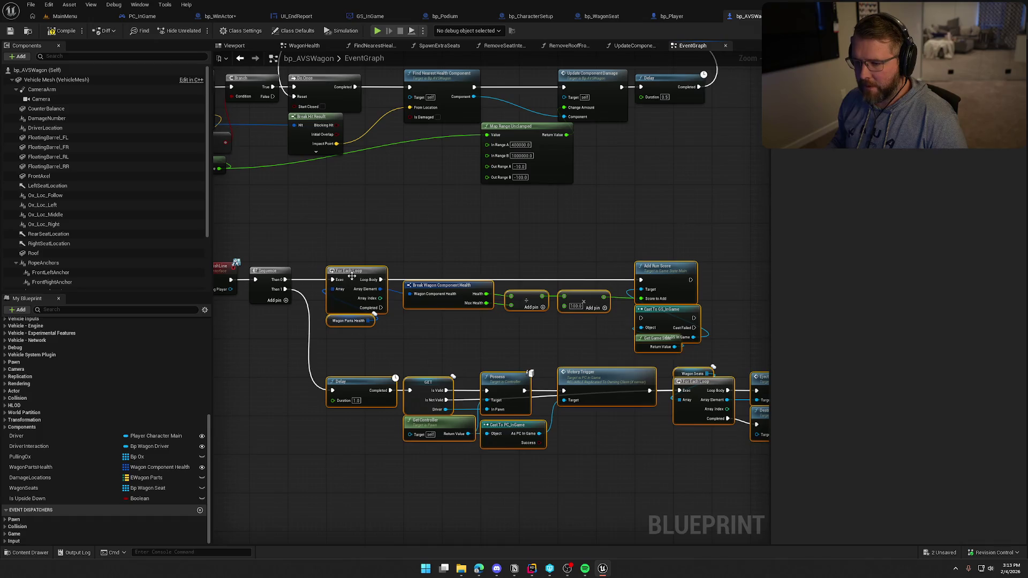
left_click_drag(352, 276, 353, 232)
left_click(386, 297)
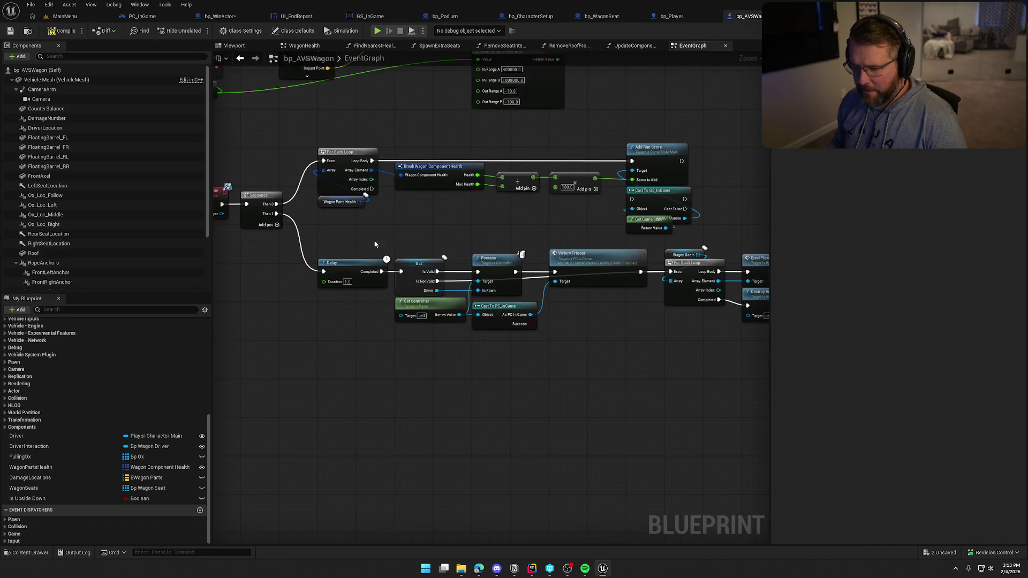
scroll(564, 358, "down", 1)
mouse_move(752, 340)
left_mouse_down()
mouse_move(574, 291)
mouse_move(257, 240)
left_mouse_up()
scroll(267, 249, "up", 2)
left_click(331, 229)
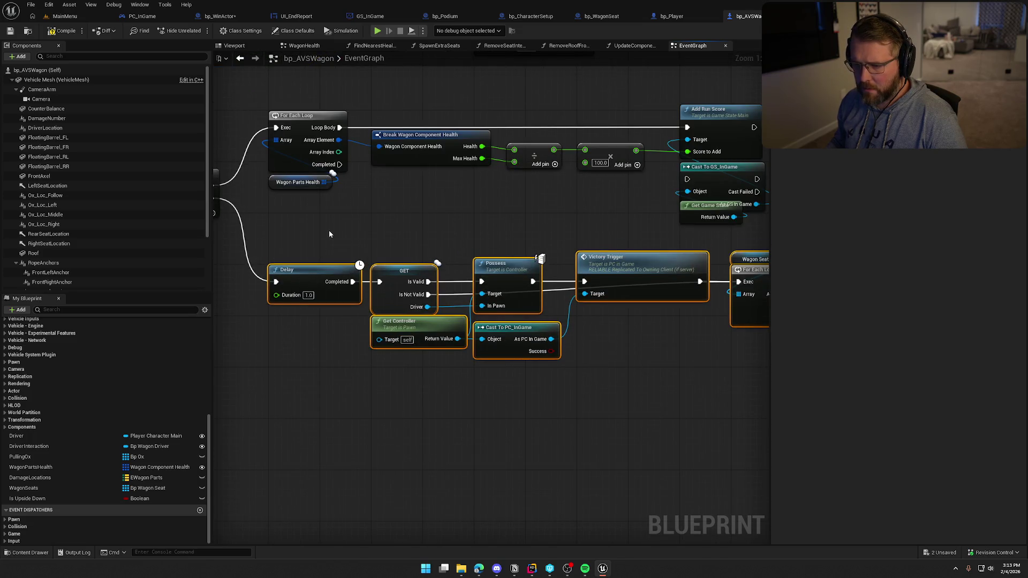
left_click_drag(331, 229, 343, 291)
left_click(65, 31)
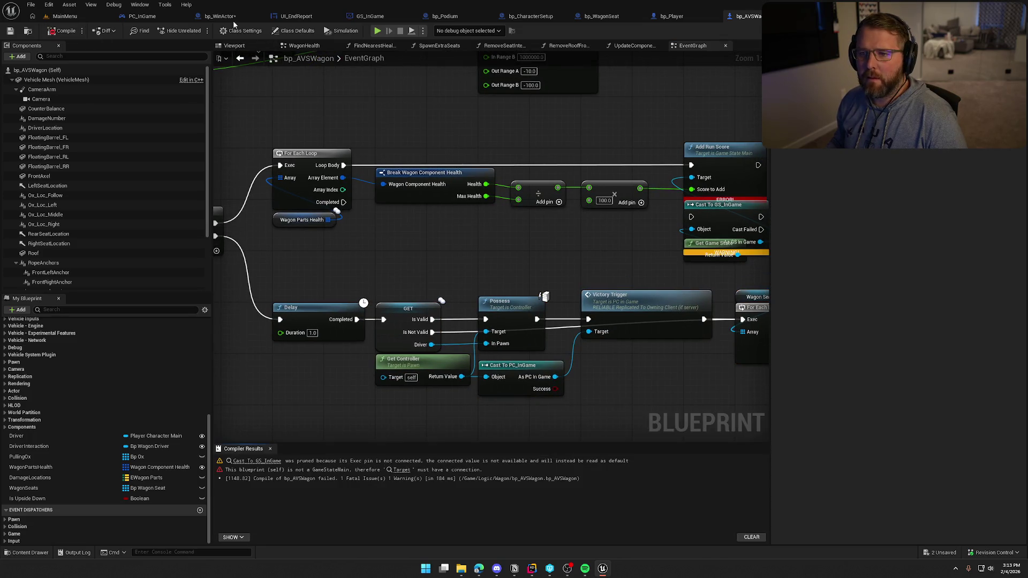
Step: Convert bp_AVSWagon's Cast To GS_InGame node into a pure cast
left_click_drag(645, 279, 445, 260)
left_click_drag(617, 162, 671, 163)
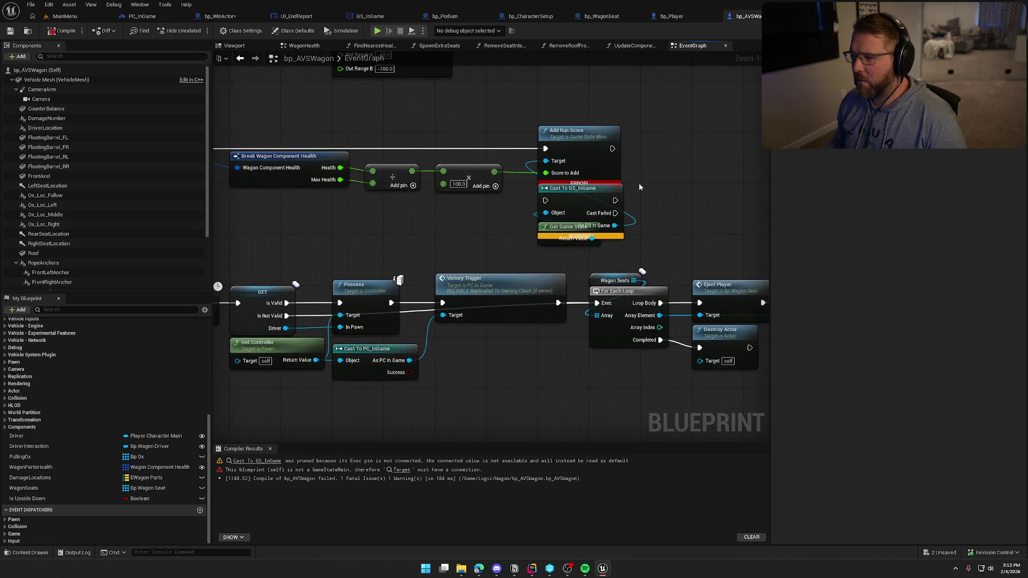
right_click(580, 188)
left_click(631, 423)
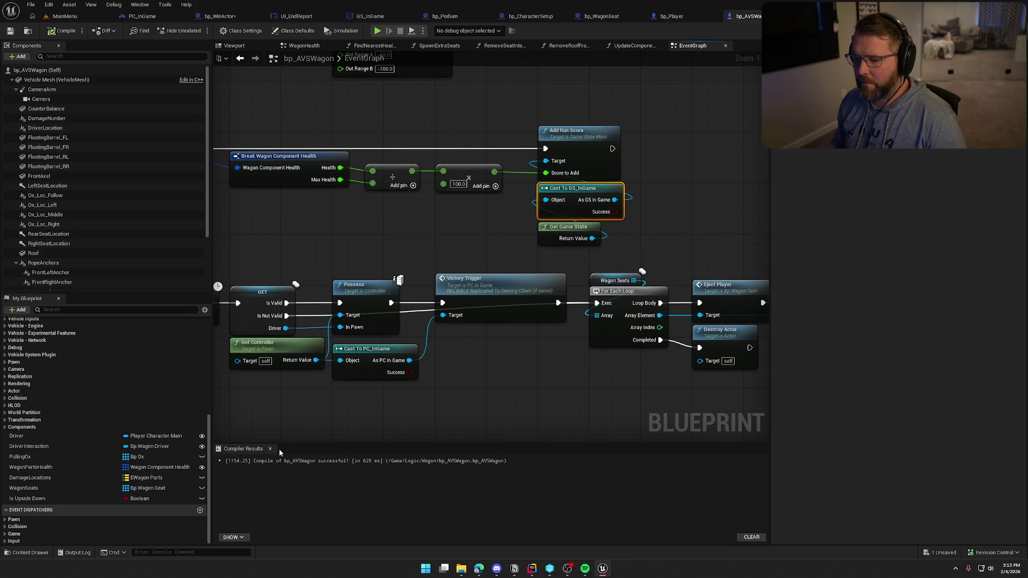
Step: Delete the four crossing-handler call nodes from bp_WinActor's EventGraph
left_click(221, 16)
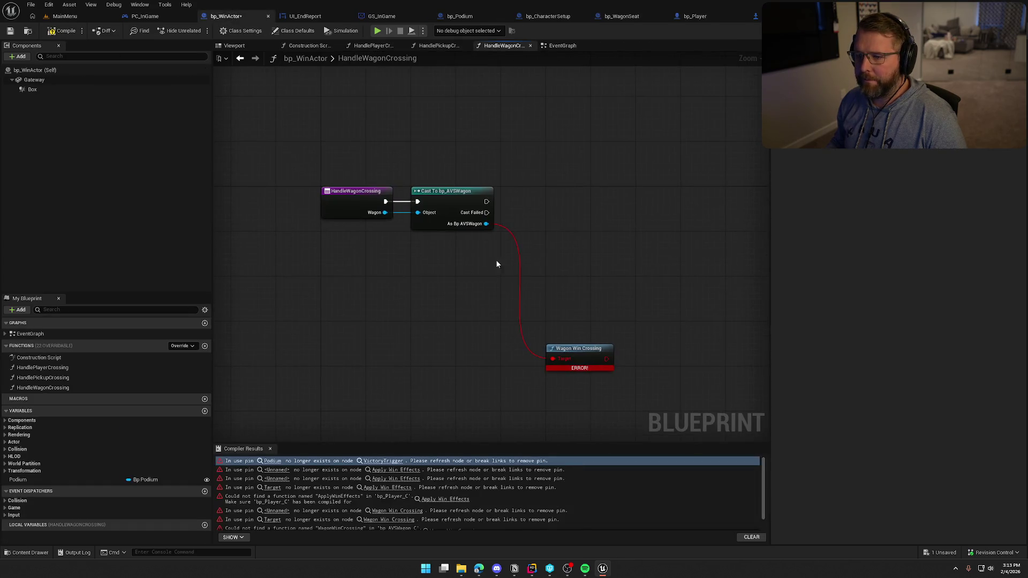
left_click(373, 46)
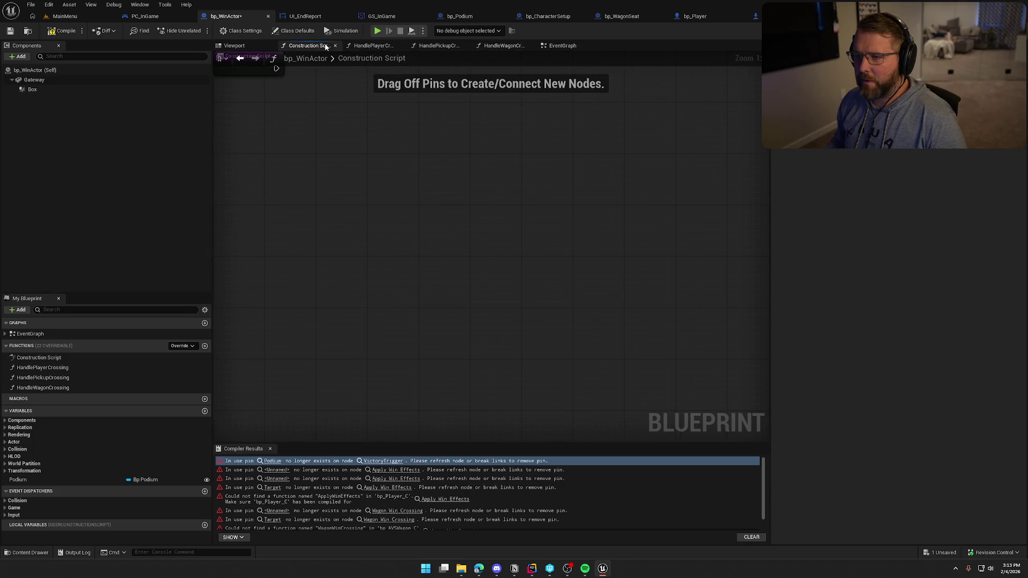
left_click(561, 45)
scroll(514, 287, "down", 2)
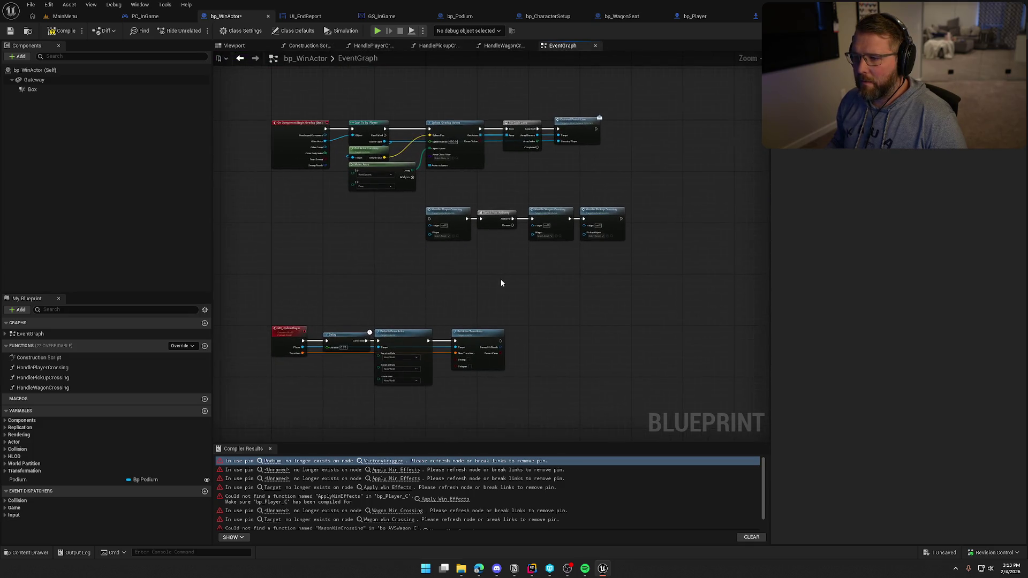
left_click_drag(649, 262, 438, 230)
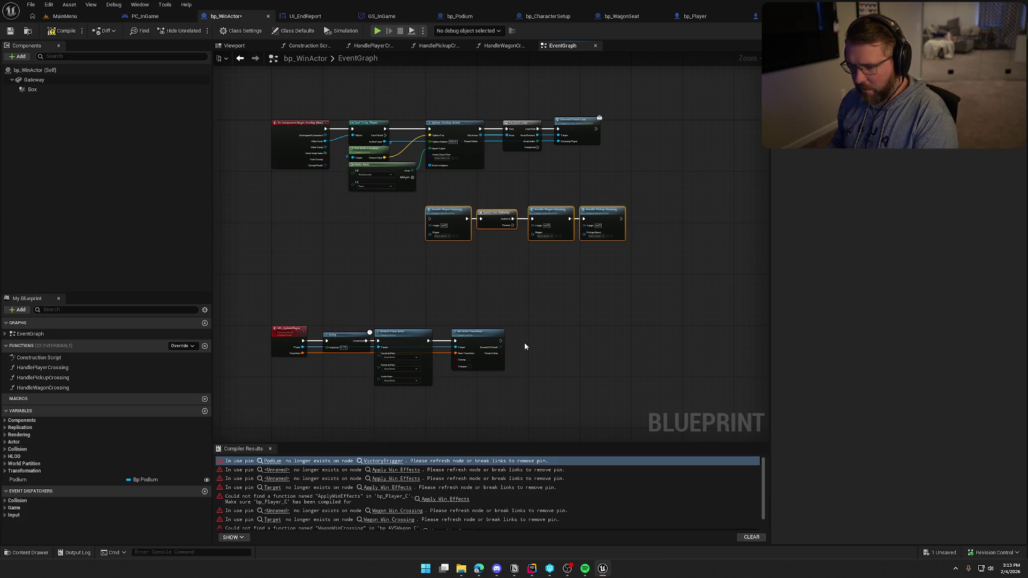
key("Delete")
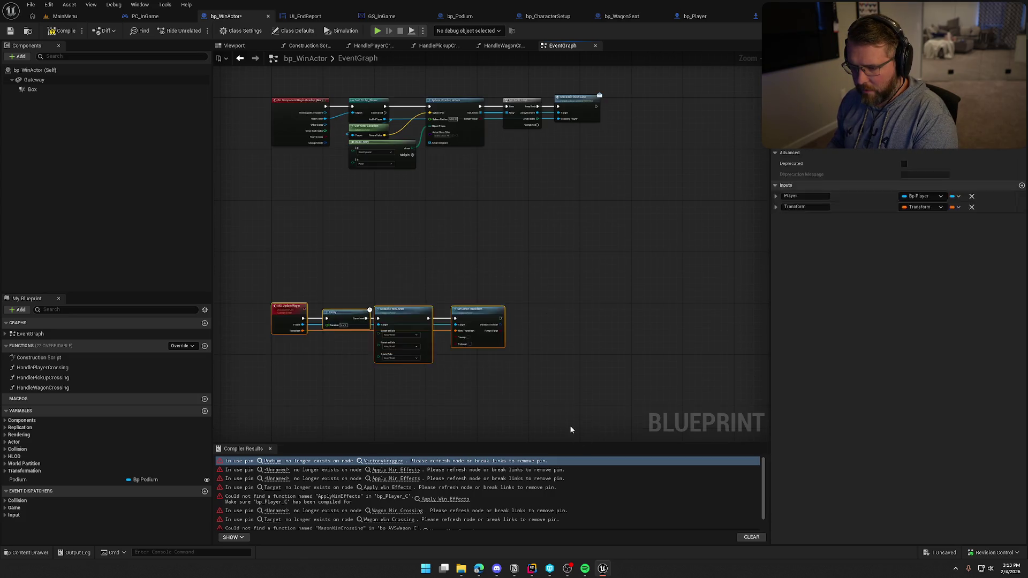
Step: Delete the HandlePlayerCrossing, HandlePickupCrossing and HandleWagonCrossing functions and close the compiler results
left_click(54, 369)
key("Delete")
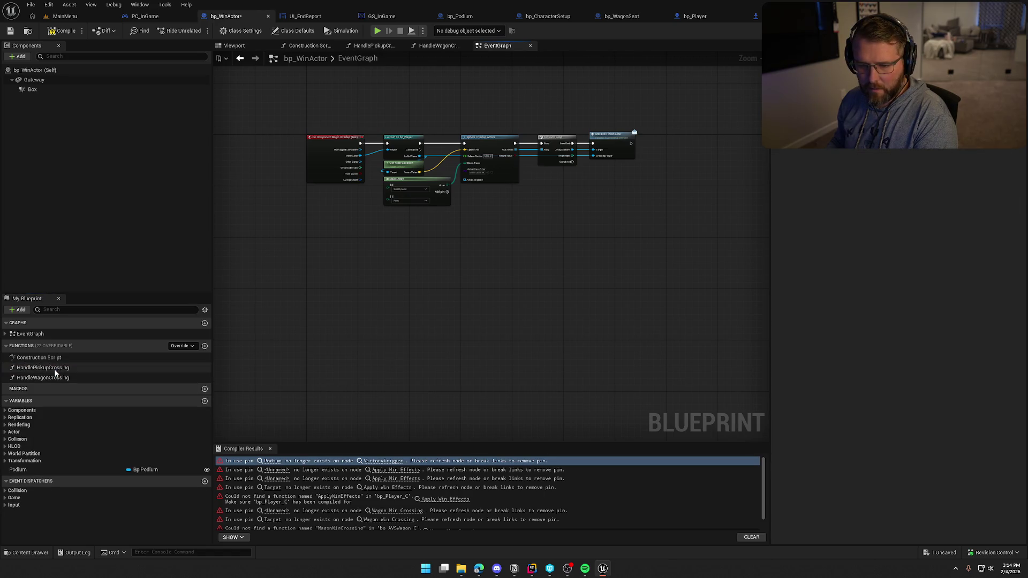
left_click(54, 368)
key("Delete")
left_click(54, 368)
key("Delete")
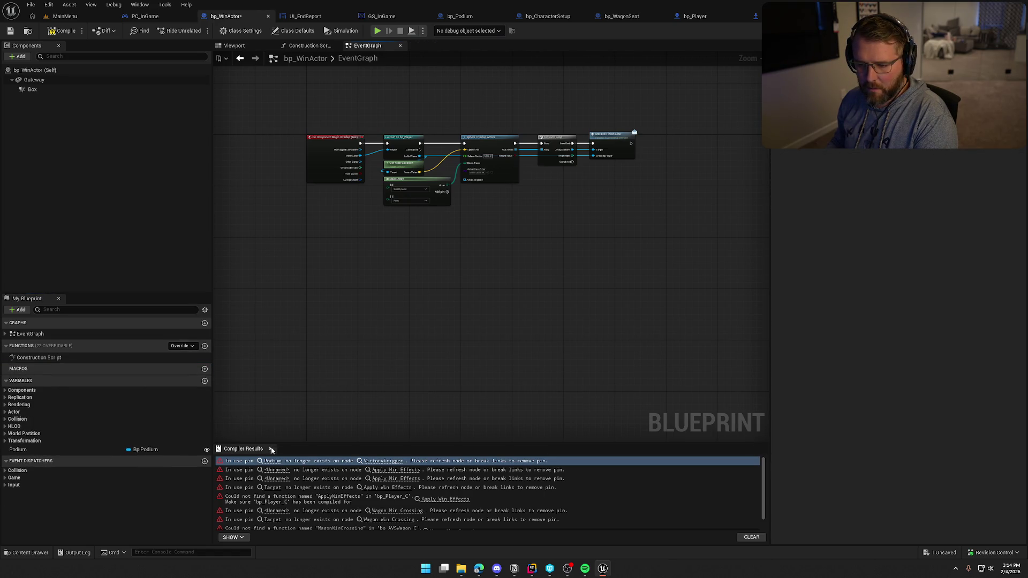
left_click(271, 449)
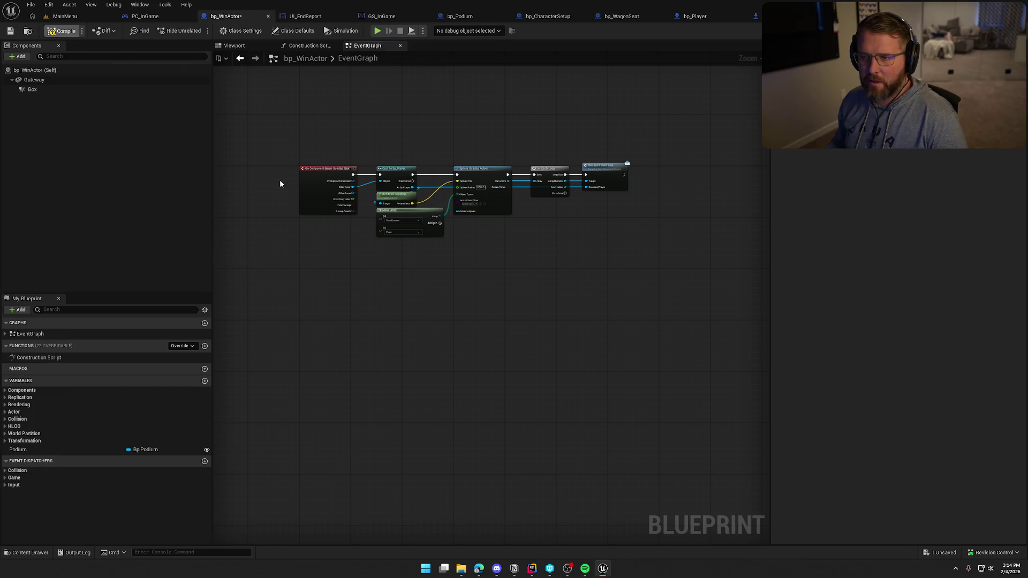
Step: Save, then shift the Sphere Overlap, Make Array, loop and finish nodes right to make room
key("ctrl+s")
scroll(301, 273, "up", 4)
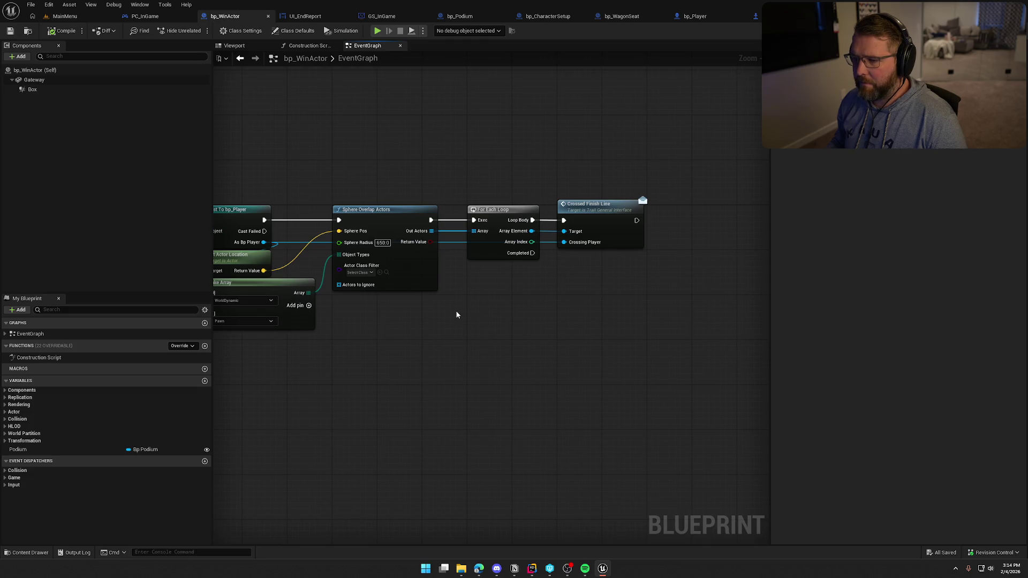
left_click_drag(336, 238, 403, 219)
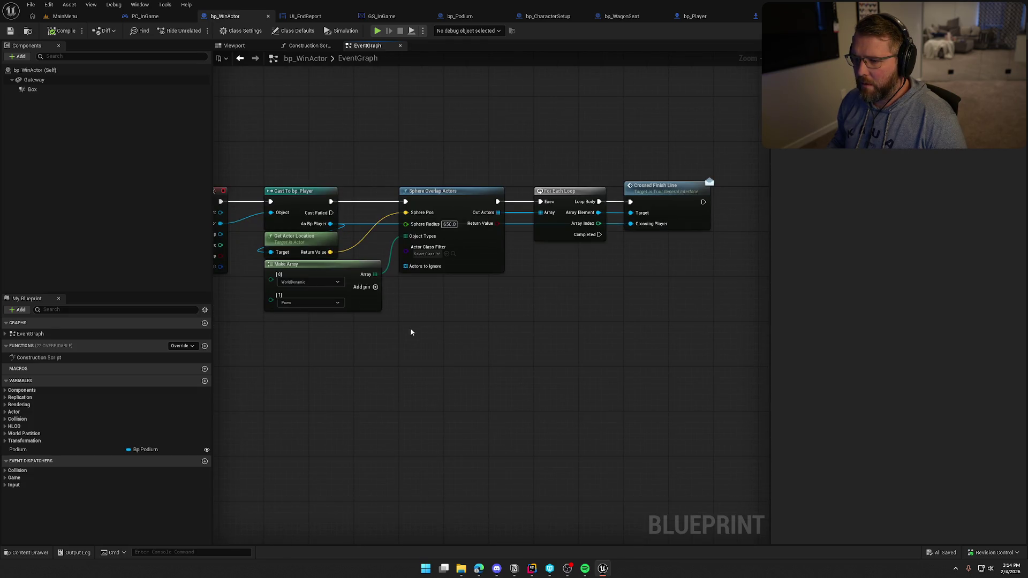
mouse_move(330, 264)
left_mouse_down()
mouse_move(459, 294)
mouse_move(465, 281)
left_mouse_up()
left_click(382, 158)
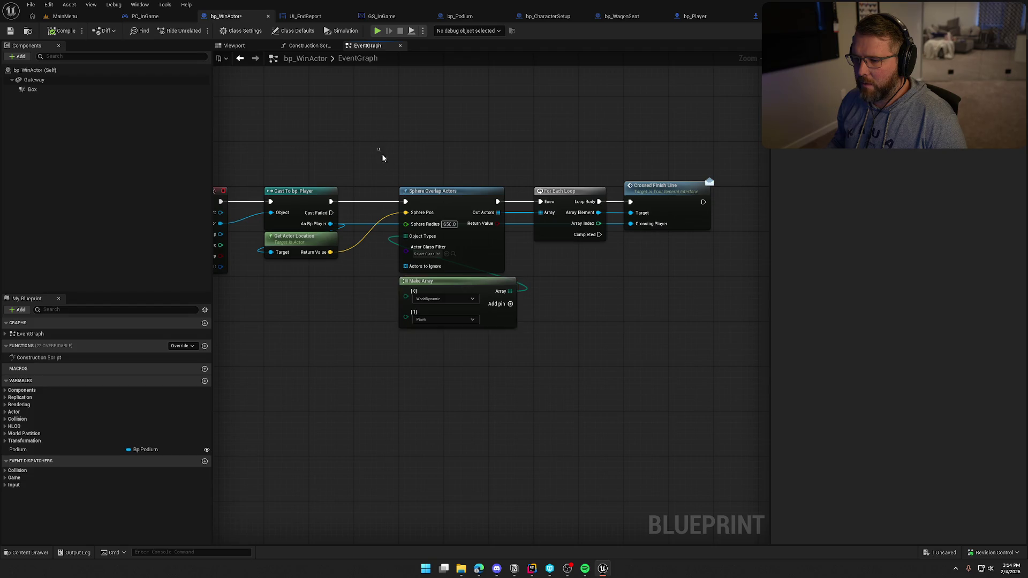
left_click_drag(378, 149, 695, 363)
left_click_drag(475, 203, 584, 201)
left_click(362, 215)
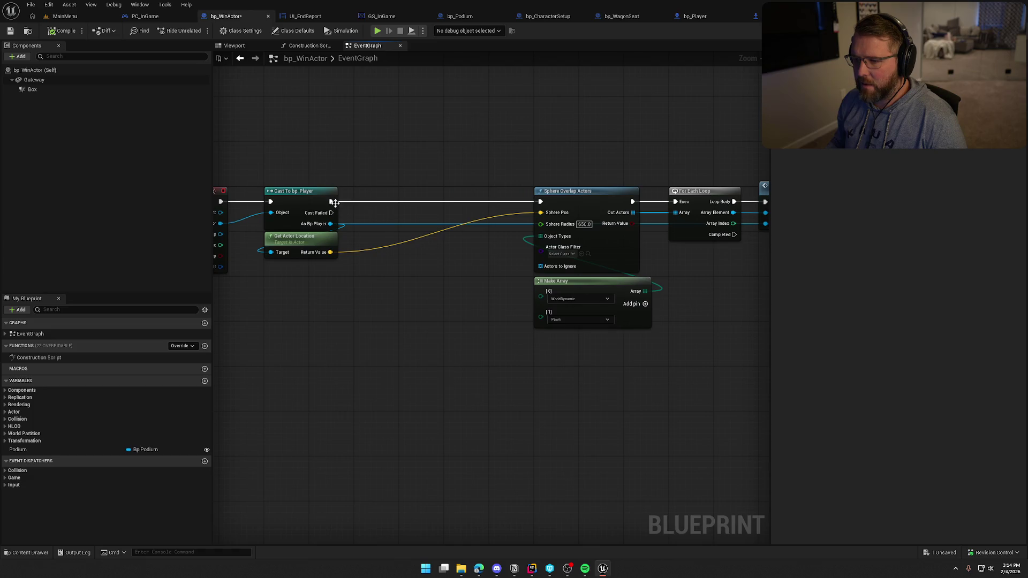
Step: Add Draw Debug Sphere after Cast To bp_Player, centred on the actor location
left_click(337, 206)
left_click_drag(331, 202, 422, 153)
type("dr")
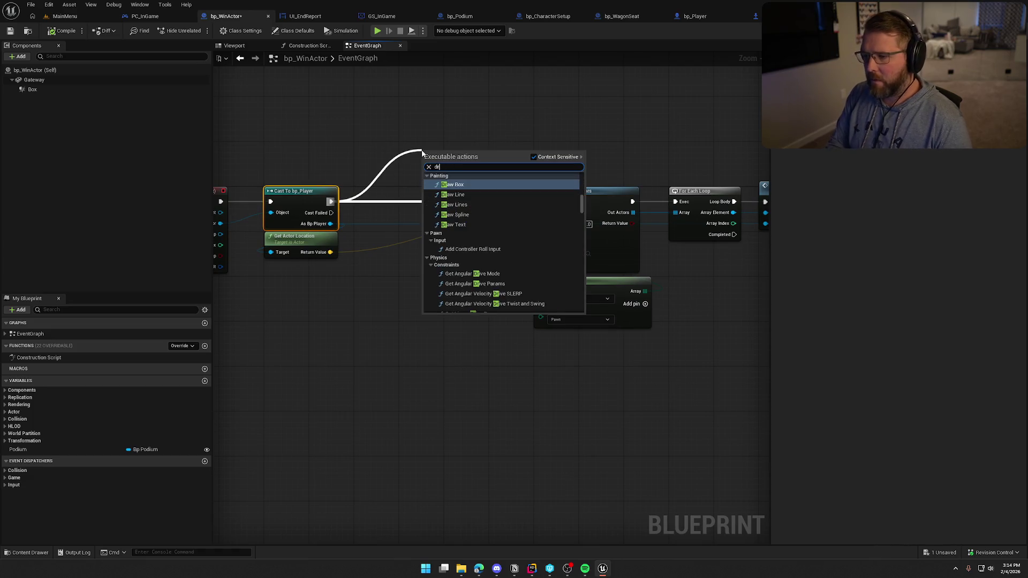
type("aw debug")
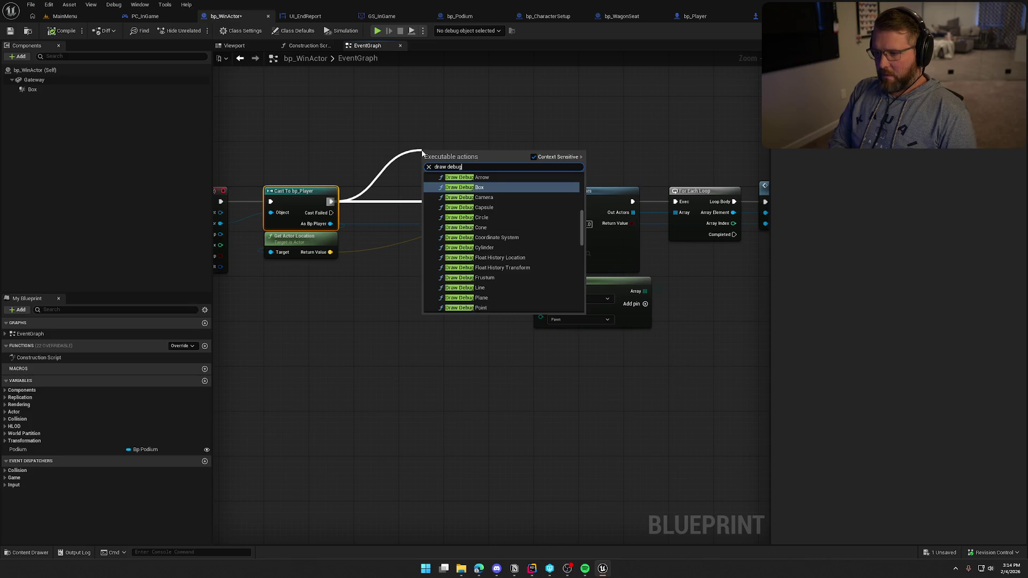
type(" sphere")
key("Return")
left_click_drag(460, 160, 426, 205)
left_click_drag(330, 253, 407, 213)
Step: Set the debug sphere's Radius 650, Duration 10, Thickness 1, and save the blueprint
type("650")
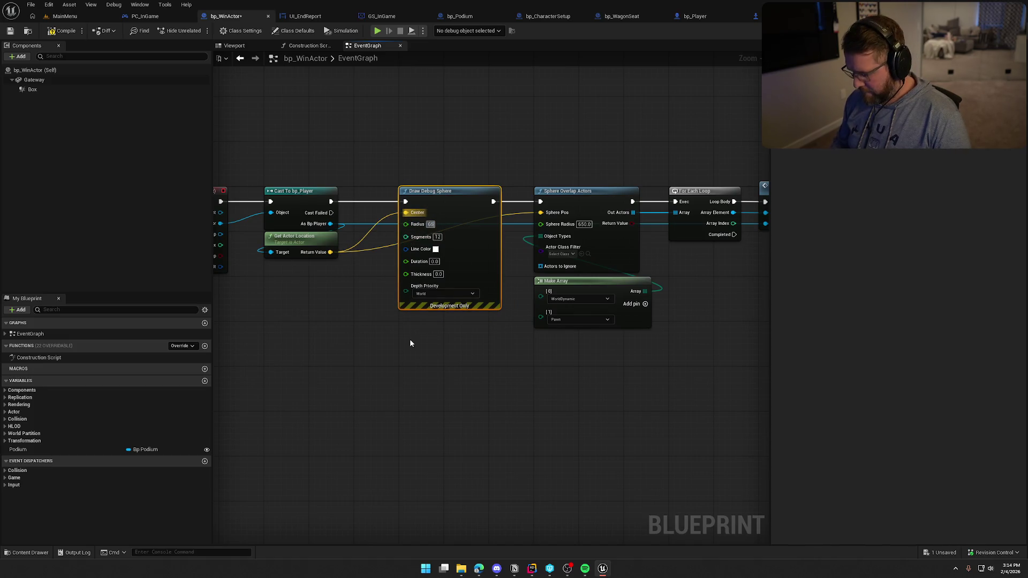
key("Tab")
key("Tab")
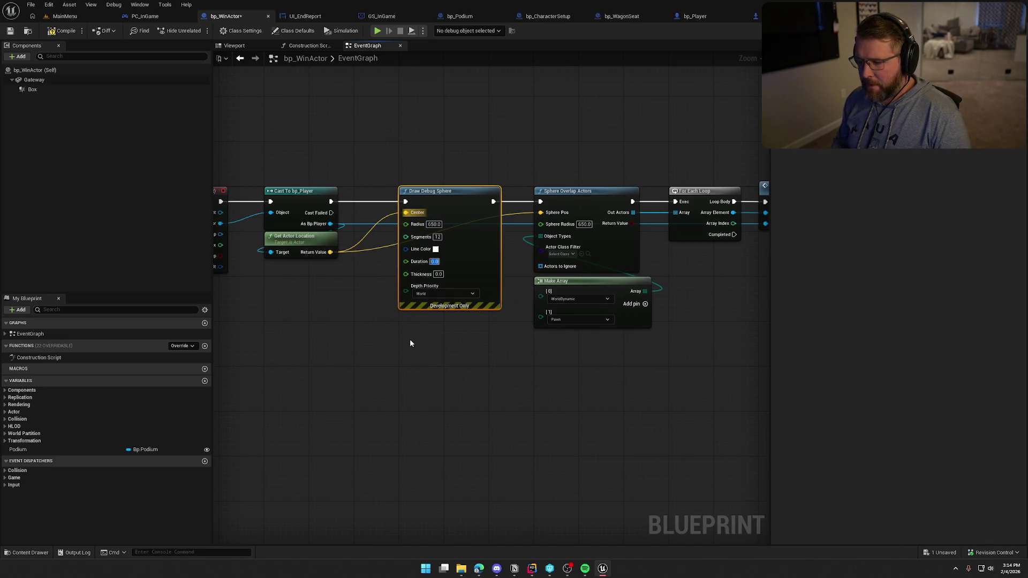
type("10")
key("Tab")
type("1")
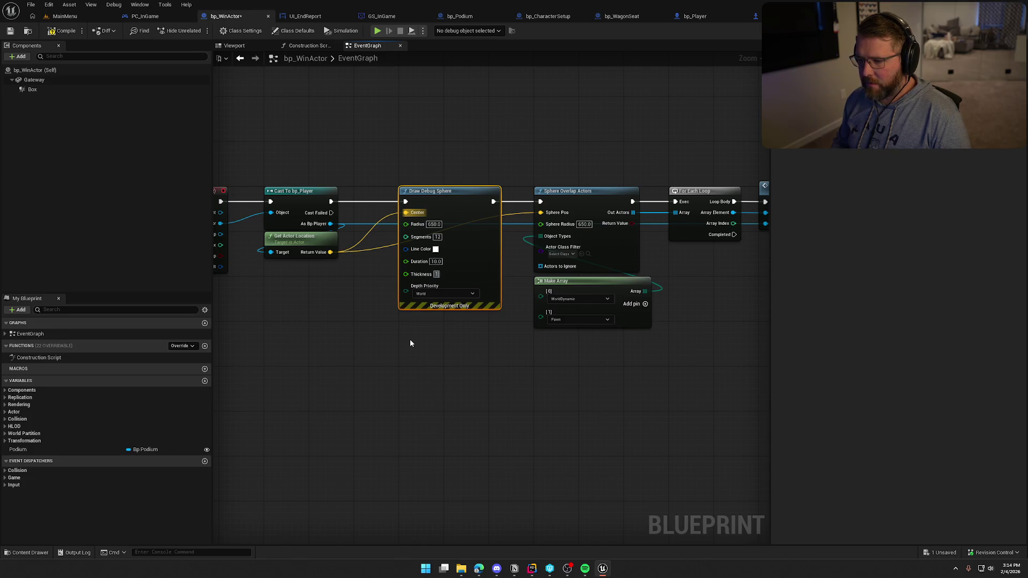
key("Return")
left_click(409, 339)
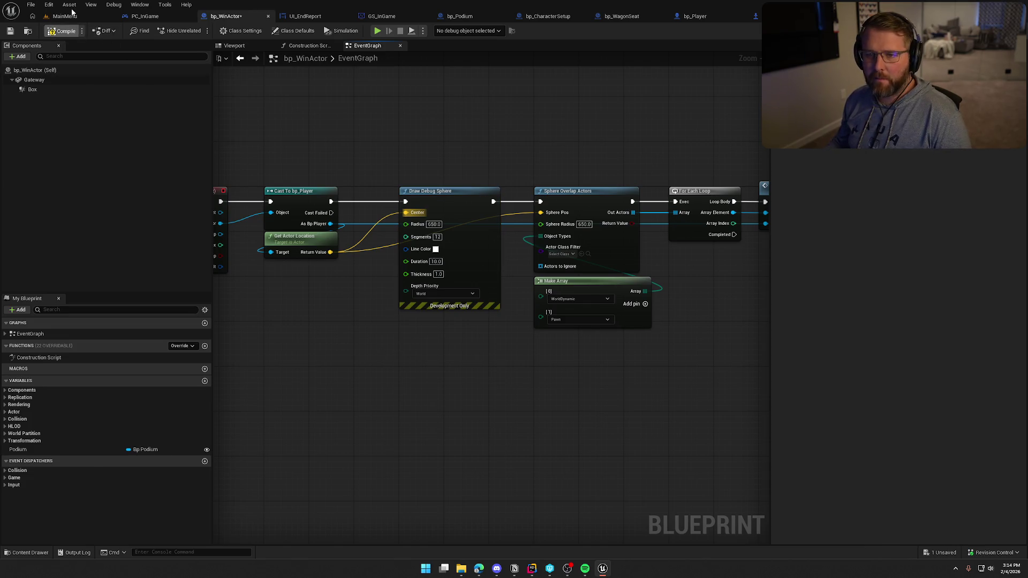
key("ctrl+s")
key("ctrl+space")
Step: Open the GameWorld map from Maps and run a first play test, then stop it
left_click(30, 475)
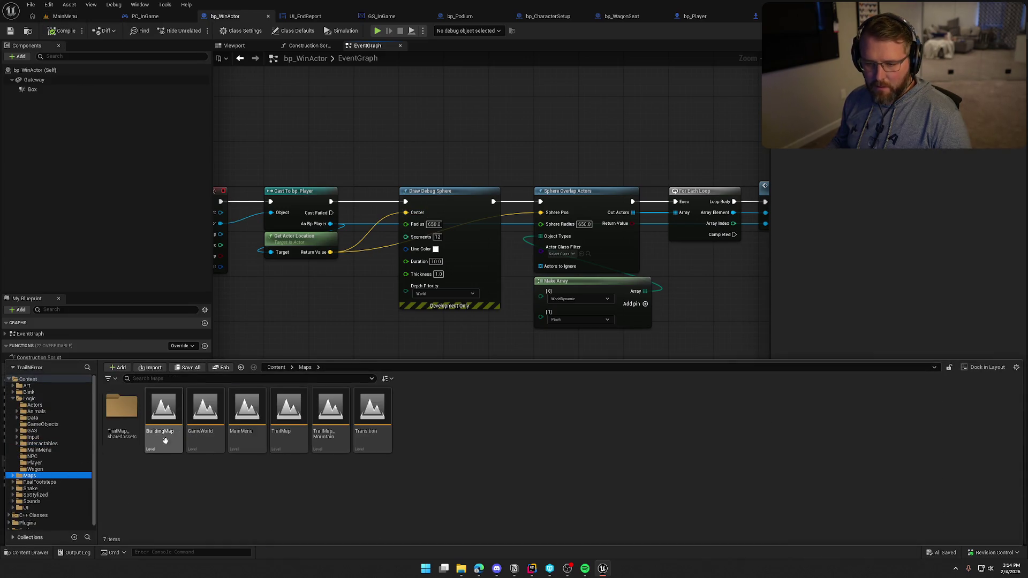
double_click(205, 412)
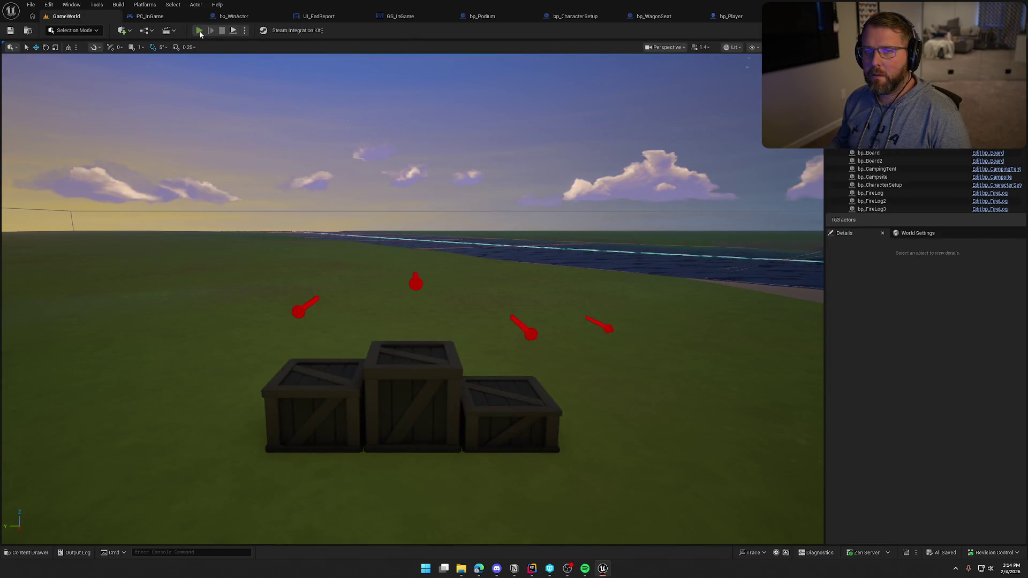
left_click(199, 31)
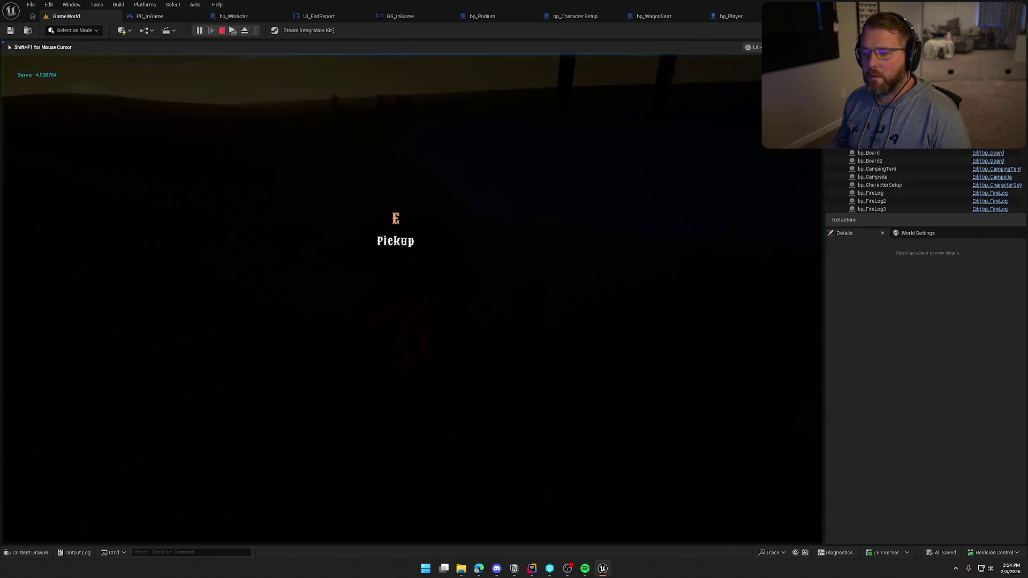
key("shift+w")
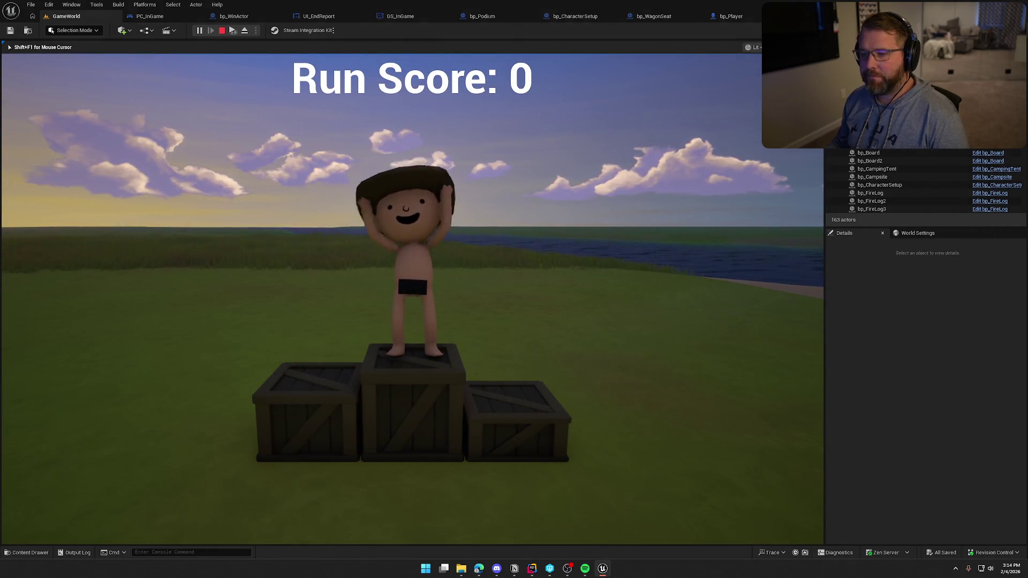
key("Escape")
Step: Play-test again, running the character through the trigger gate to the podium showing Run Score: 0
left_click(198, 31)
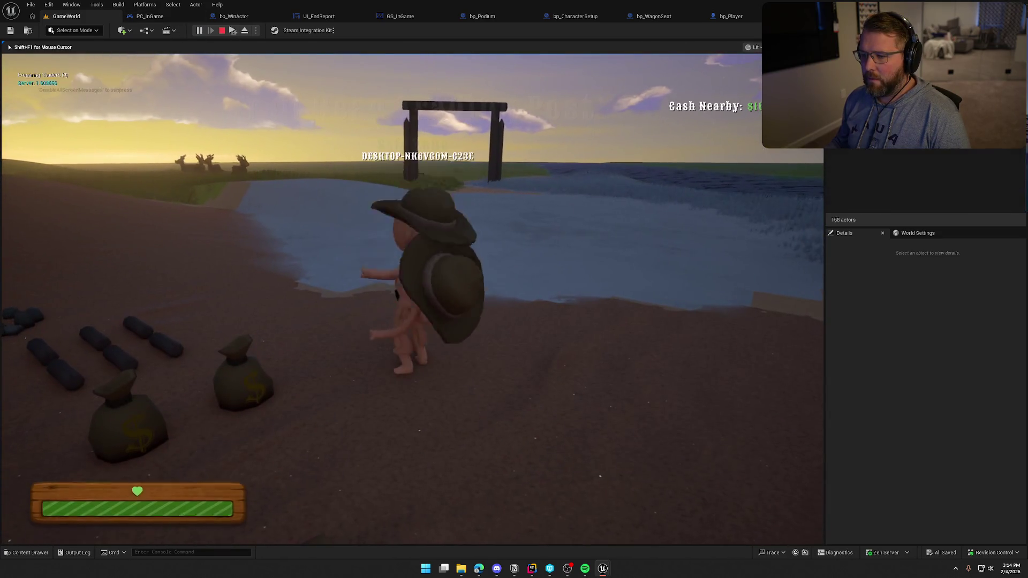
key("super")
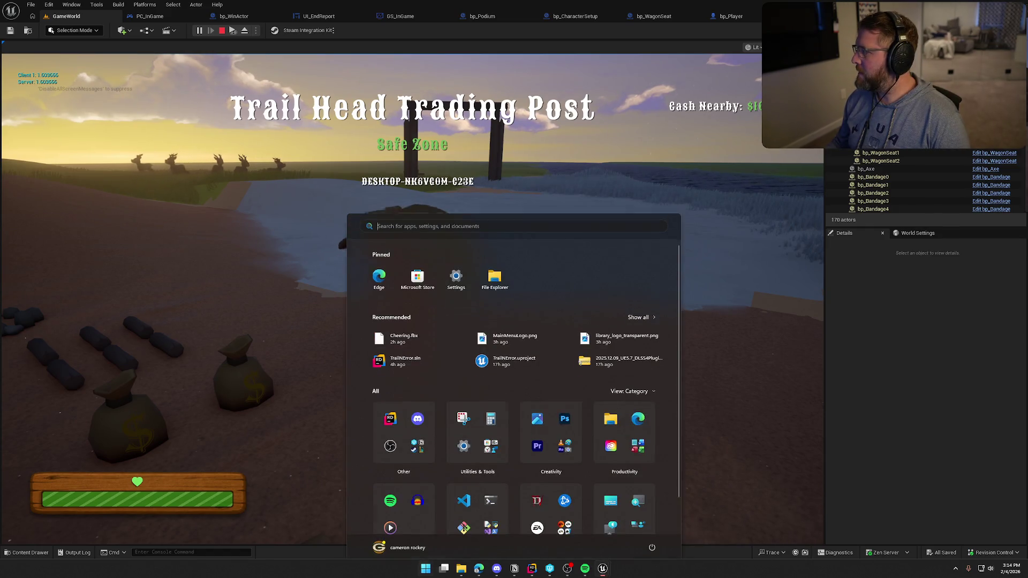
key("super")
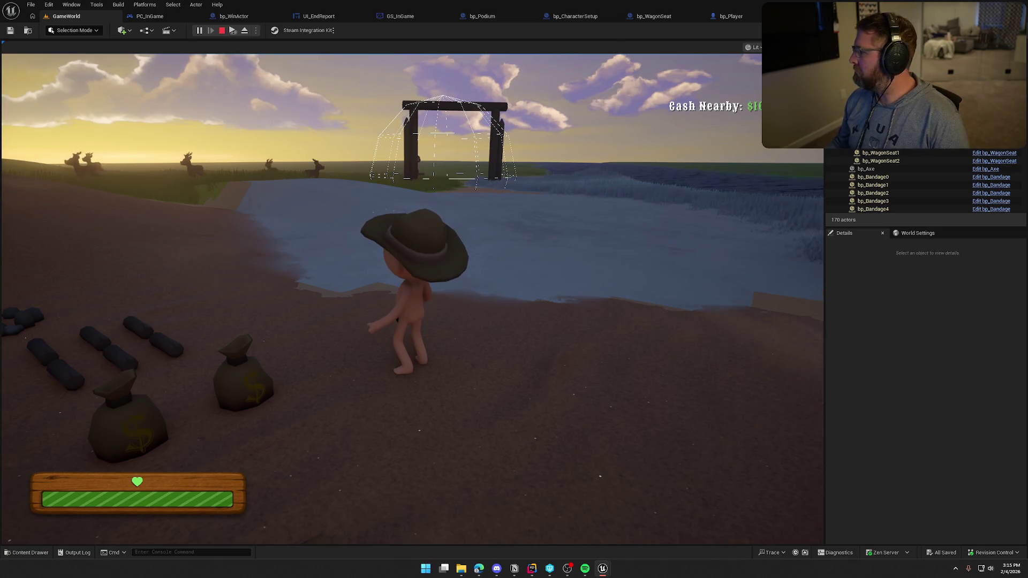
key("super")
left_click(542, 191)
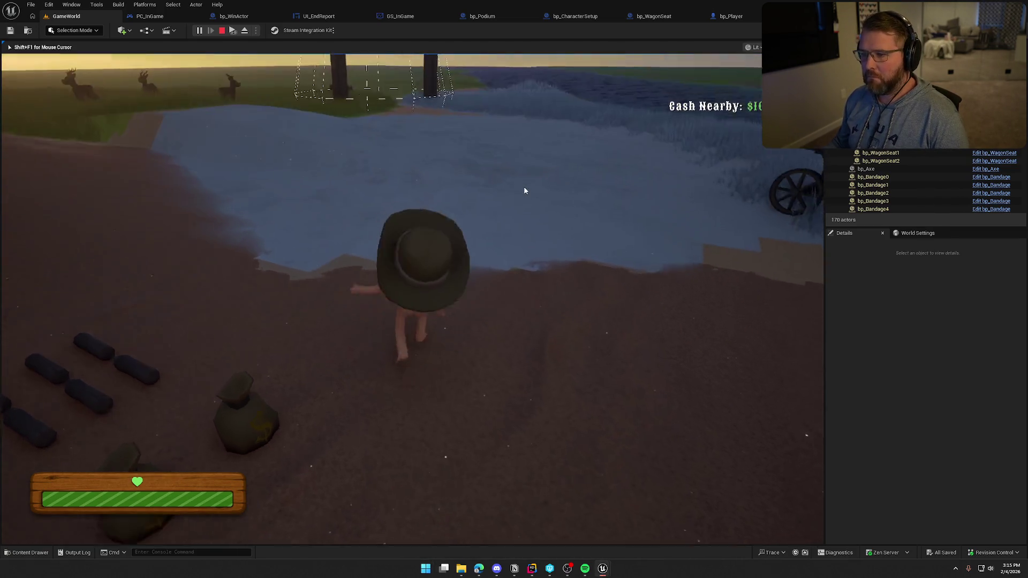
left_click(519, 182)
key("shift+w")
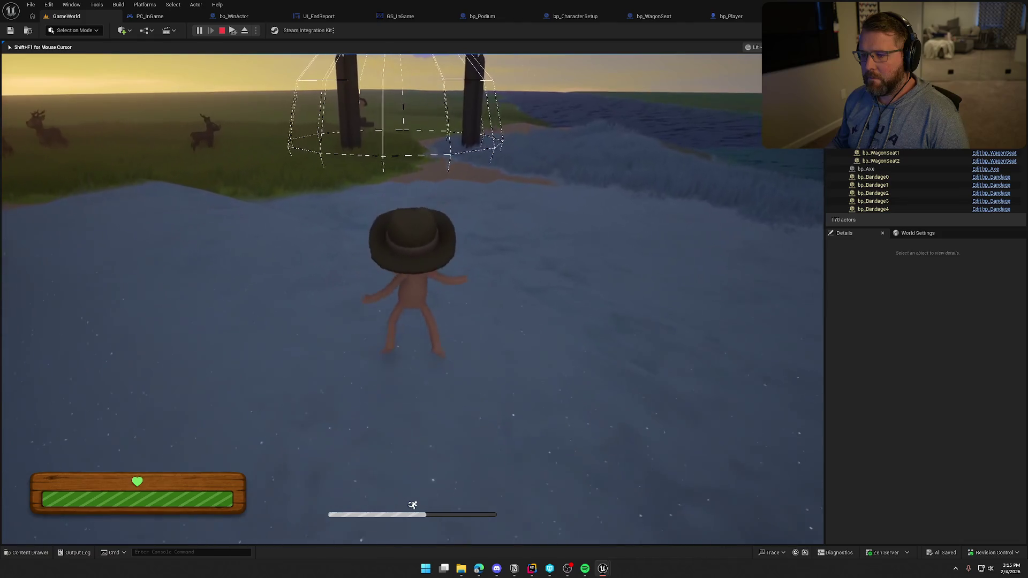
key("shift+w")
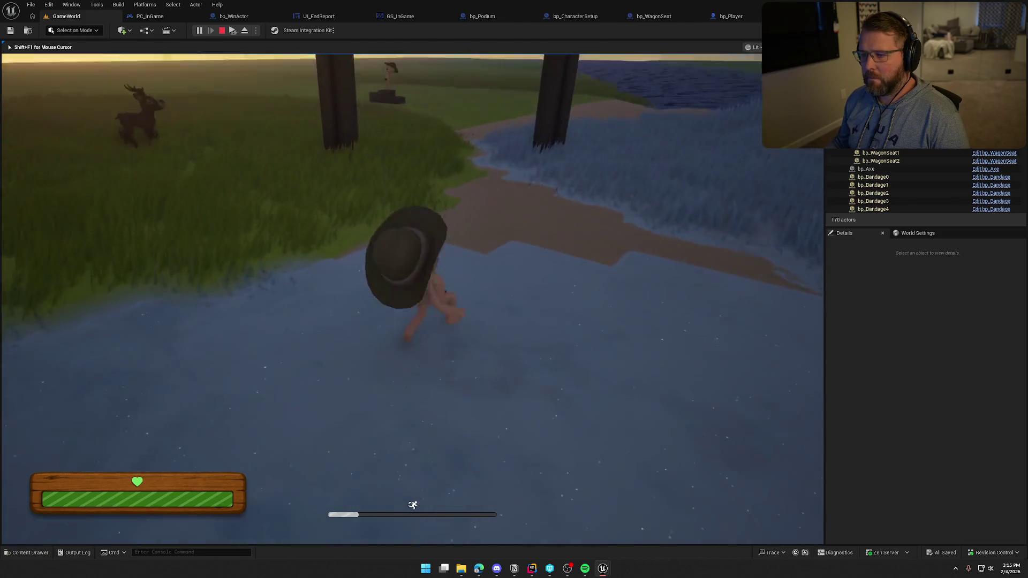
key("w")
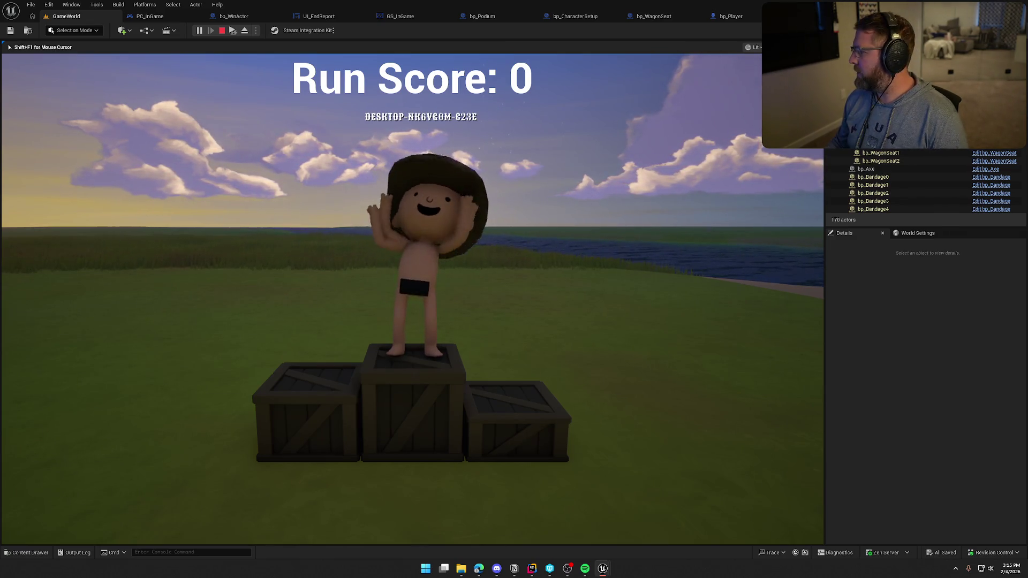
key("Escape")
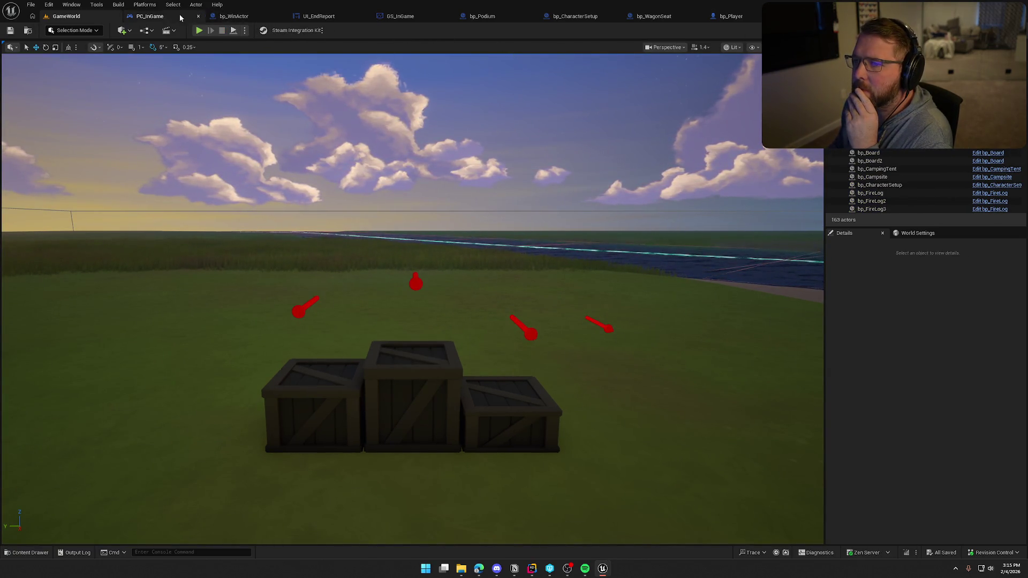
Step: In PC_InGame's EventGraph, locate the victory chain and select the Add Victory Player node
left_click(150, 16)
left_click_drag(558, 293, 333, 281)
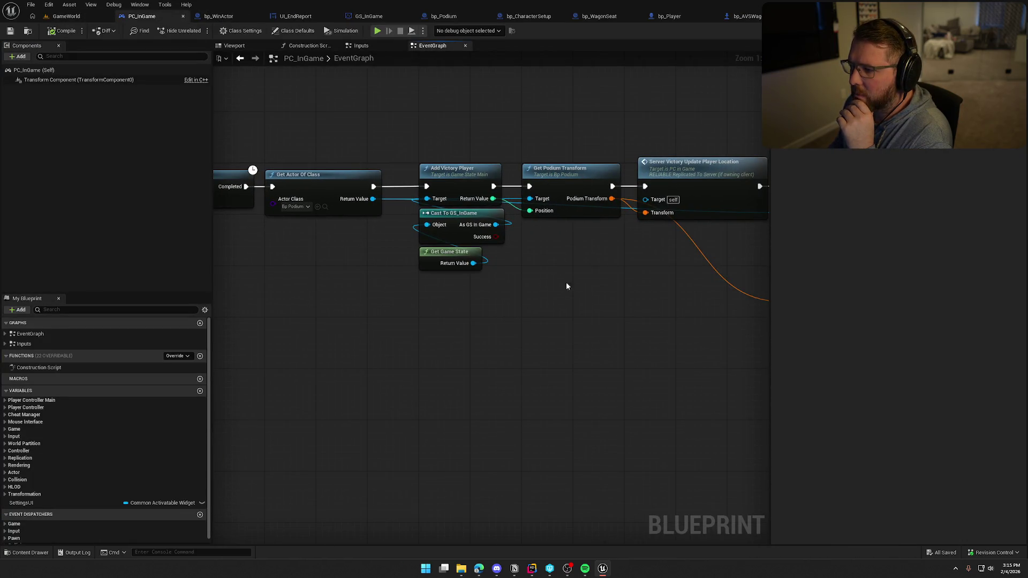
mouse_move(582, 275)
left_mouse_down()
mouse_move(437, 280)
mouse_move(488, 263)
left_mouse_up()
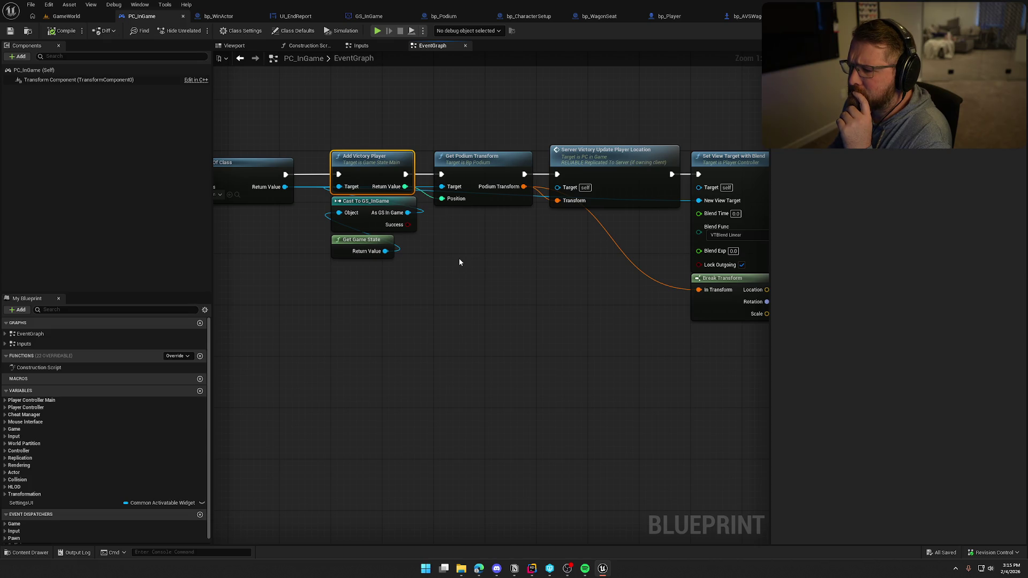
left_click_drag(459, 262, 589, 262)
left_click_drag(454, 124, 523, 320)
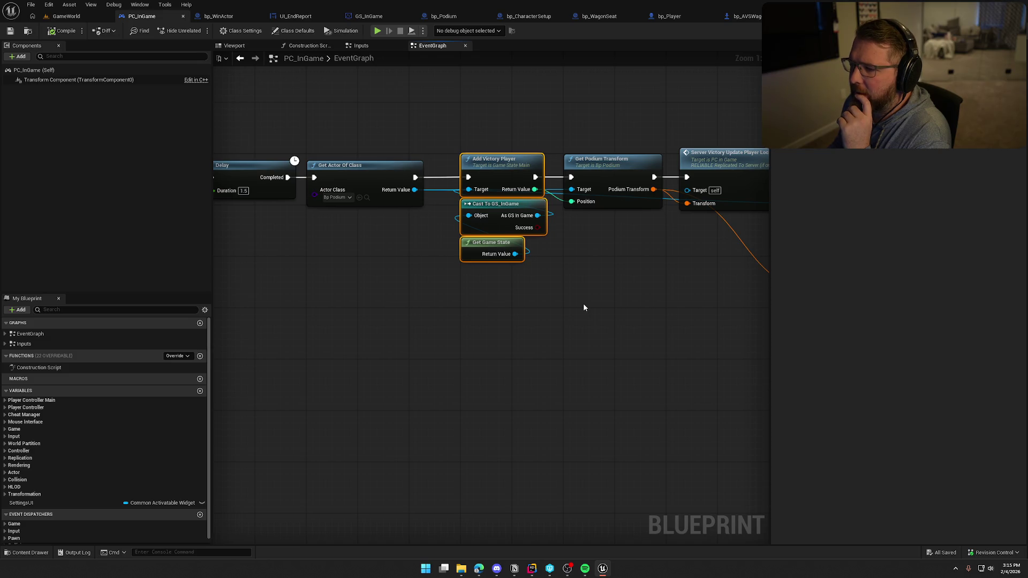
left_click(486, 162)
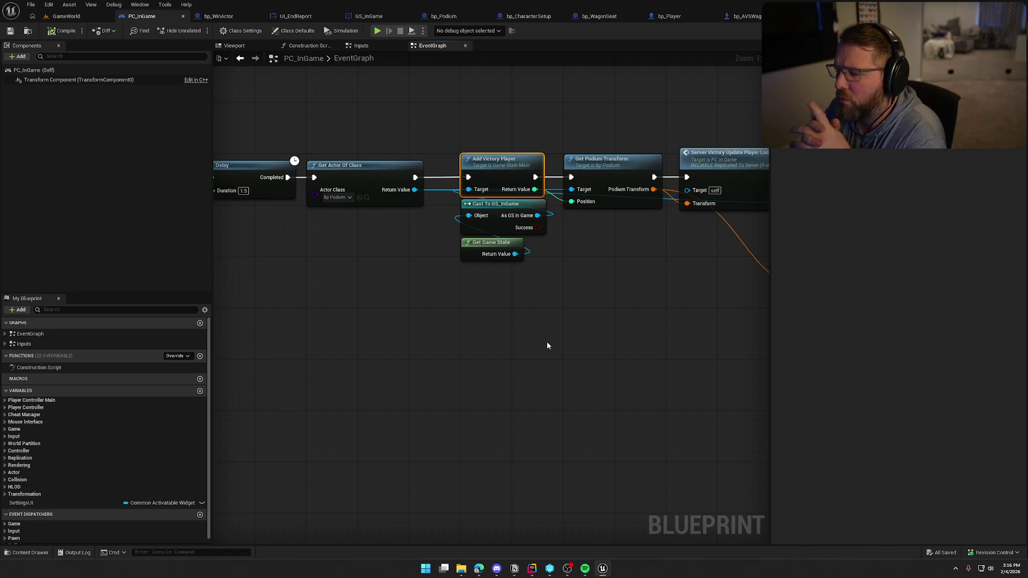
Step: Select Add Victory Player with its cast and game-state nodes, and inspect the Server_VictoryUpdatePlayerLocation event
mouse_move(548, 345)
left_mouse_down()
mouse_move(372, 375)
mouse_move(385, 347)
mouse_move(463, 323)
left_mouse_up()
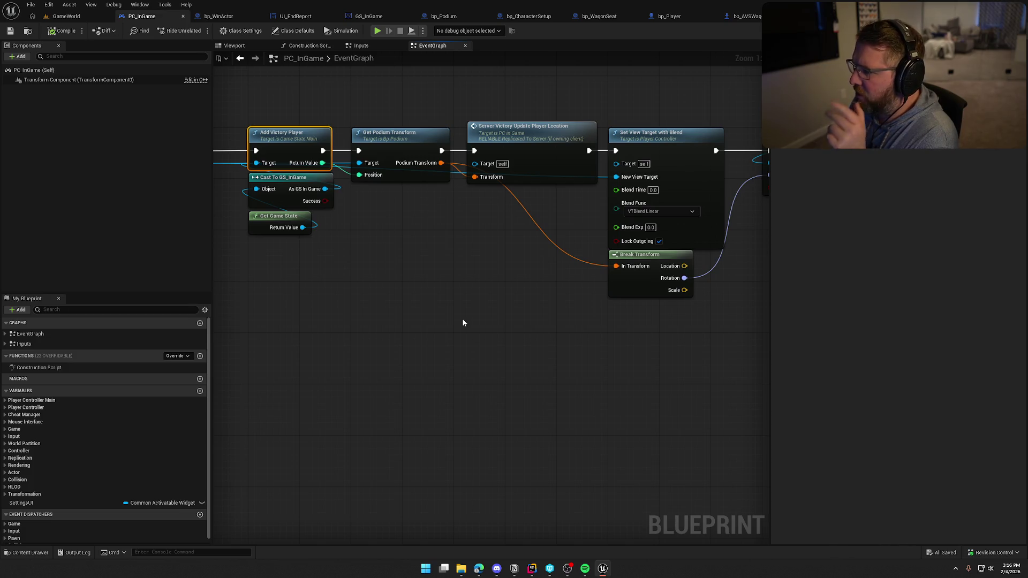
mouse_move(485, 308)
left_mouse_down()
mouse_move(381, 317)
mouse_move(451, 320)
mouse_move(488, 284)
left_mouse_up()
left_click_drag(281, 107, 338, 252)
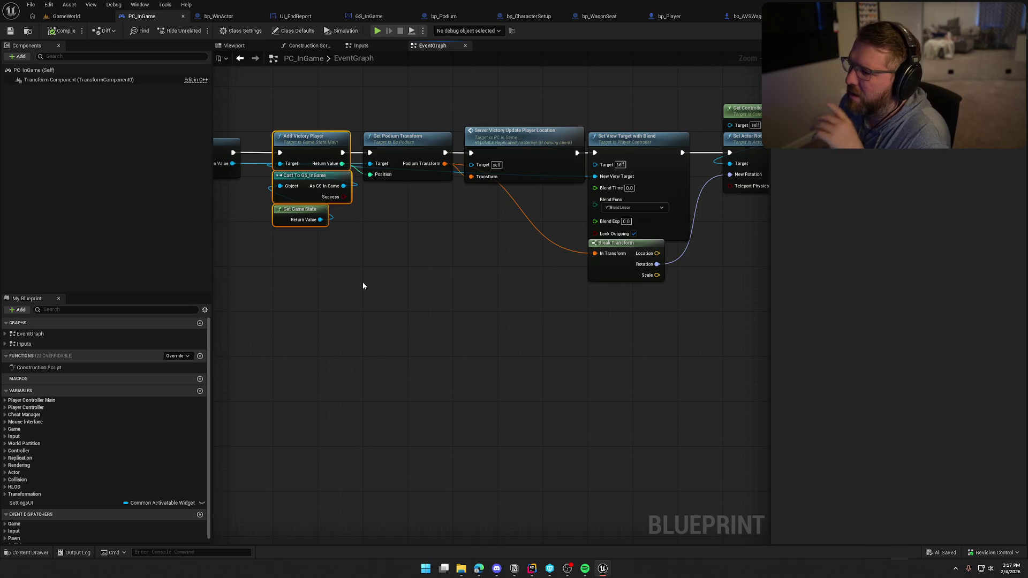
left_click_drag(688, 321, 482, 332)
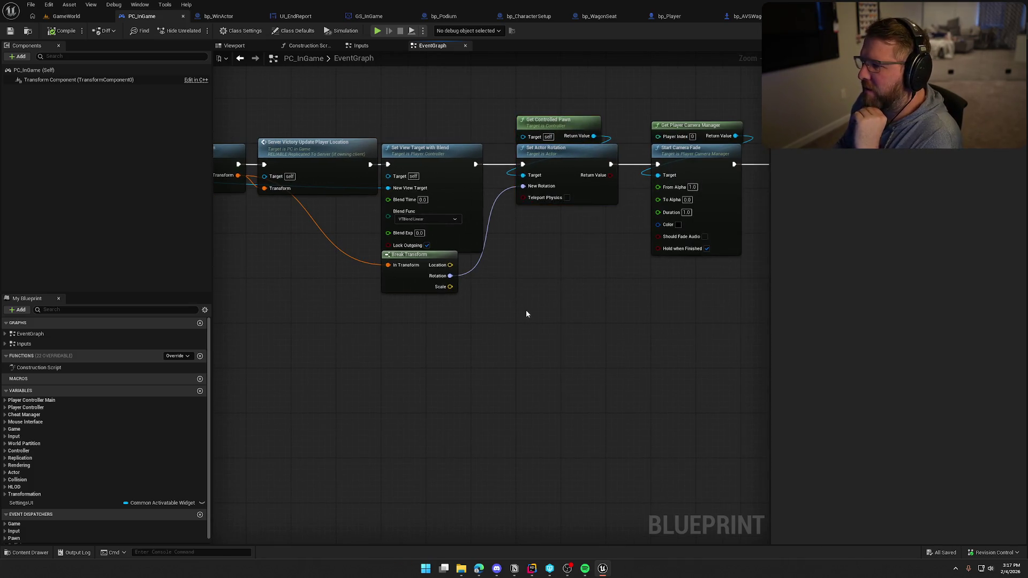
left_click_drag(346, 397, 538, 390)
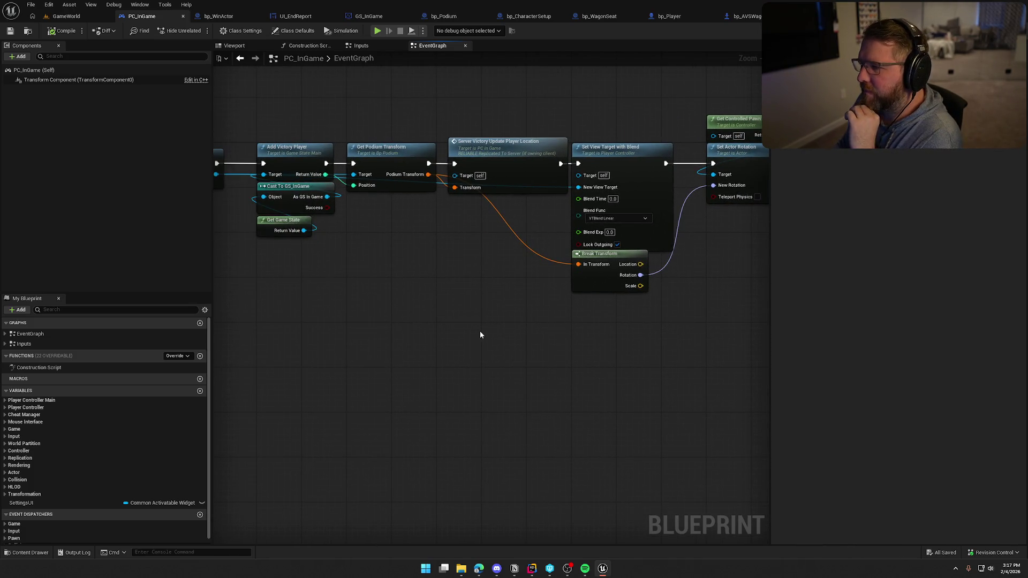
left_click_drag(480, 335, 523, 342)
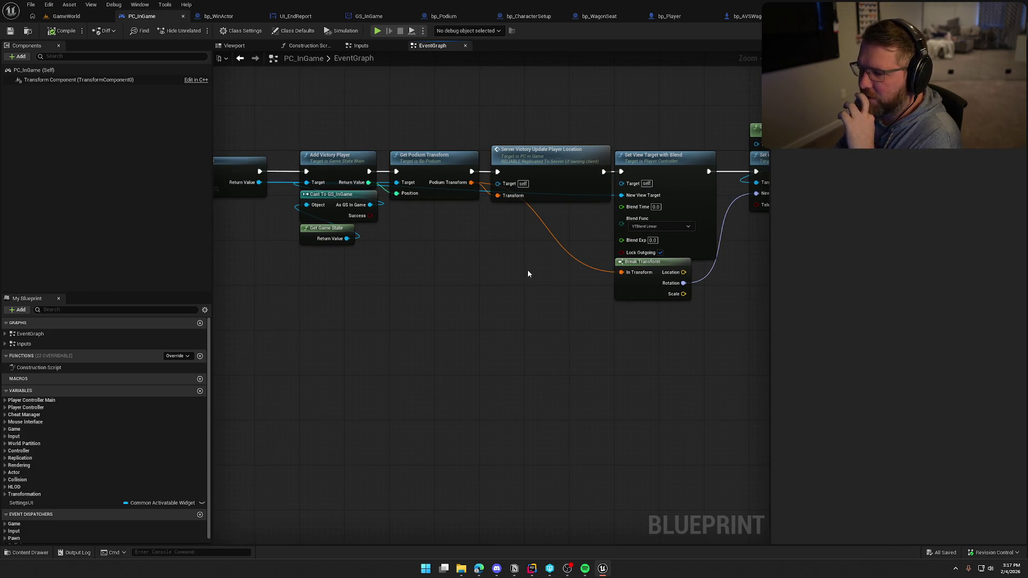
left_click_drag(505, 268, 523, 276)
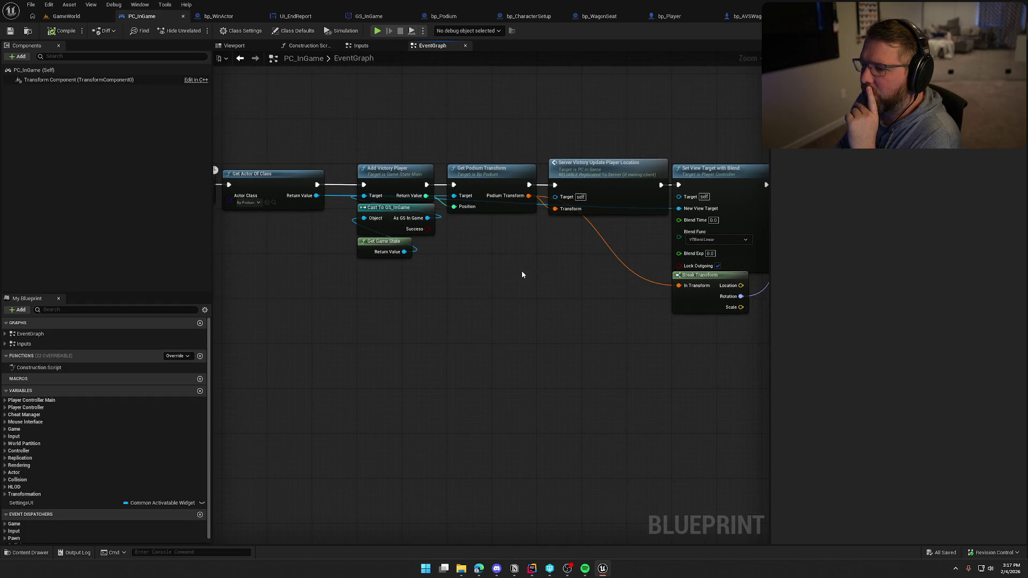
double_click(600, 162)
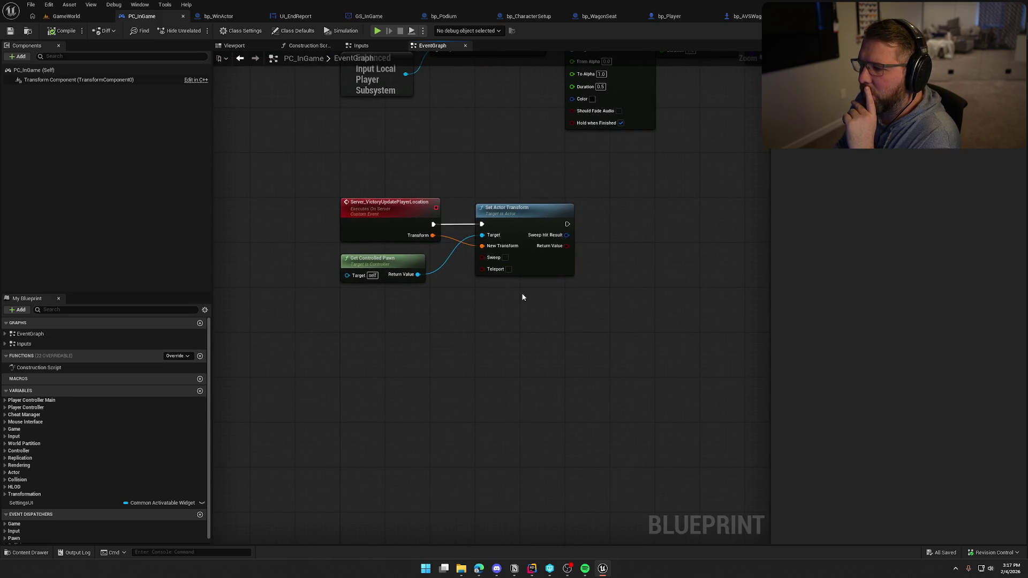
left_click_drag(383, 268, 386, 252)
key("alt+Left")
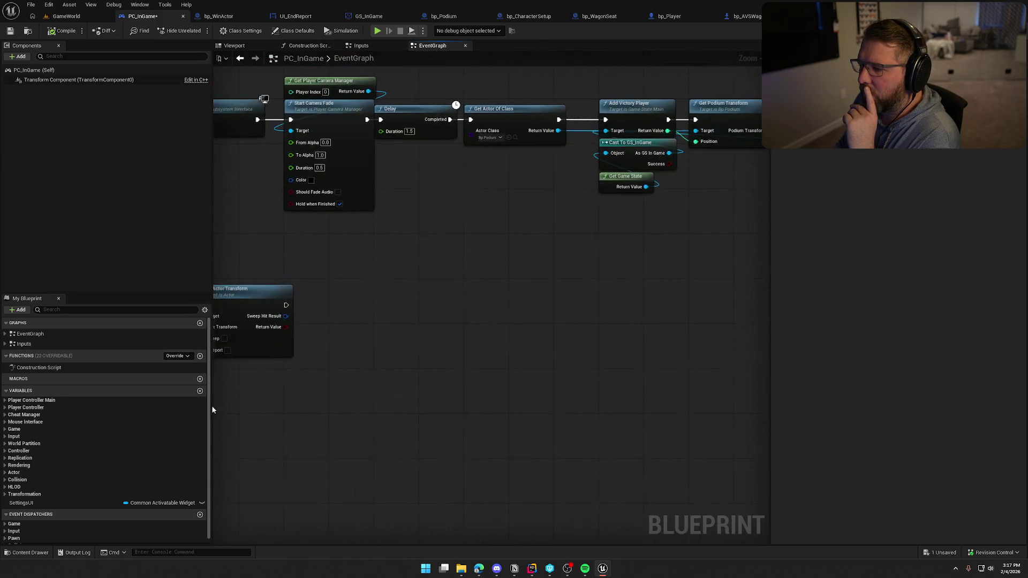
Step: Try selections spanning Add Victory Player through the podium nodes, revisiting the server event's definition
mouse_move(562, 303)
left_mouse_down()
mouse_move(558, 287)
mouse_move(401, 293)
left_mouse_up()
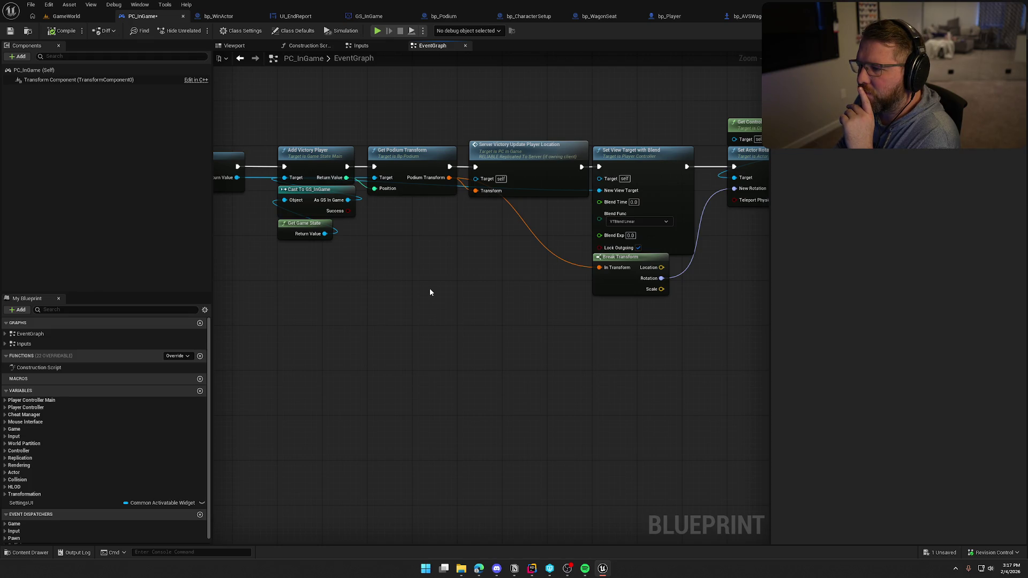
left_click_drag(375, 320, 472, 295)
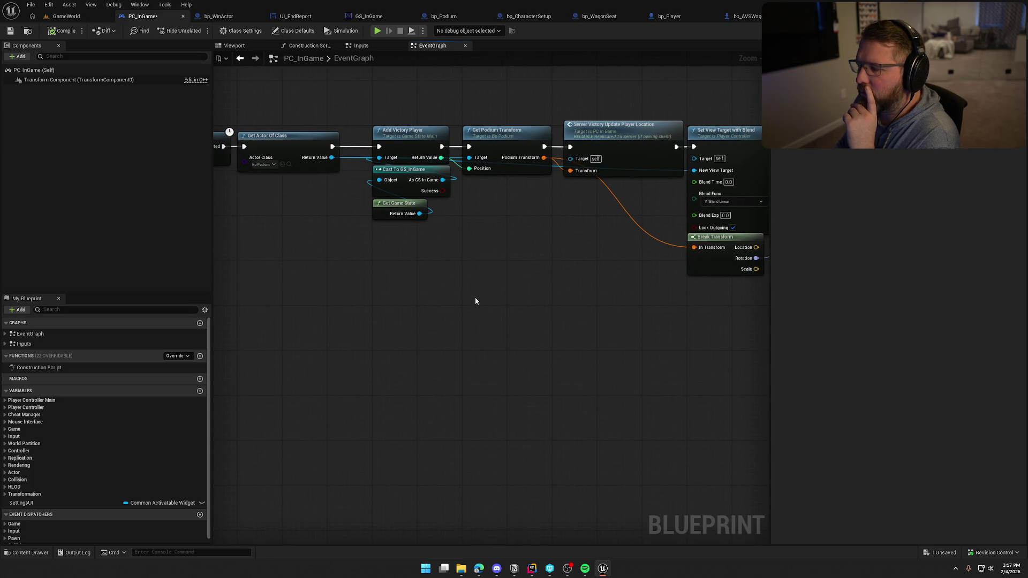
left_click_drag(374, 114, 477, 226)
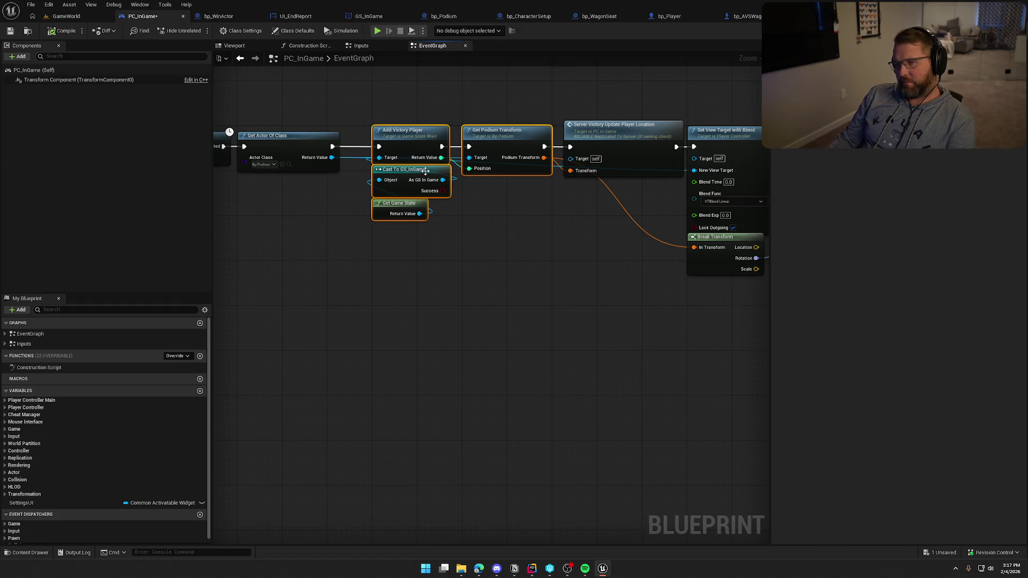
left_click(428, 291)
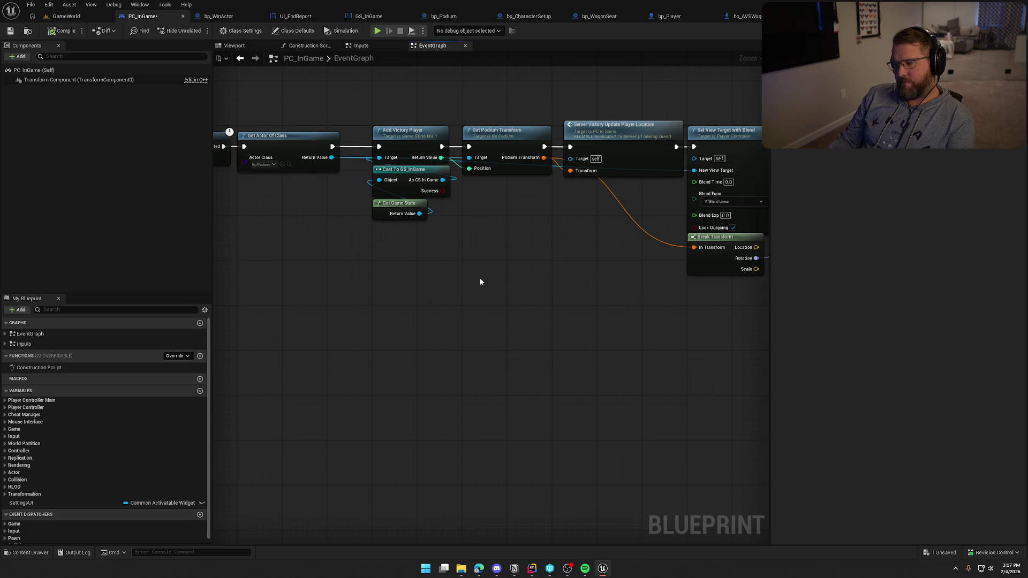
mouse_move(480, 281)
left_mouse_down()
mouse_move(413, 280)
mouse_move(573, 284)
mouse_move(445, 281)
left_mouse_up()
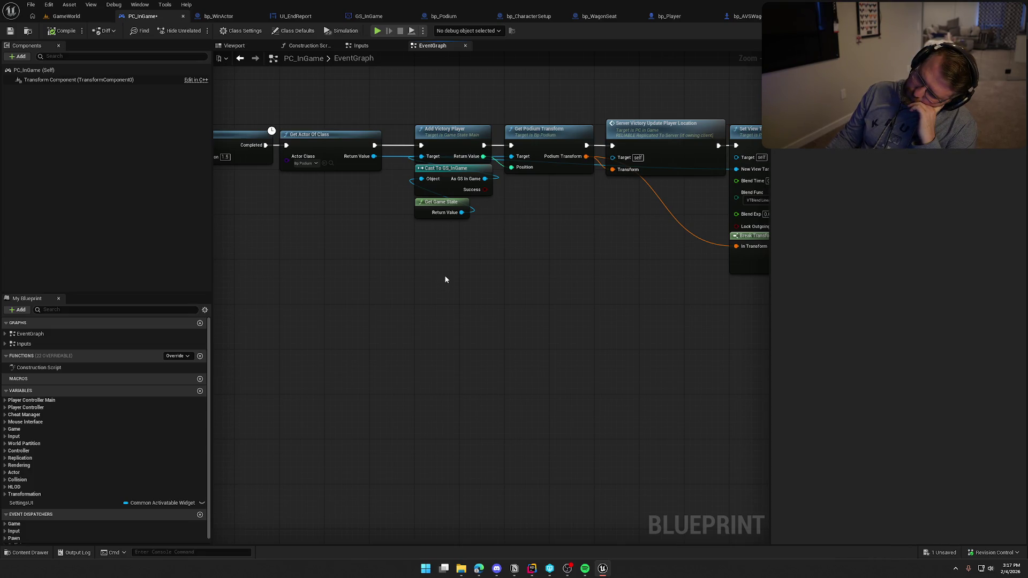
mouse_move(455, 122)
left_mouse_down()
mouse_move(429, 203)
mouse_move(436, 255)
left_mouse_up()
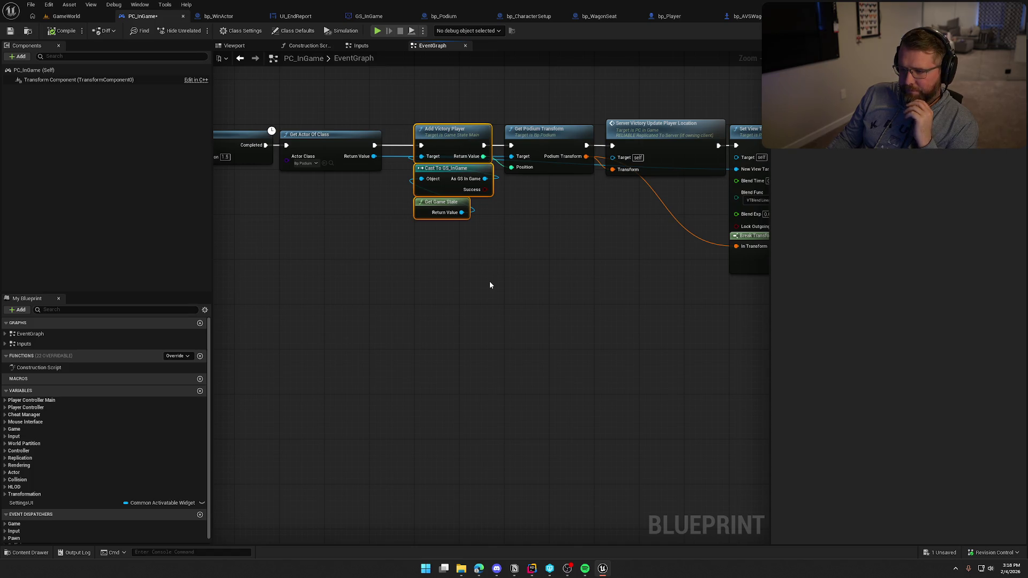
mouse_move(489, 285)
left_mouse_down()
mouse_move(742, 218)
mouse_move(595, 336)
mouse_move(523, 337)
mouse_move(679, 297)
left_mouse_up()
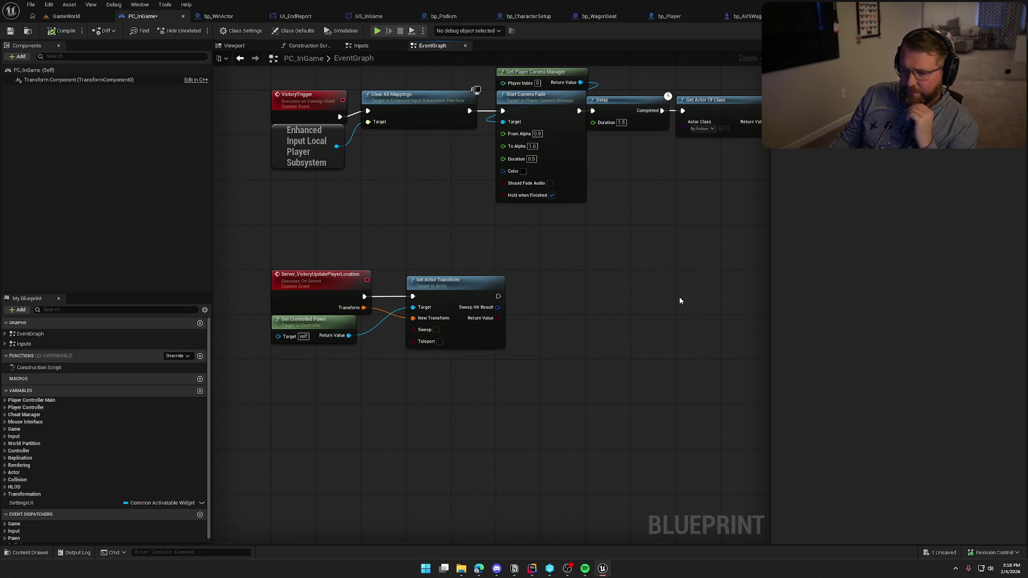
mouse_move(290, 253)
left_mouse_down()
mouse_move(567, 420)
mouse_move(435, 440)
mouse_move(546, 328)
left_mouse_up()
scroll(428, 347, "up", 1)
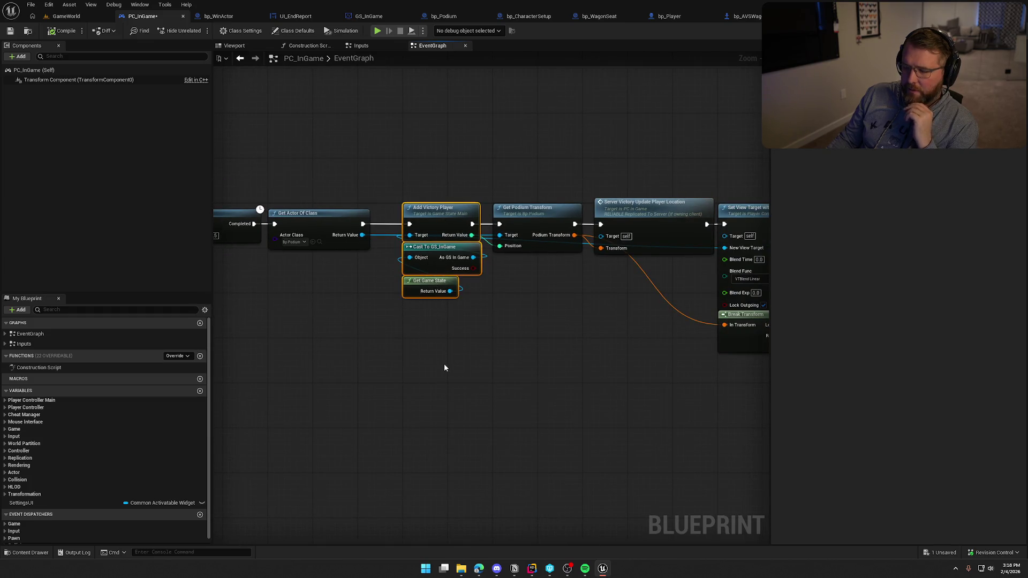
double_click(710, 251)
key("alt+Left")
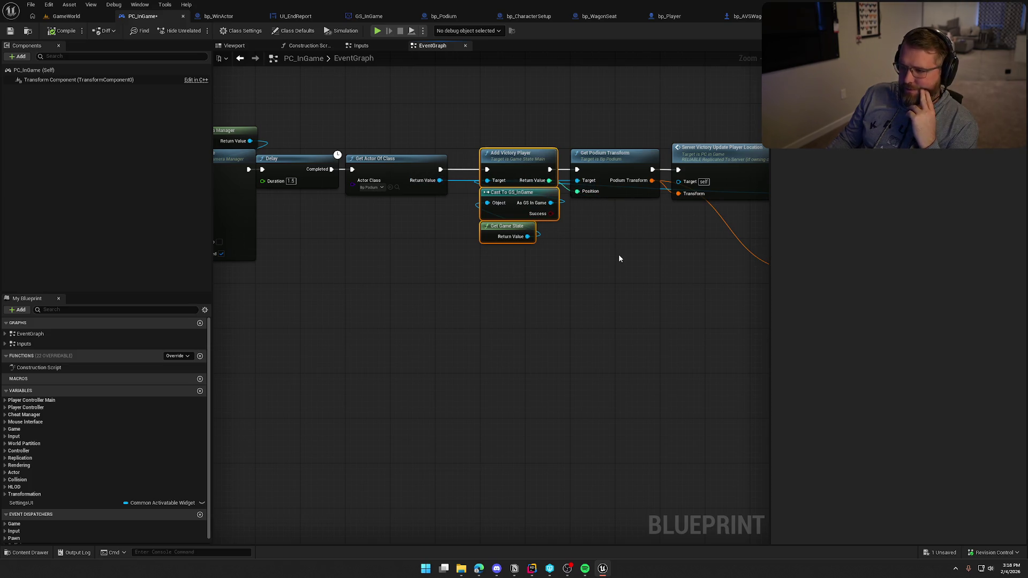
Step: Select Add Victory Player, Cast To GS_InGame, Get Game State and Get Podium Transform; drag them below the chain
left_click_drag(611, 271, 390, 306)
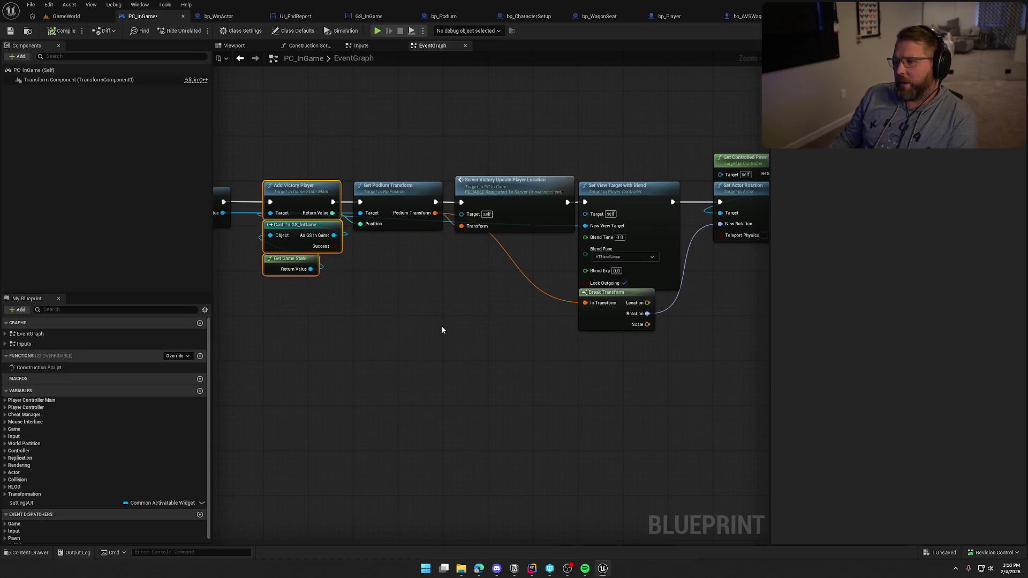
mouse_move(442, 330)
left_mouse_down()
mouse_move(288, 340)
mouse_move(274, 352)
left_mouse_up()
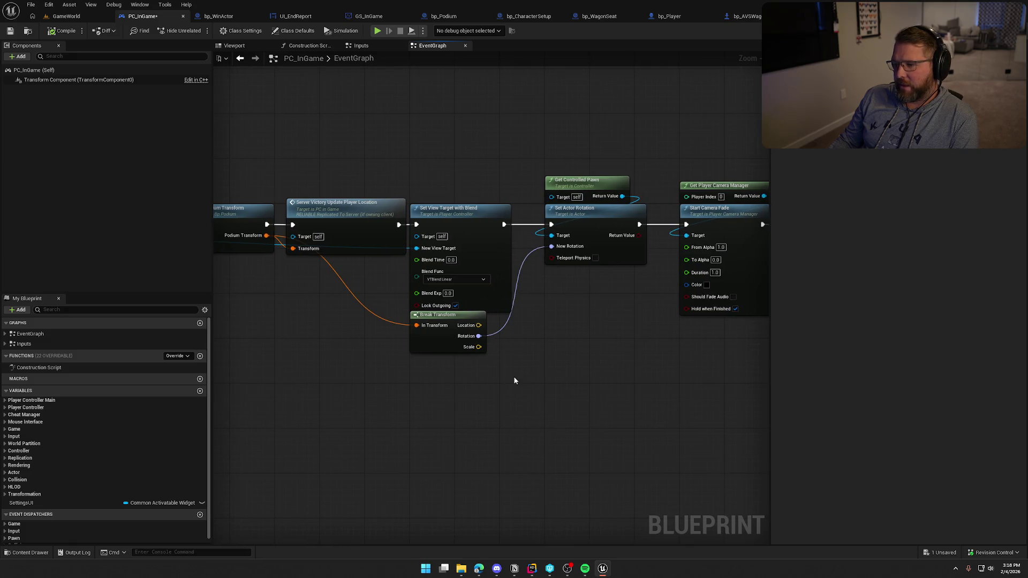
mouse_move(513, 380)
left_mouse_down()
mouse_move(489, 363)
mouse_move(533, 360)
mouse_move(522, 301)
left_mouse_up()
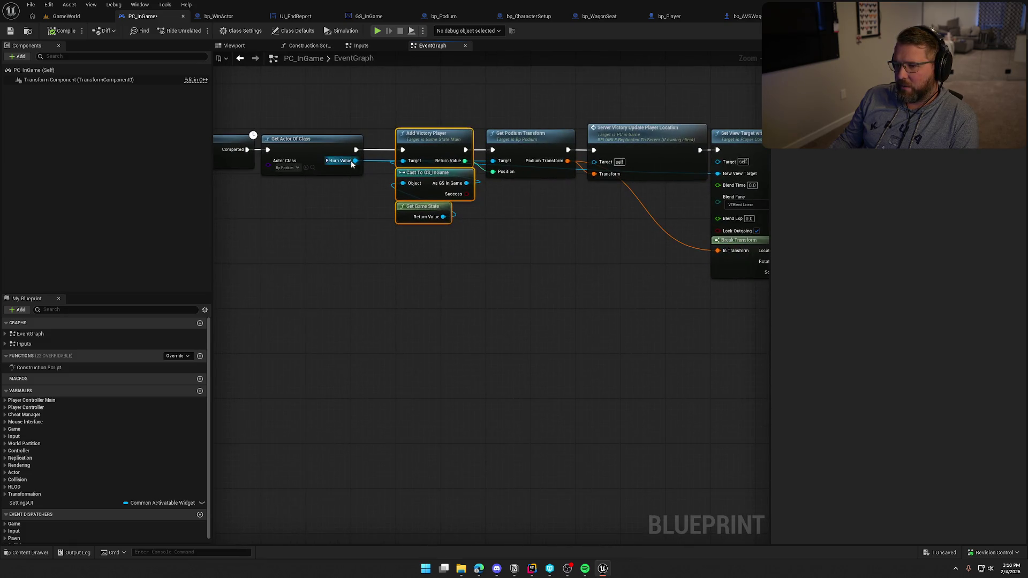
mouse_move(353, 161)
left_mouse_down()
mouse_move(484, 278)
mouse_move(355, 311)
left_mouse_up()
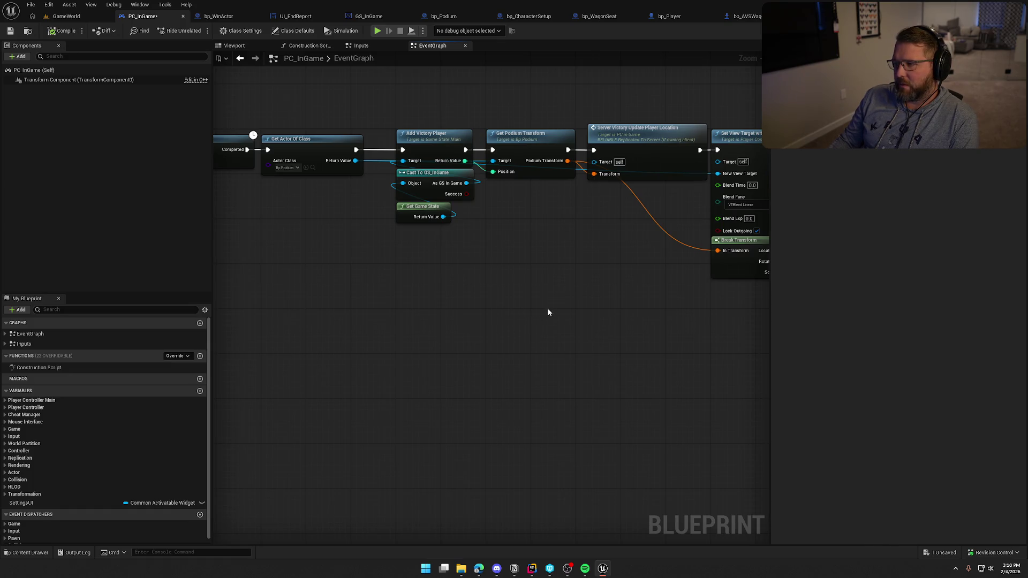
left_click_drag(483, 221, 579, 230)
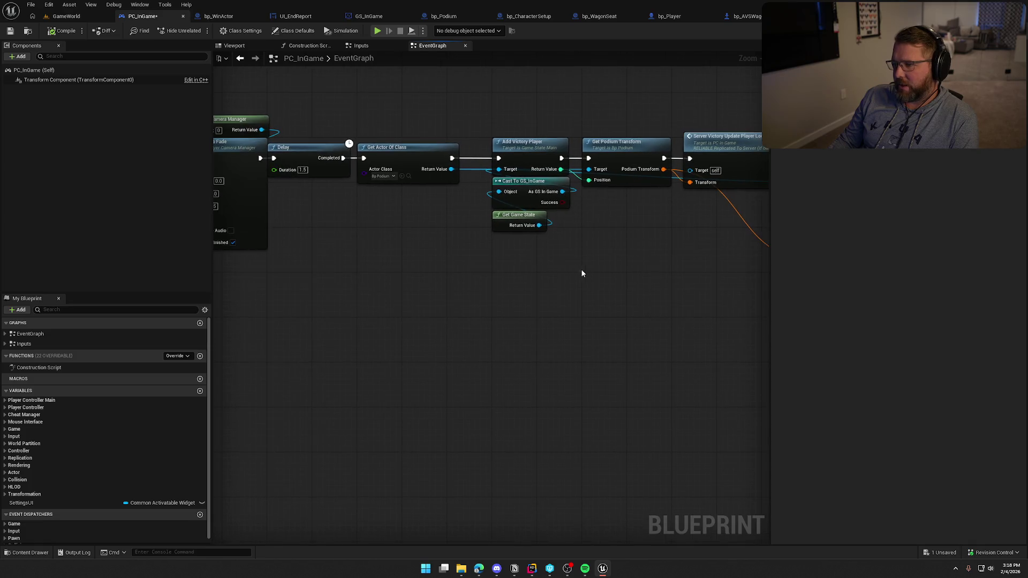
left_click_drag(488, 126, 631, 268)
mouse_move(532, 154)
left_mouse_down()
mouse_move(523, 289)
mouse_move(471, 302)
left_mouse_up()
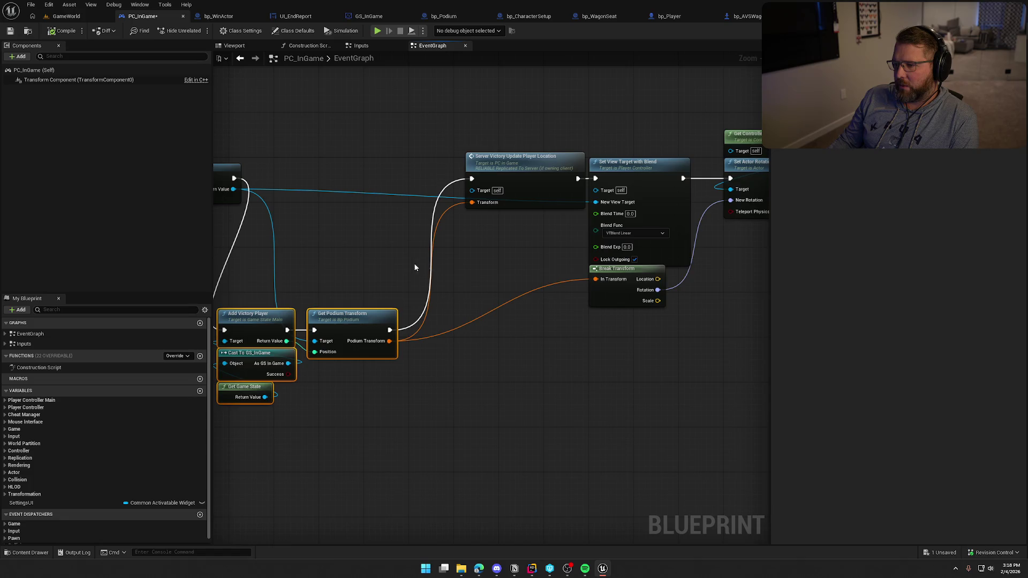
Step: Break the podium transform wires and carry the four nodes over to the server event
left_click_drag(413, 262, 481, 262)
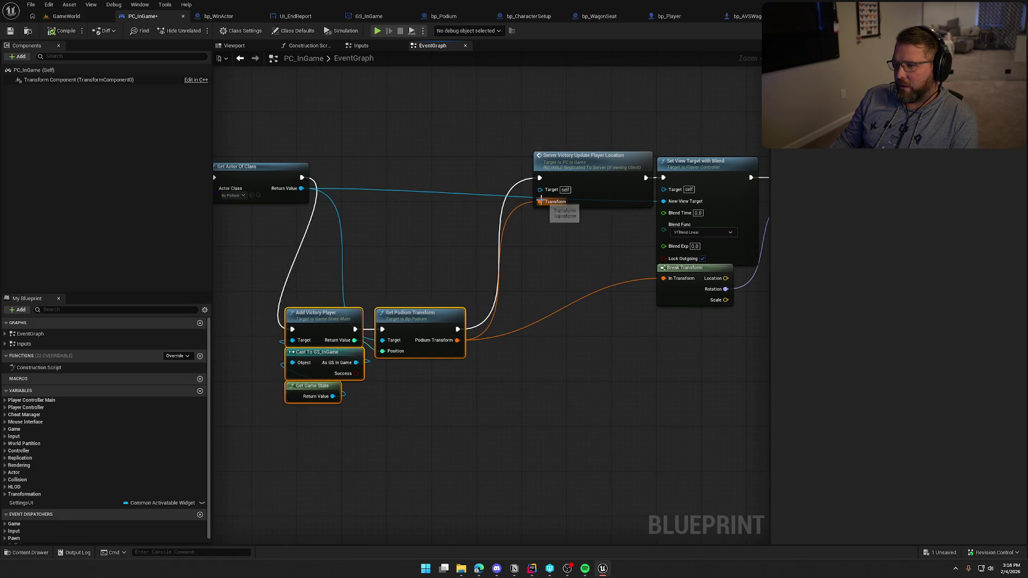
left_click(541, 201, "alt")
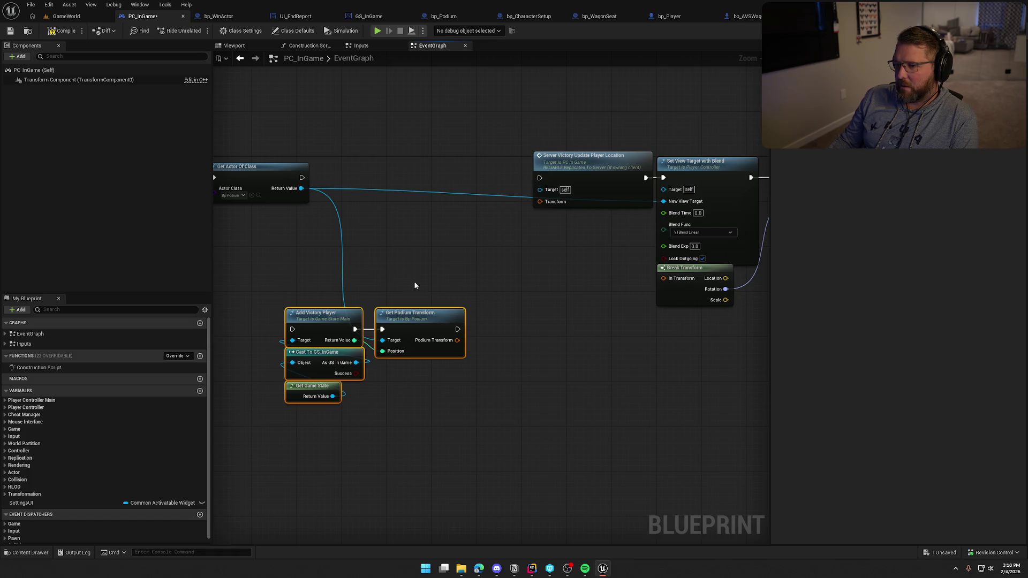
left_click(382, 340, "alt")
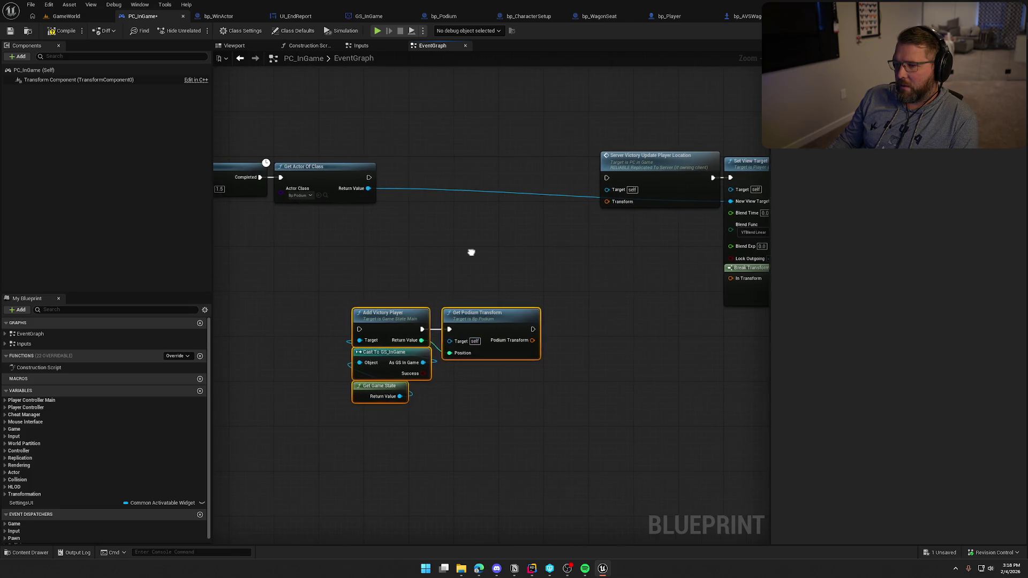
mouse_move(403, 324)
left_mouse_down()
mouse_move(221, 446)
mouse_move(584, 329)
mouse_move(561, 252)
mouse_move(542, 233)
mouse_move(387, 378)
mouse_move(341, 378)
left_mouse_up()
mouse_move(307, 285)
left_mouse_down()
mouse_move(412, 338)
mouse_move(435, 318)
left_mouse_up()
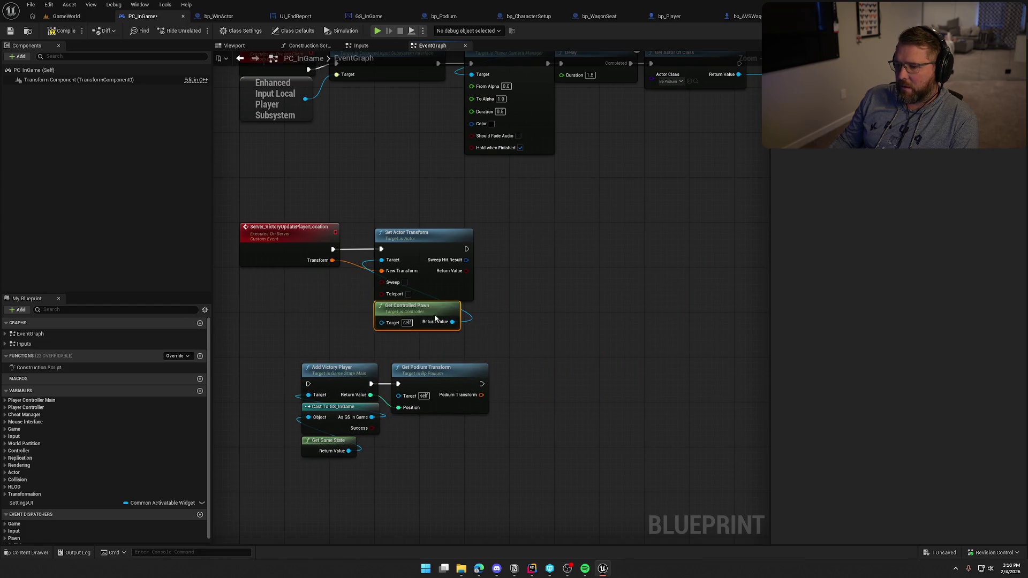
Step: Shift Set Actor Transform and Get Controlled Pawn right, slotting the four nodes into the server event's row
left_click(417, 236, "shift")
left_click_drag(418, 244, 561, 245)
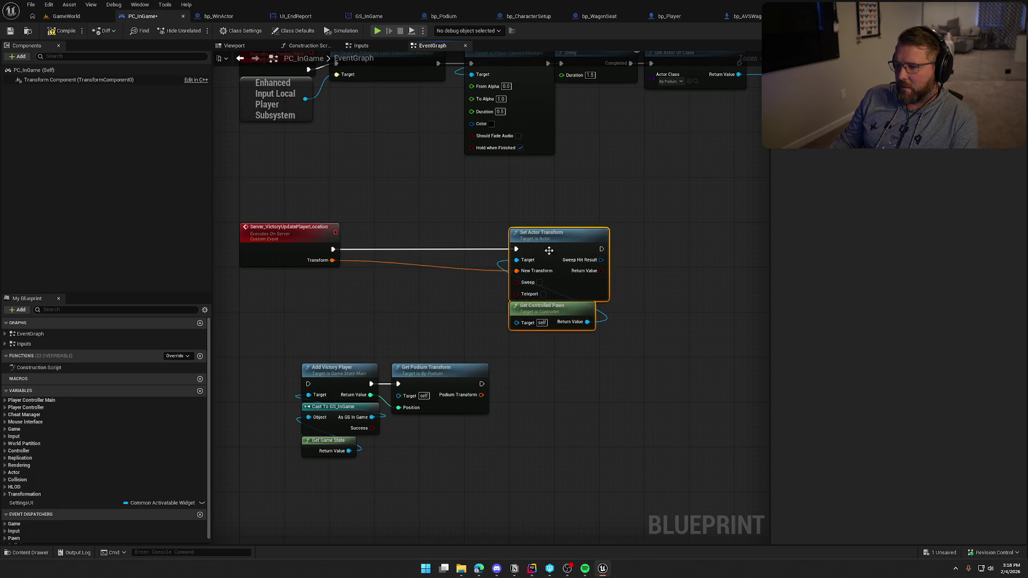
left_click_drag(314, 337, 467, 476)
left_click(541, 233)
left_click_drag(540, 233, 586, 232)
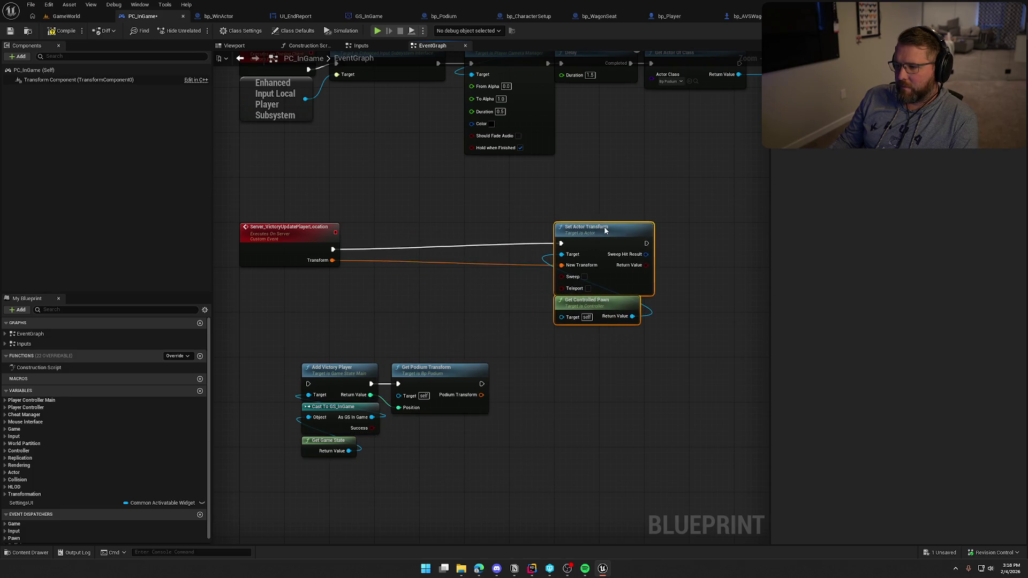
left_click_drag(292, 356, 409, 461)
left_click_drag(337, 379, 410, 244)
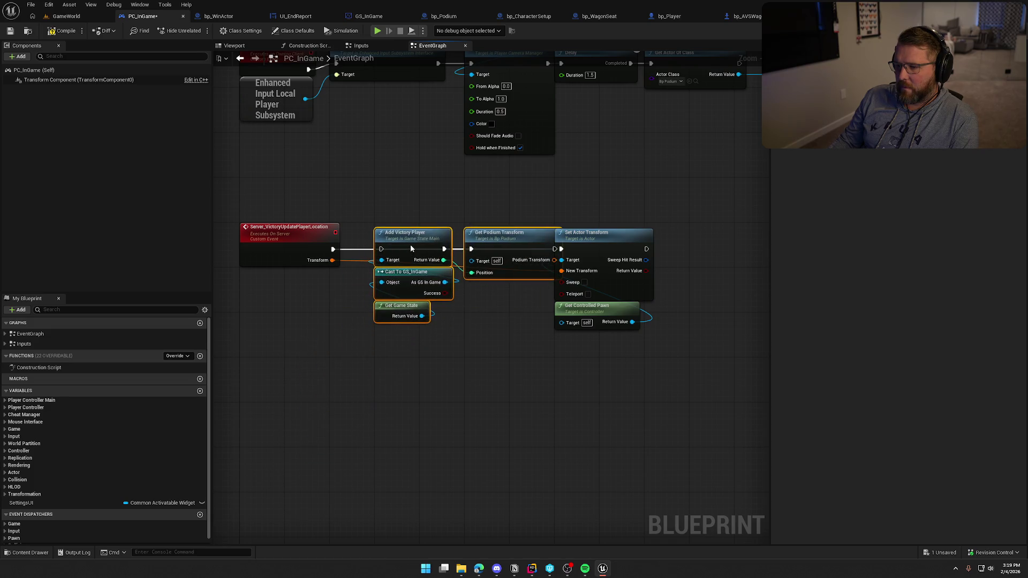
left_click_drag(571, 219, 616, 293)
left_click_drag(611, 255, 657, 255)
left_click(524, 314)
Step: Run the server event's exec through Add Victory Player and feed Podium Transform into New Transform
scroll(522, 315, "up", 1)
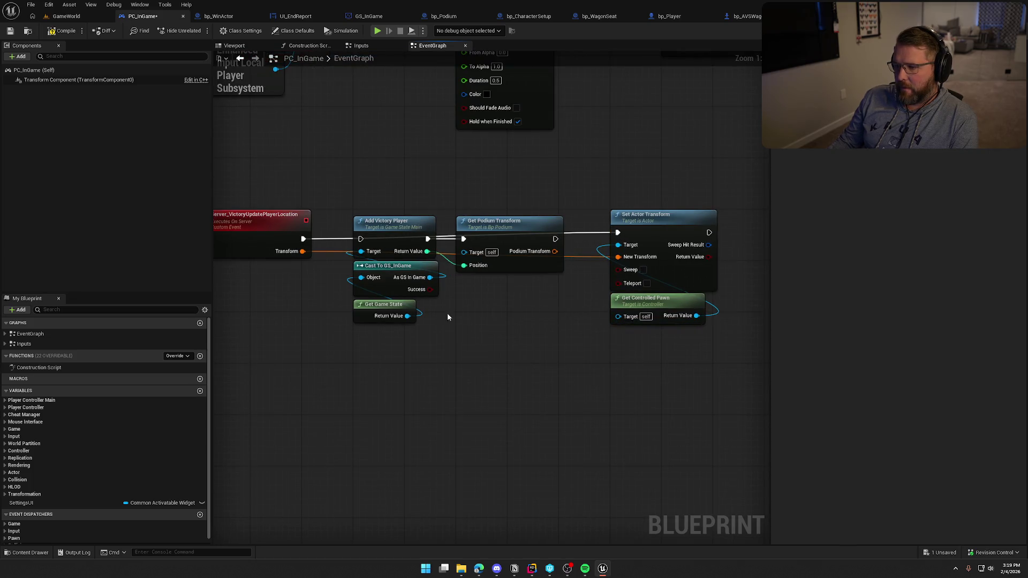
left_click_drag(593, 176, 632, 305)
left_click_drag(667, 227, 666, 233)
left_click(535, 203)
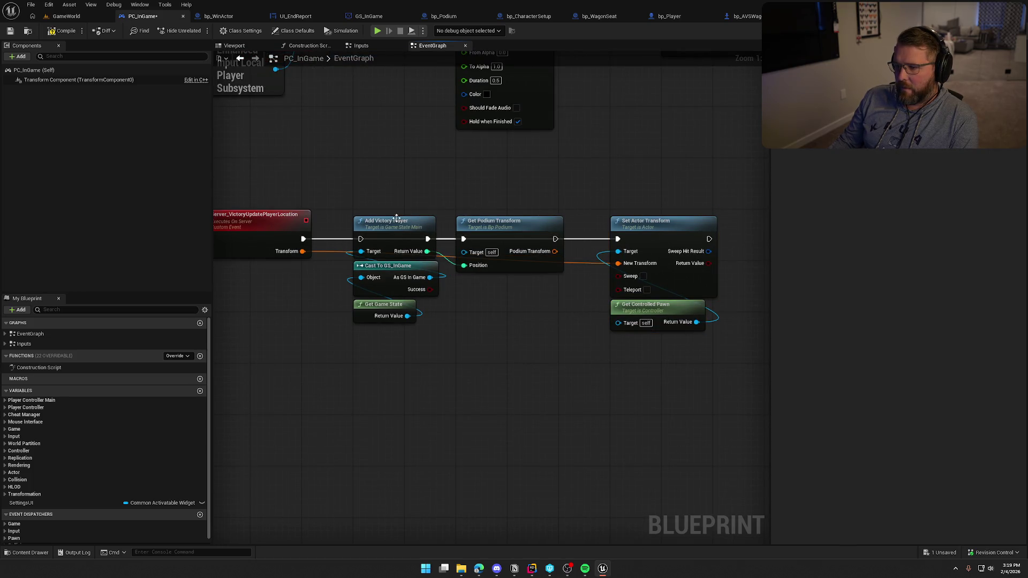
left_click_drag(303, 238, 361, 239)
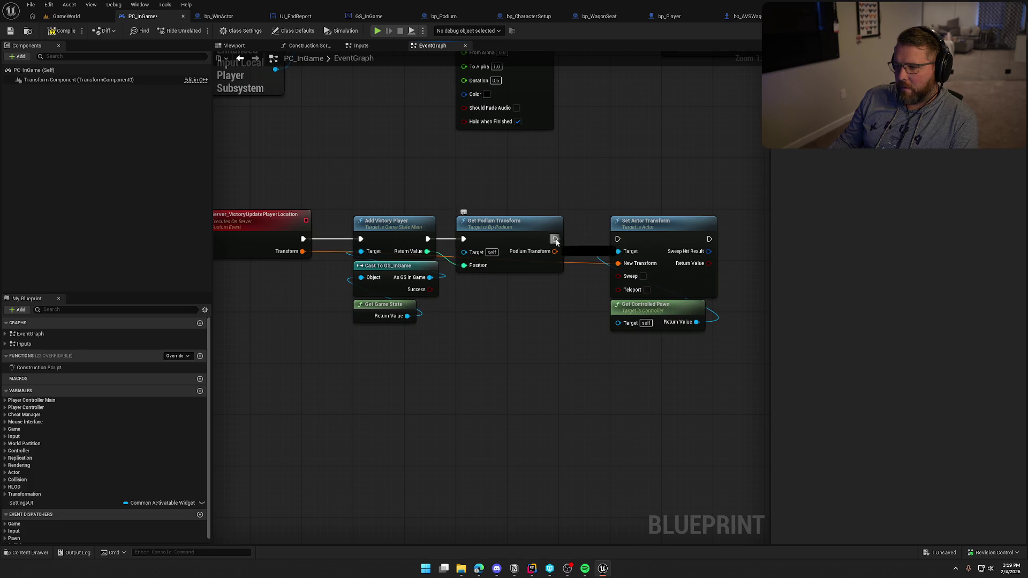
mouse_move(555, 241)
left_mouse_down()
mouse_move(617, 238)
mouse_move(569, 257)
mouse_move(625, 266)
left_mouse_up()
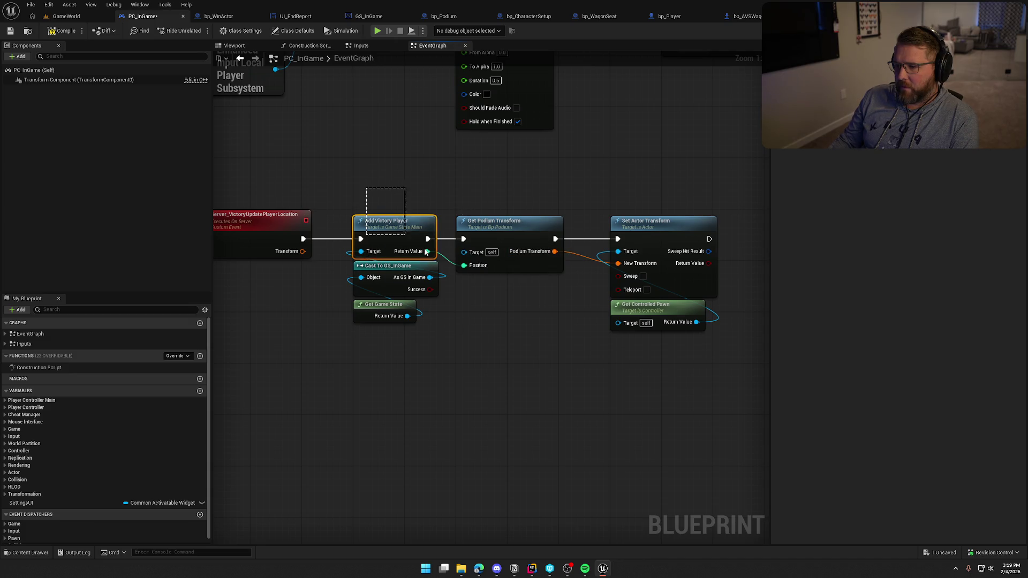
left_click_drag(426, 251, 696, 374)
left_click(333, 296)
Step: Replace the server event's Transform input with a 'Podium' input driving Get Podium Transform's Target
left_click(271, 228)
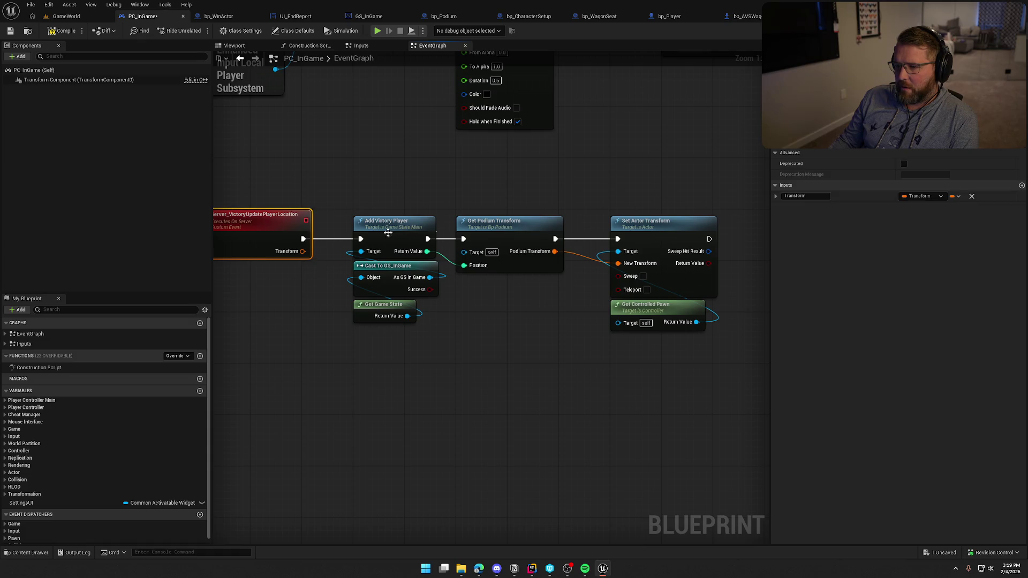
left_click(971, 198)
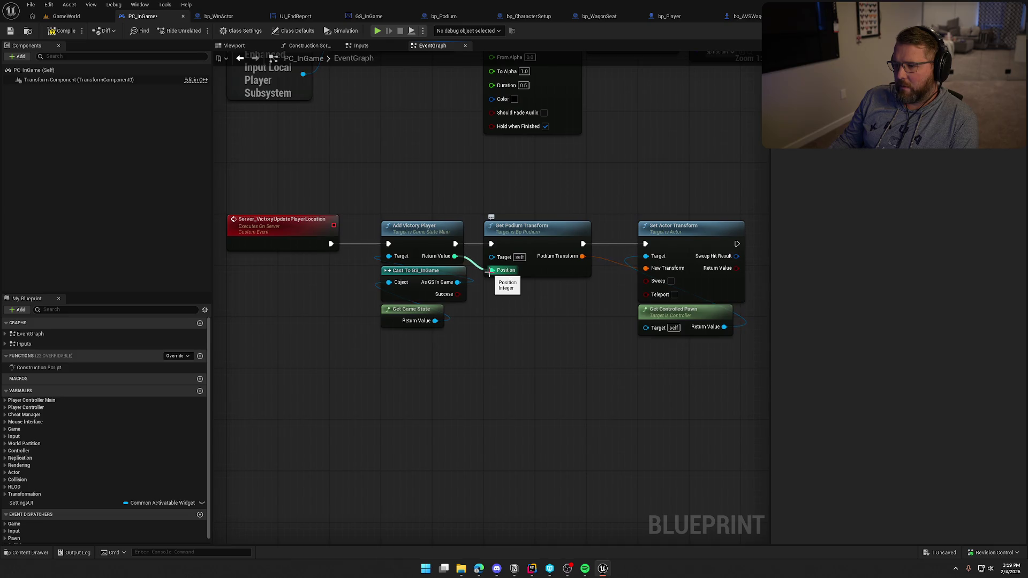
left_click_drag(491, 257, 270, 242)
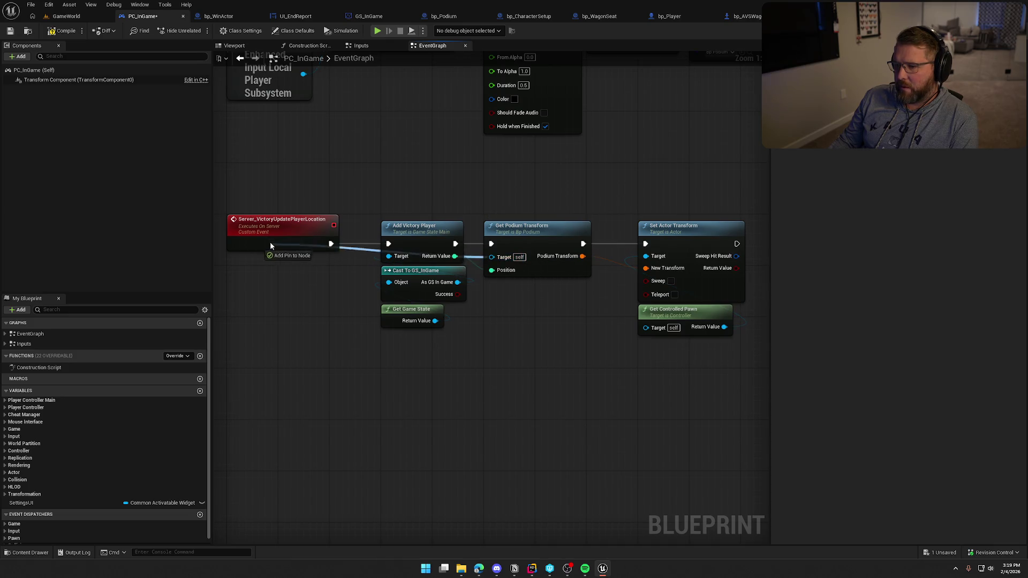
left_click(285, 240)
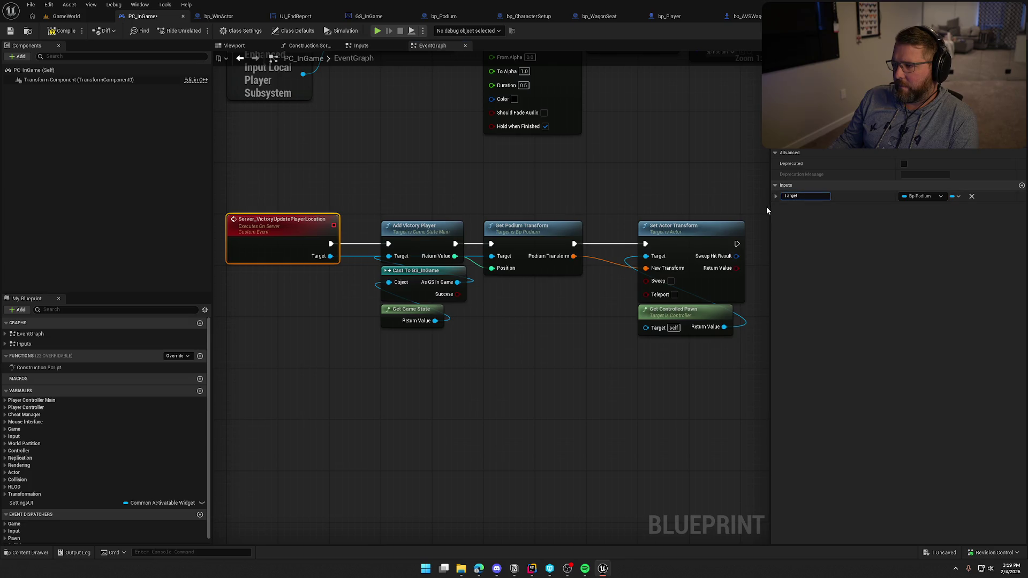
type("Podium")
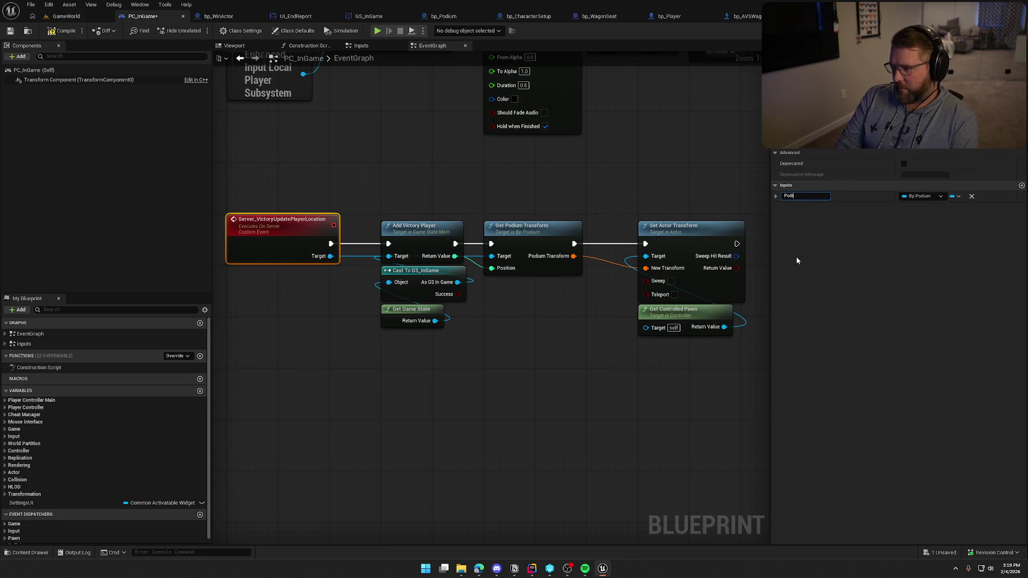
key("Return")
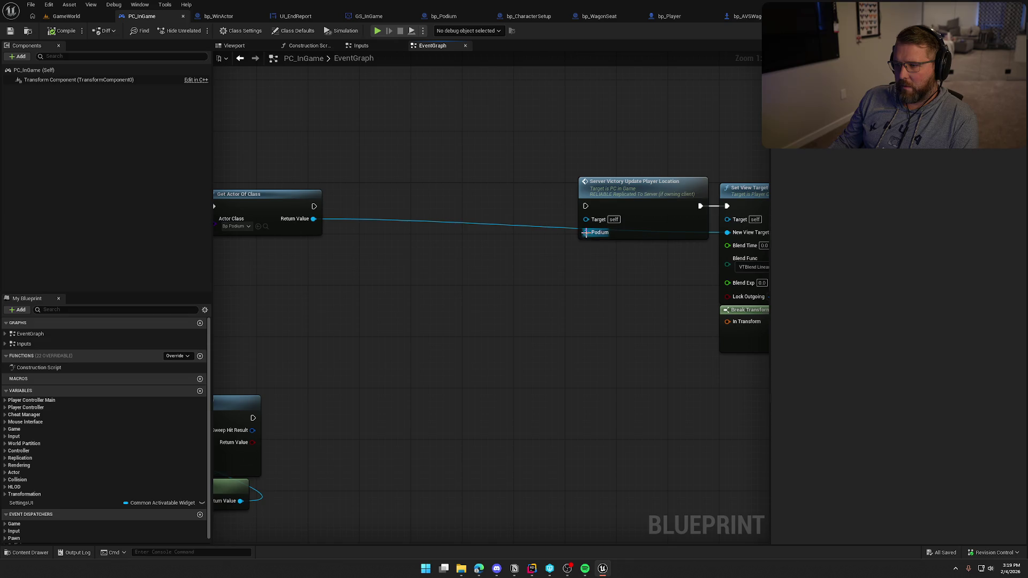
Step: Wire Get Actor Of Class's podium output into the server victory call
mouse_move(314, 206)
left_mouse_down()
mouse_move(585, 207)
mouse_move(420, 204)
left_mouse_up()
scroll(366, 300, "down", 1)
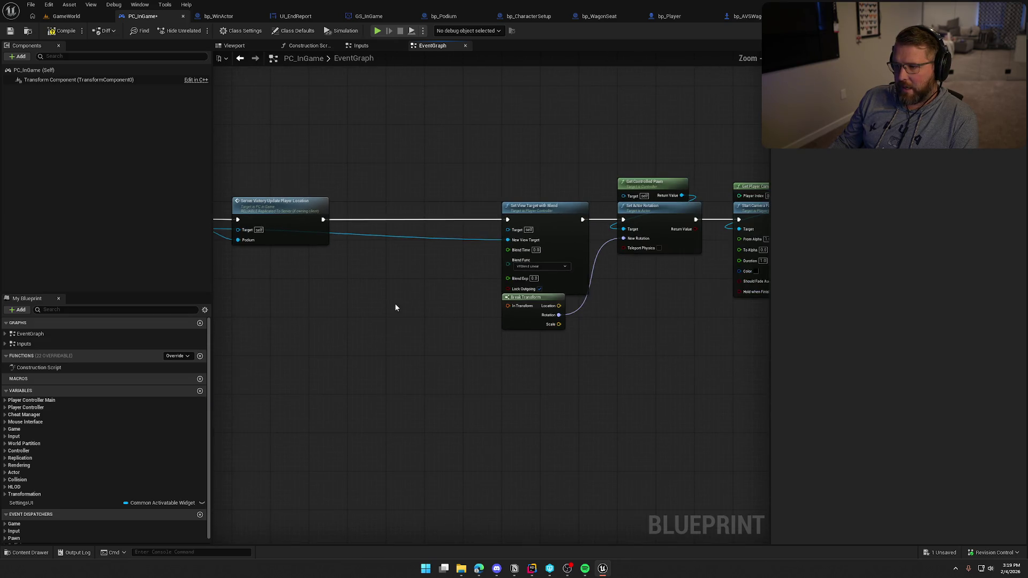
scroll(395, 303, "down", 1)
left_click_drag(406, 148, 736, 387)
scroll(673, 349, "up", 2)
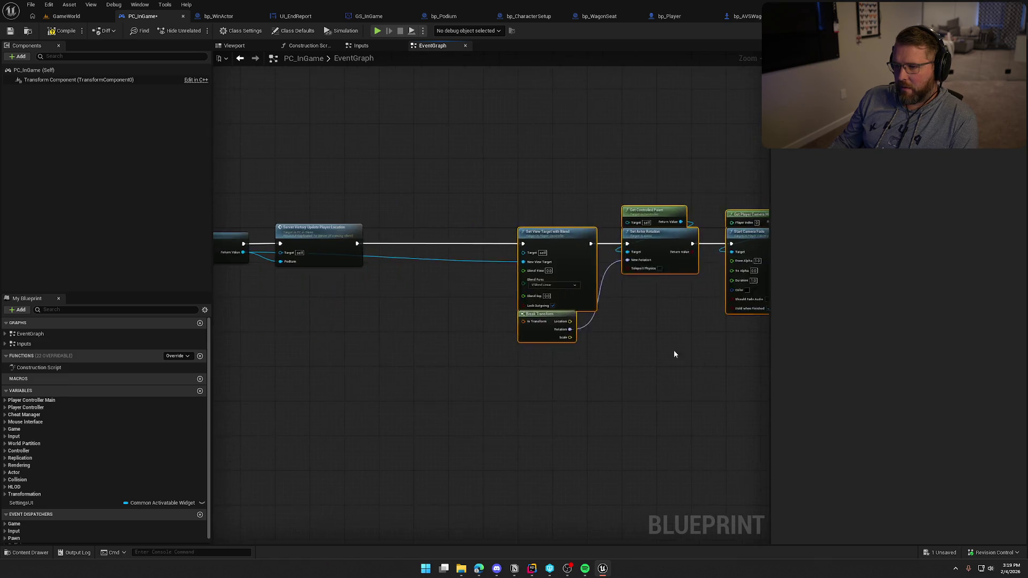
left_click(457, 359)
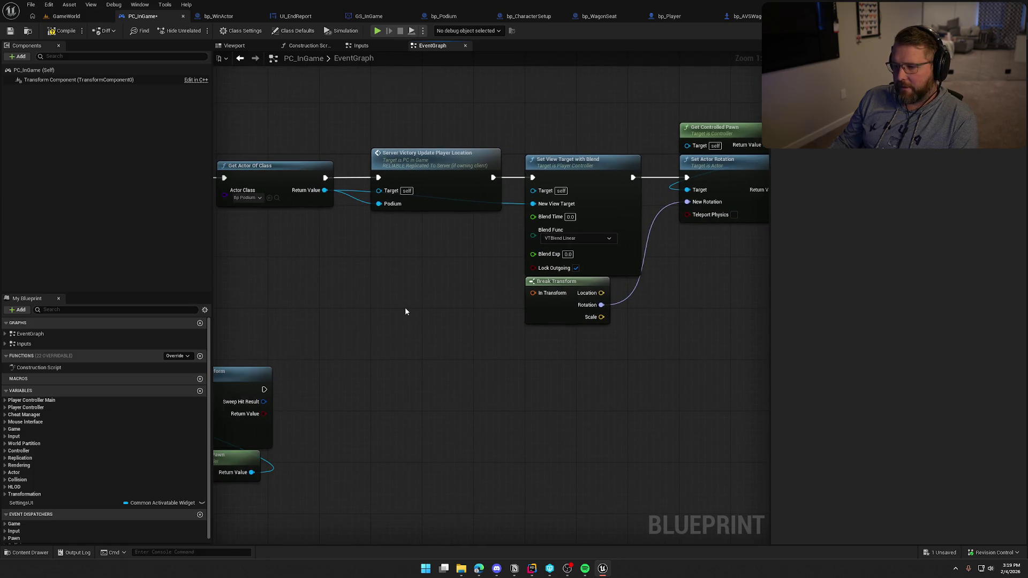
Step: From the Podium pin, add a First Place Location getter feeding a Get World Rotation node
left_click_drag(340, 186, 397, 261)
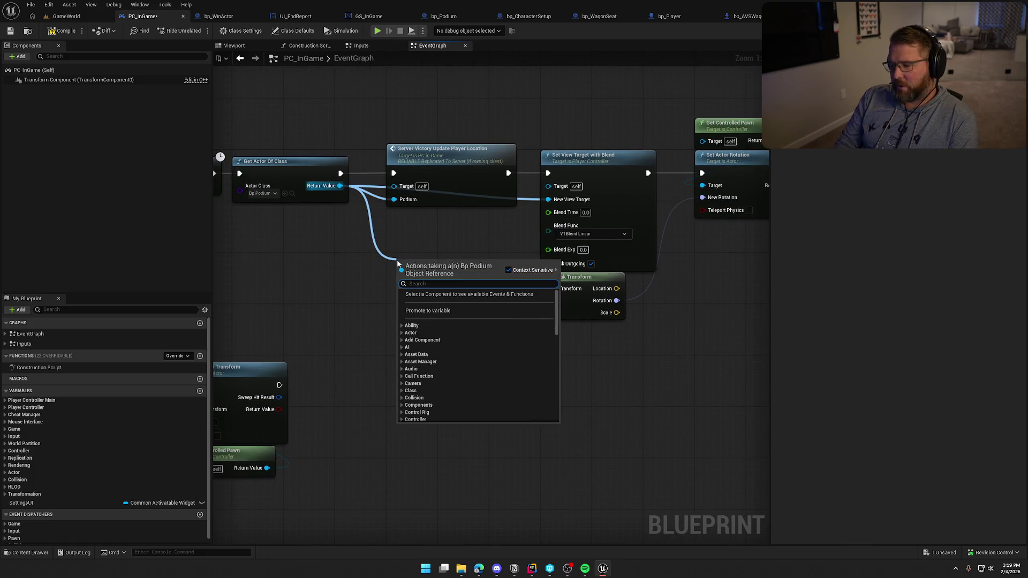
type("get")
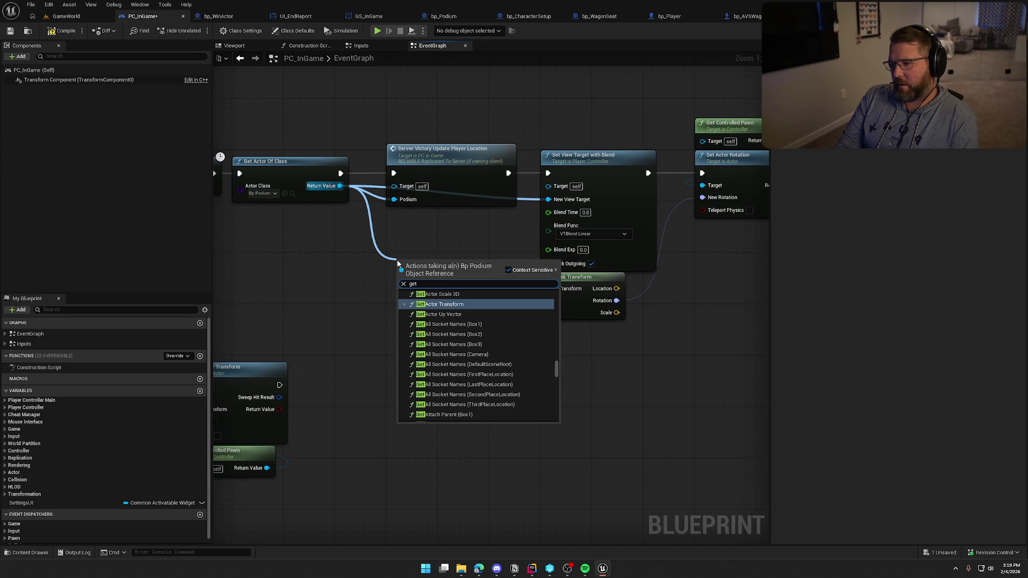
type(" firstplace")
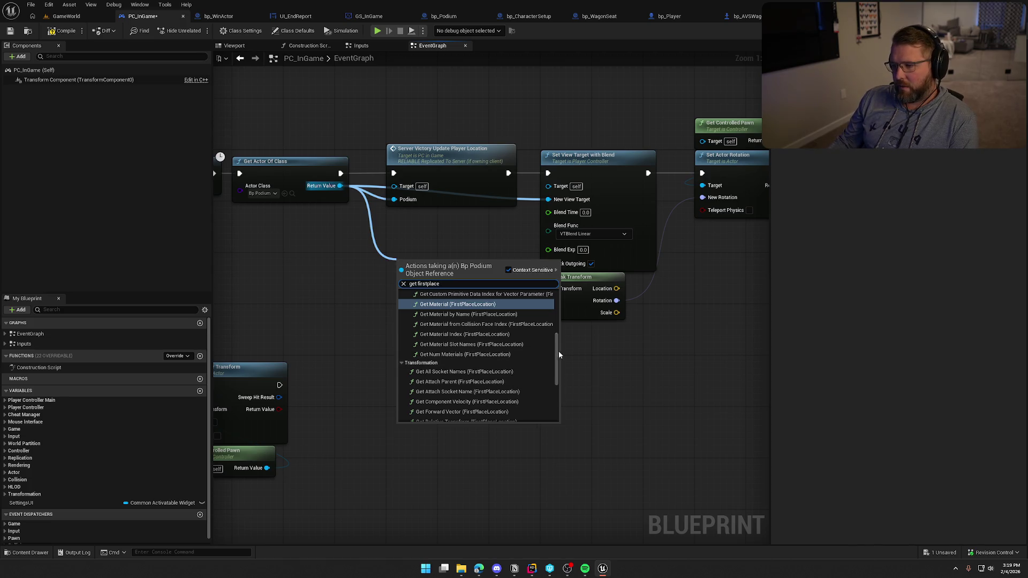
left_click_drag(557, 351, 560, 428)
left_click(447, 417)
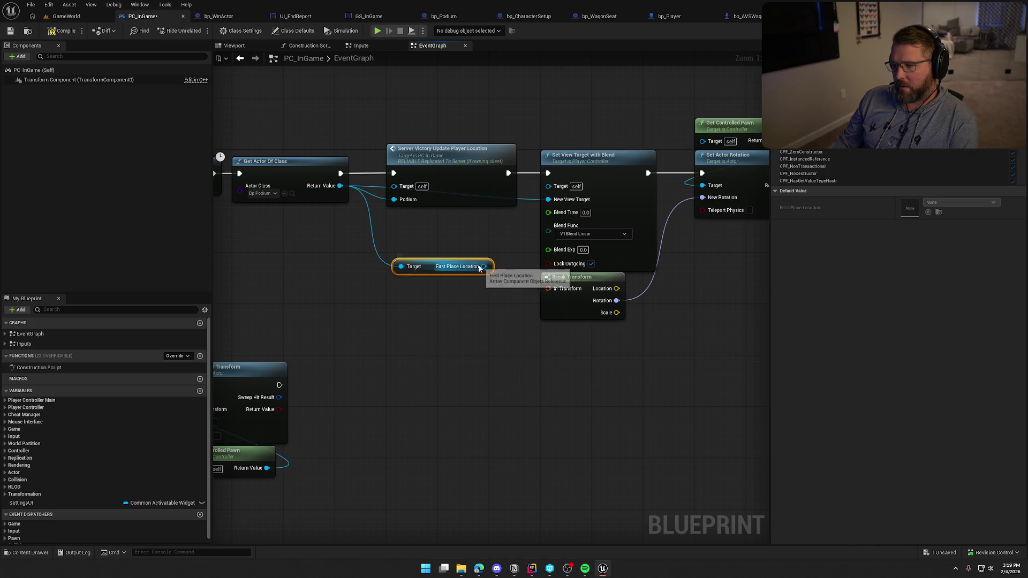
left_click_drag(484, 266, 478, 310)
type("get")
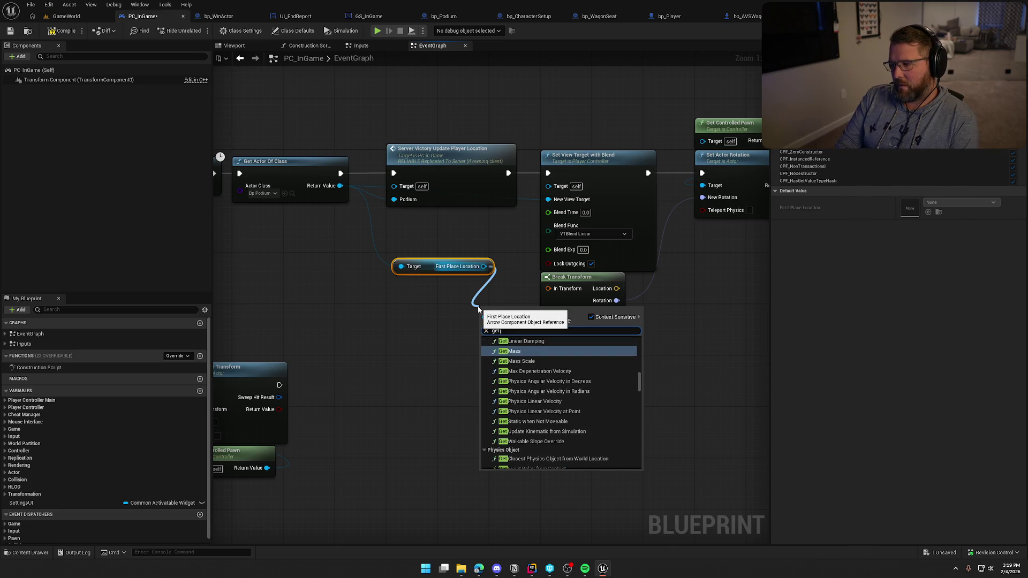
type(" world ro")
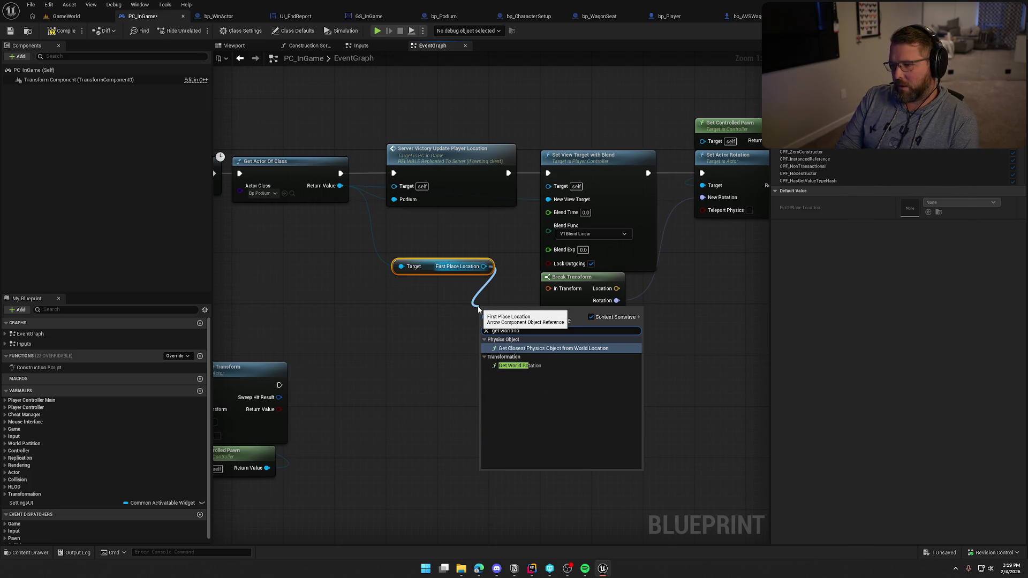
key("Down")
key("Return")
Step: Delete Break Transform and connect the world rotation to Set Actor Rotation's New Rotation
left_click(580, 278)
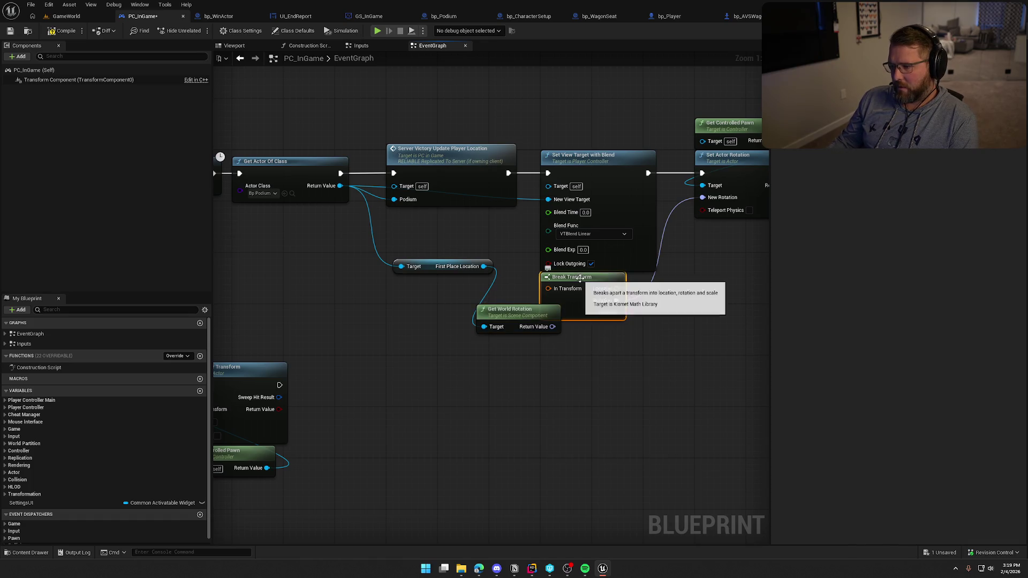
key("Delete")
mouse_move(418, 353)
left_mouse_down()
mouse_move(468, 346)
mouse_move(567, 229)
left_mouse_up()
left_click_drag(396, 338, 459, 314)
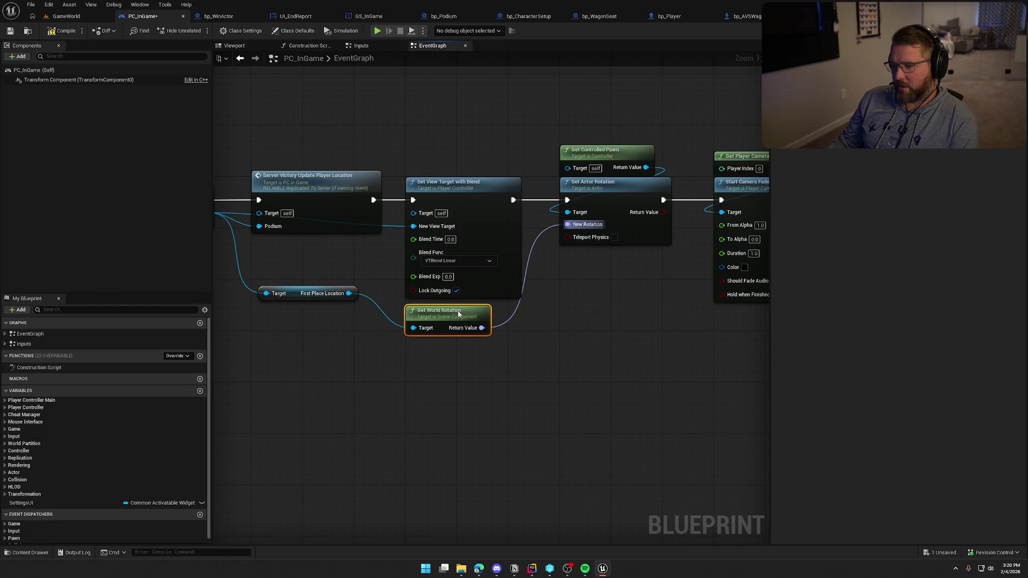
left_click_drag(301, 293, 341, 324)
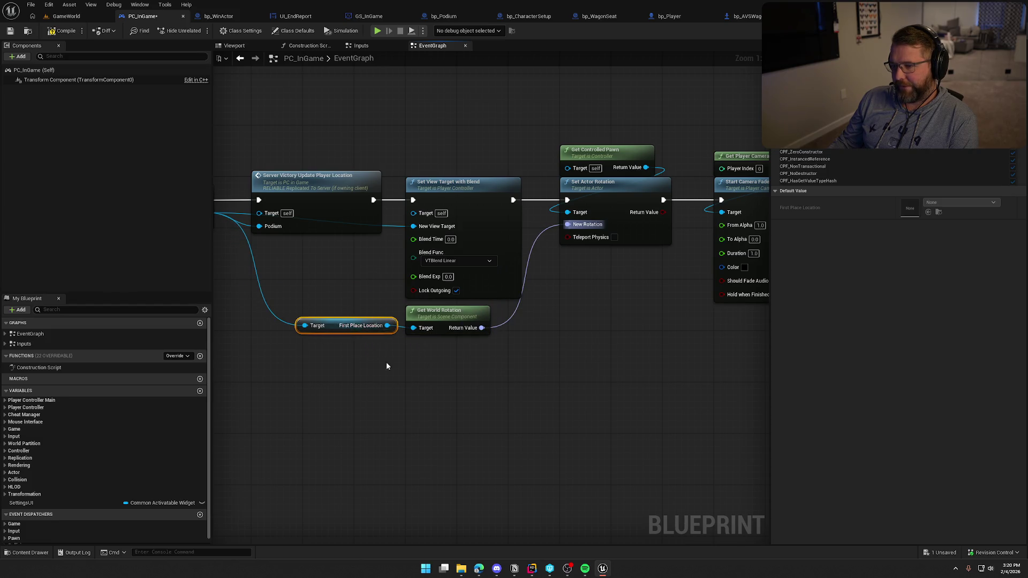
left_click_drag(485, 386, 350, 377)
left_click_drag(451, 377, 621, 371)
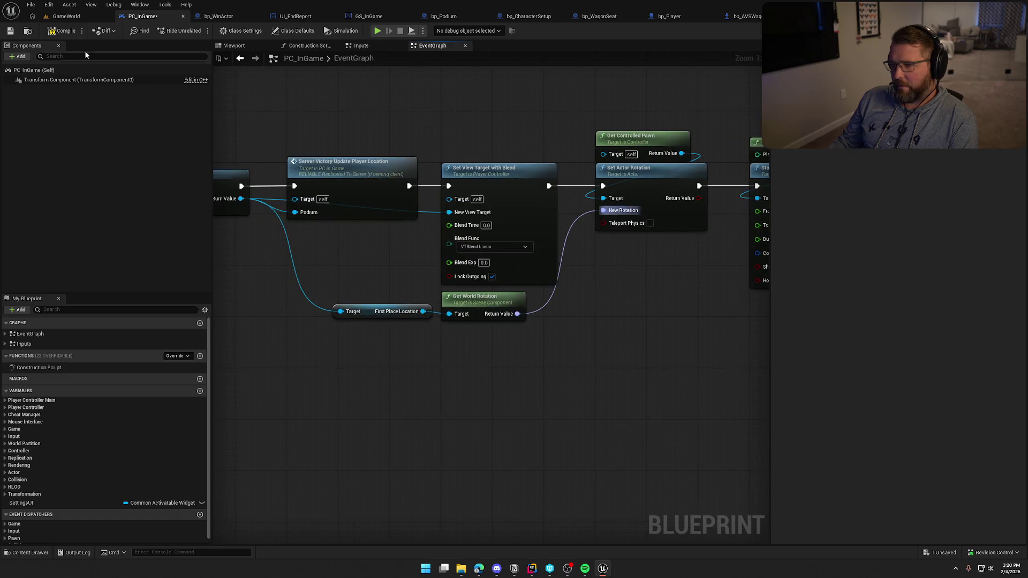
left_click(65, 16)
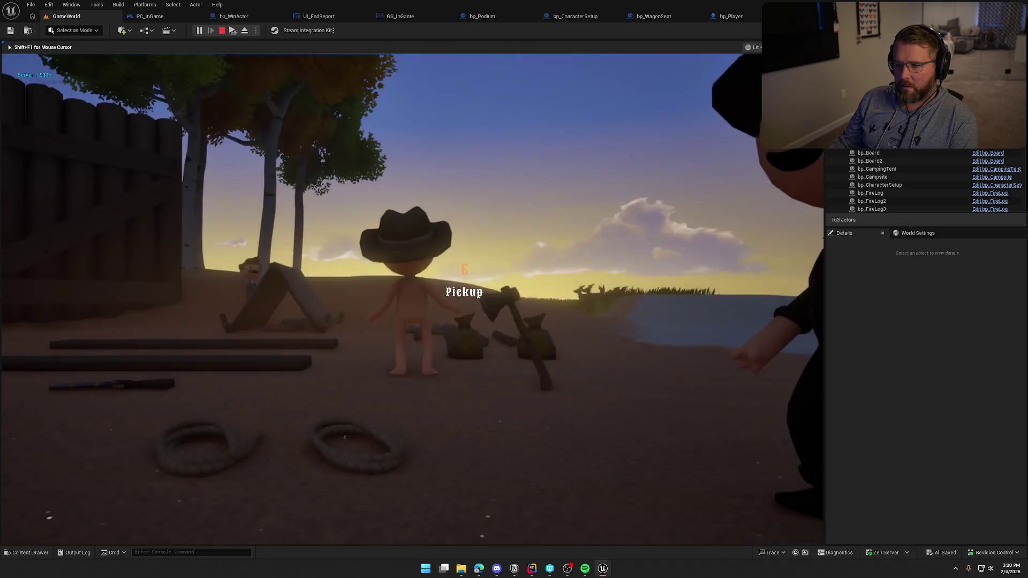
left_click(261, 124)
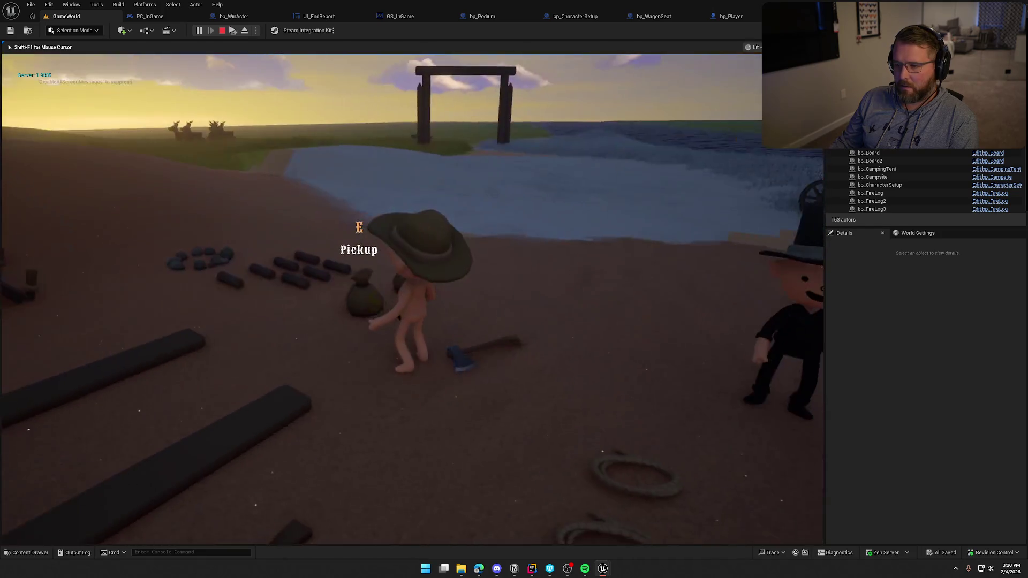
key("super")
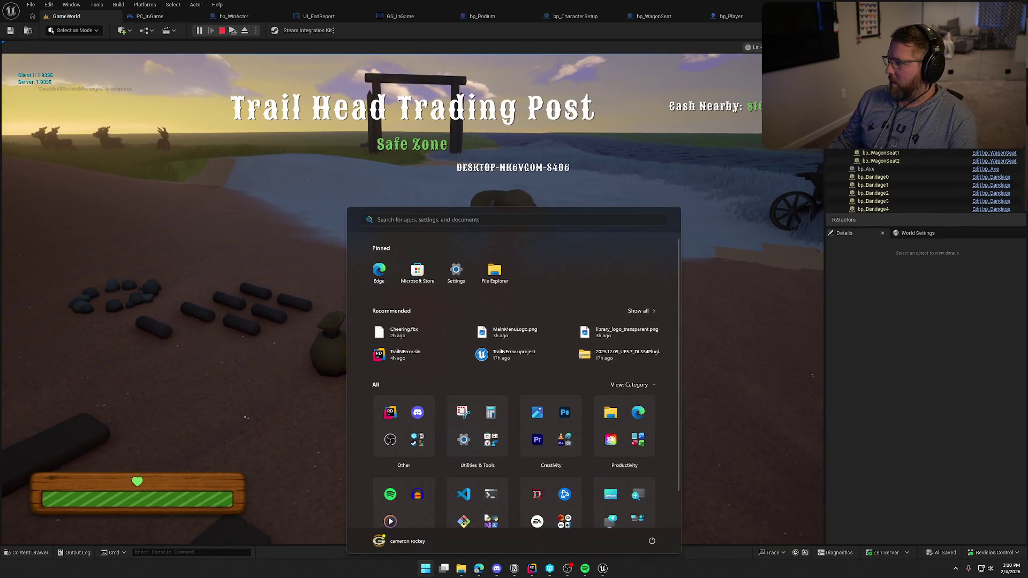
key("super")
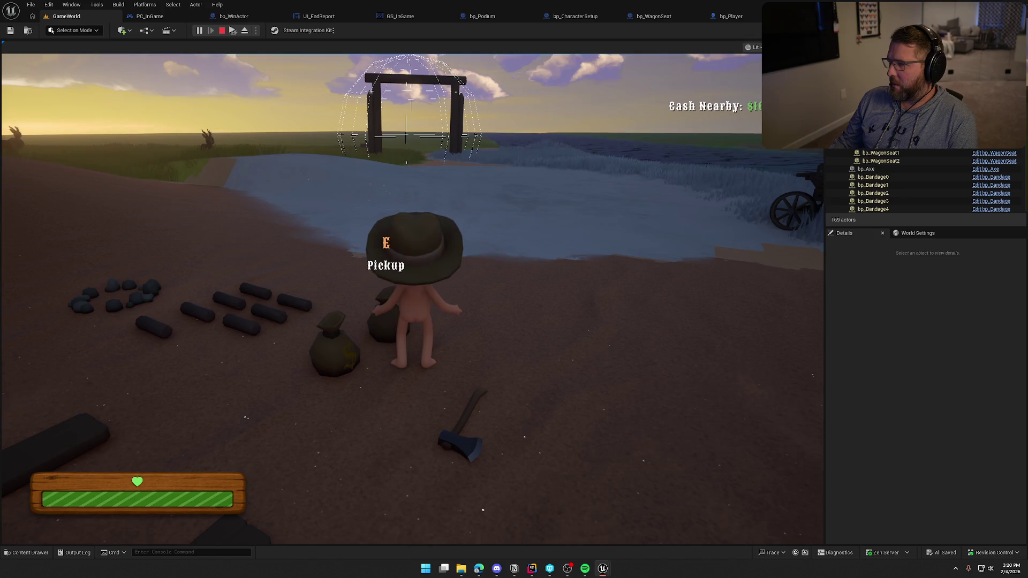
key("super")
left_click(621, 116)
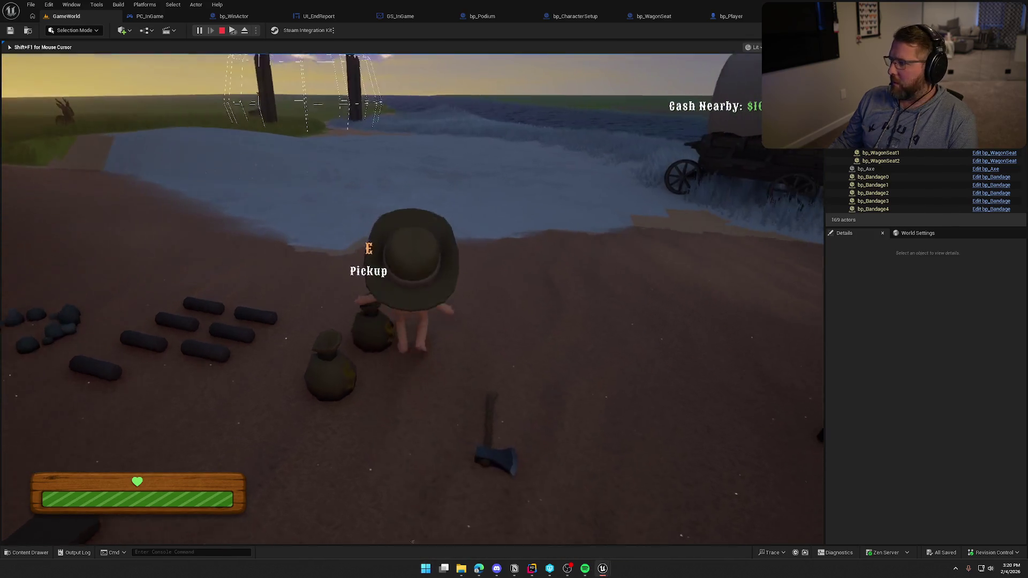
key("w")
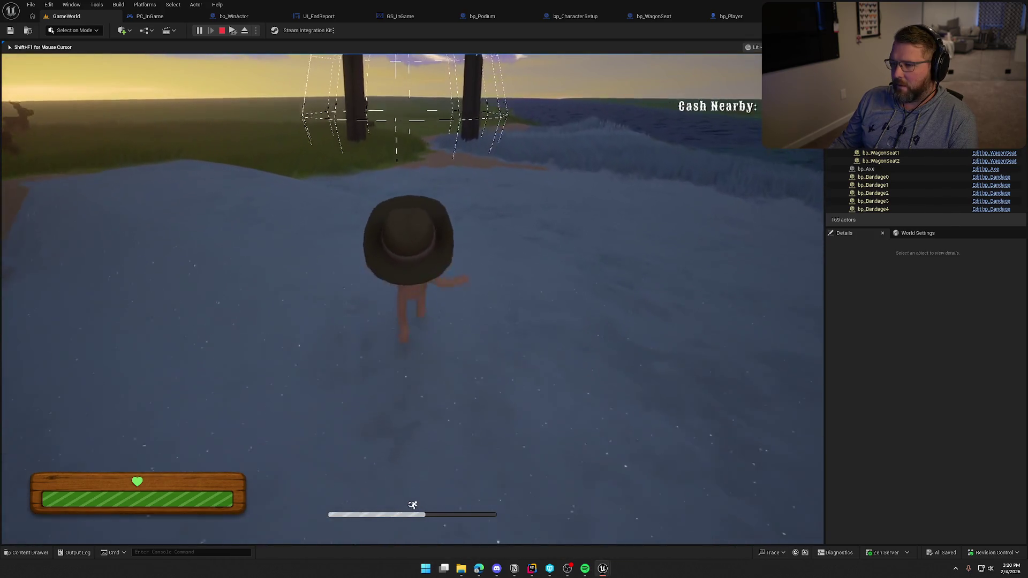
key("w")
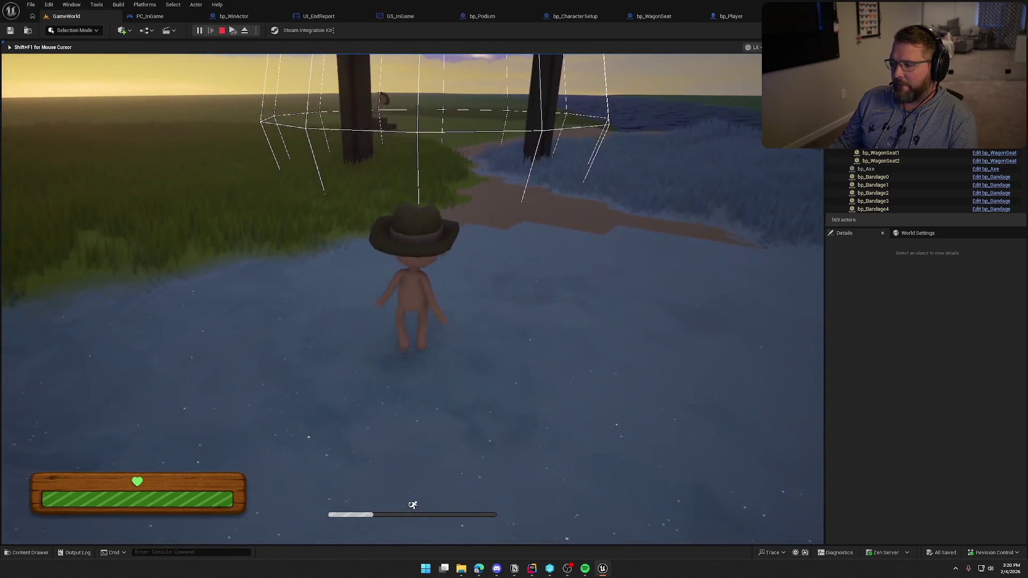
key("w")
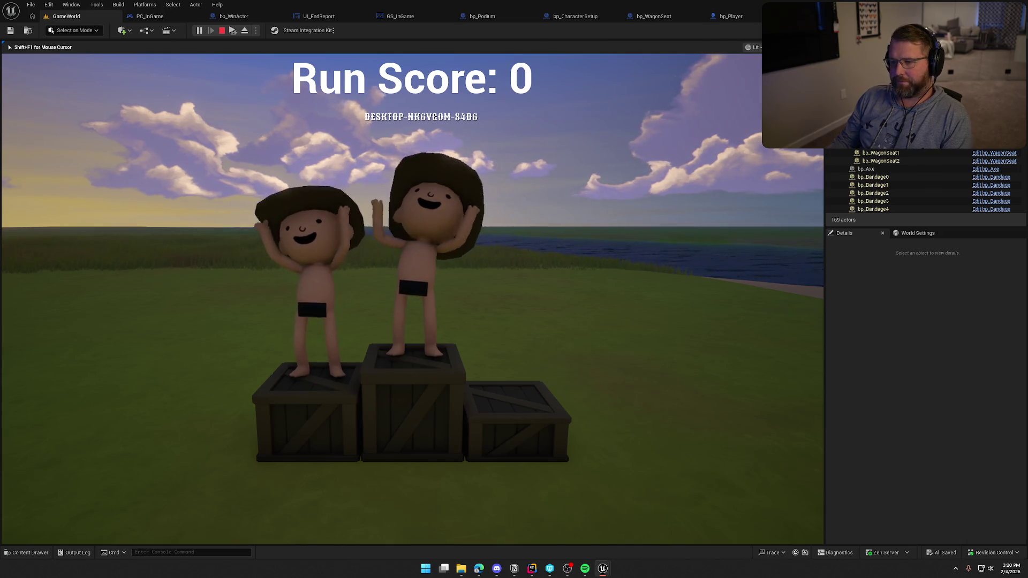
key("Escape")
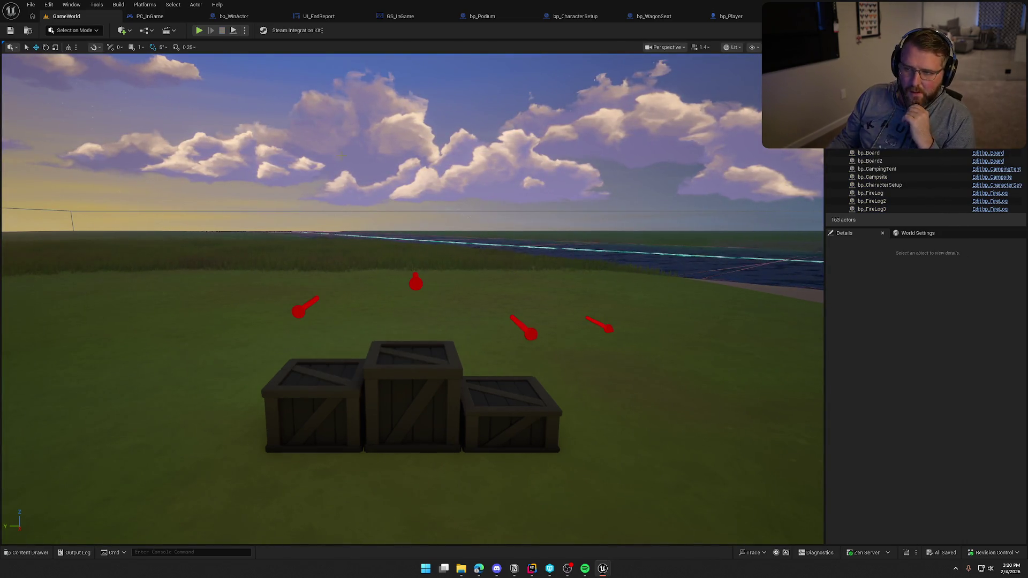
left_click(200, 31)
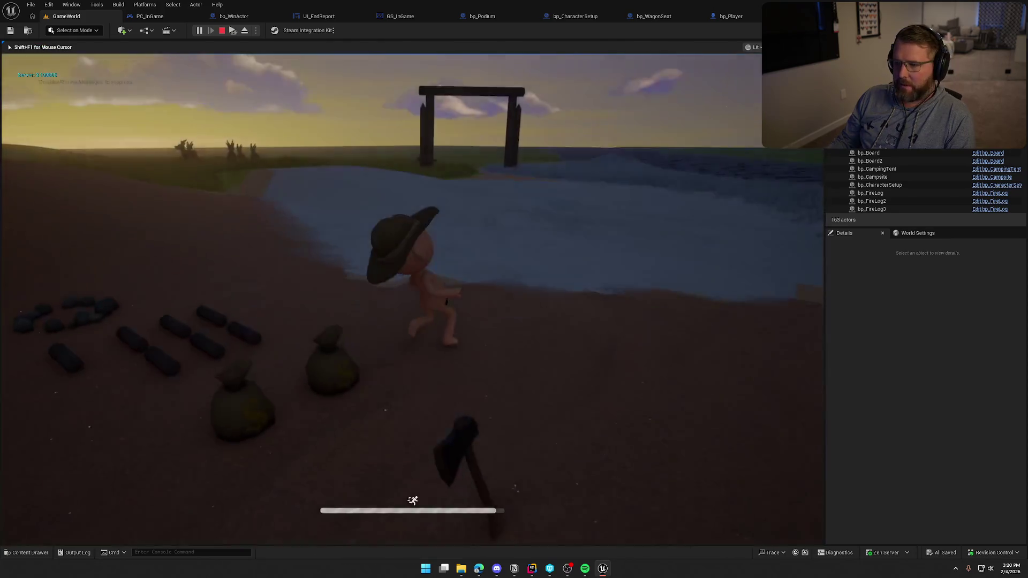
key("super")
key("super")
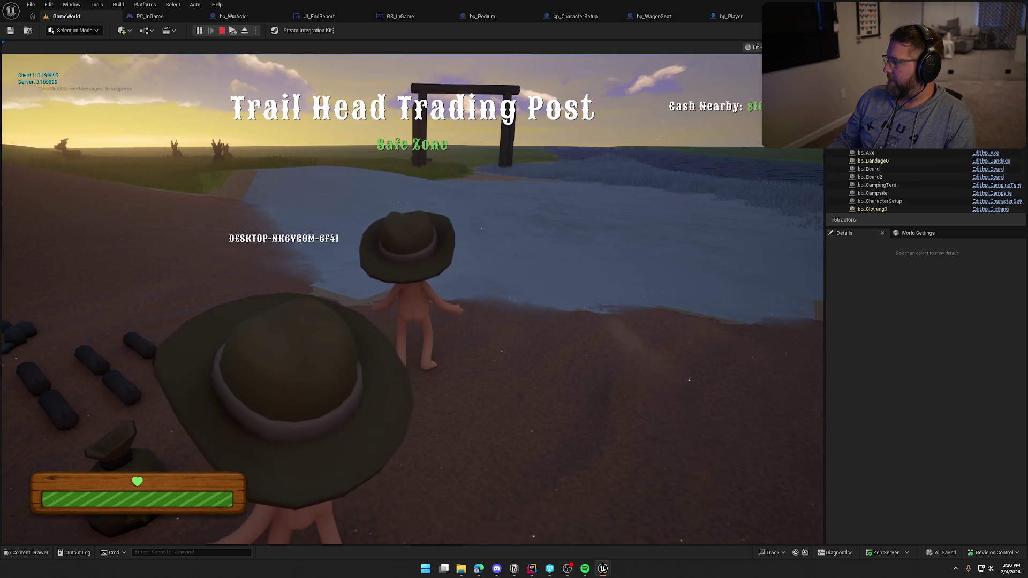
key("super")
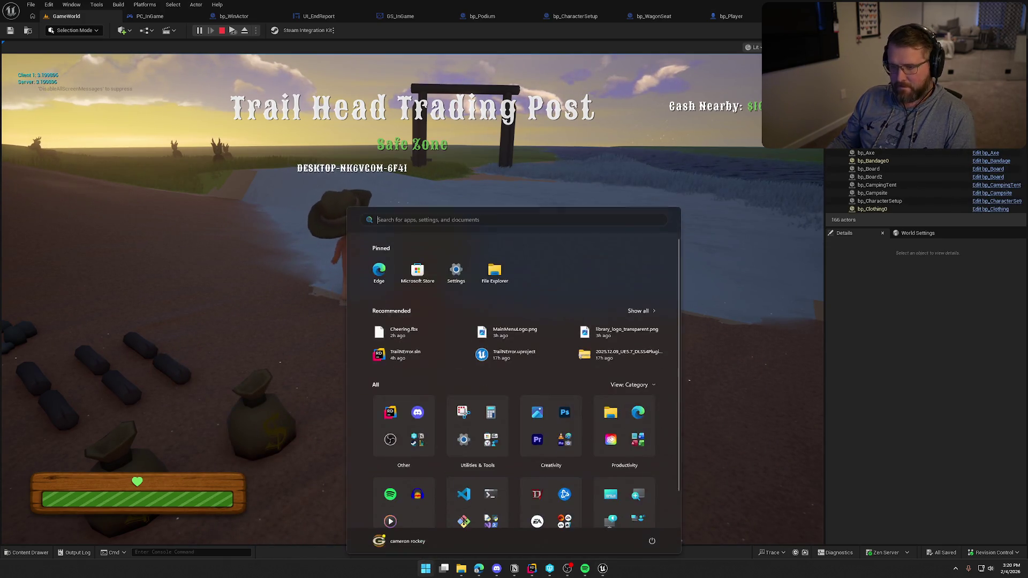
left_click(615, 160)
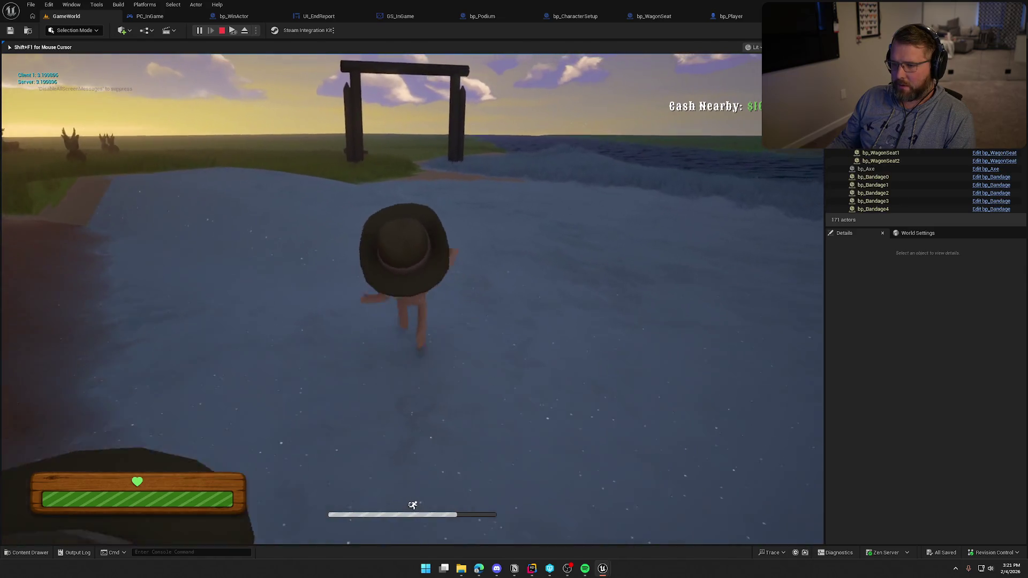
key("shift+w")
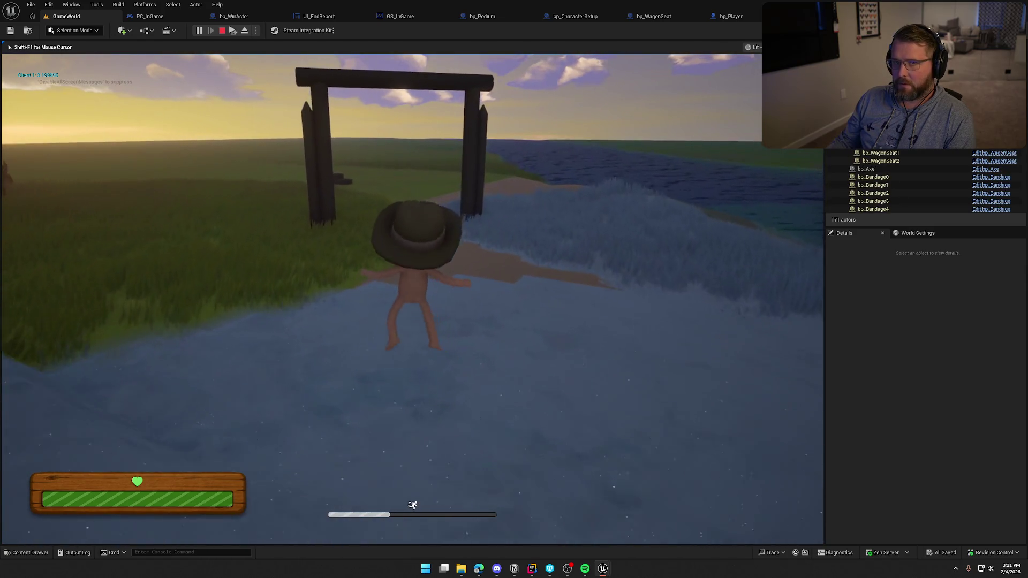
key("shift+w")
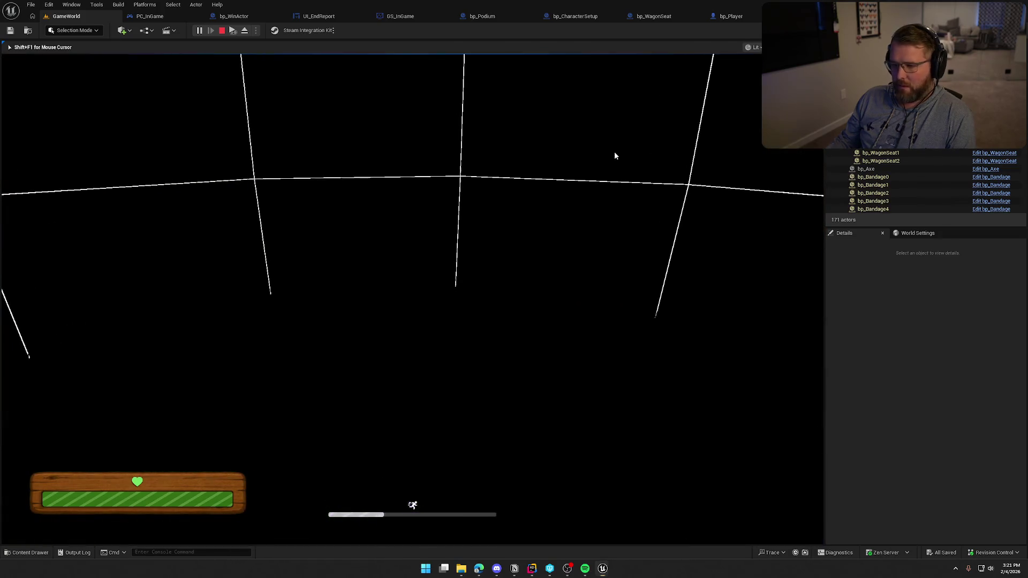
key("super")
key("super")
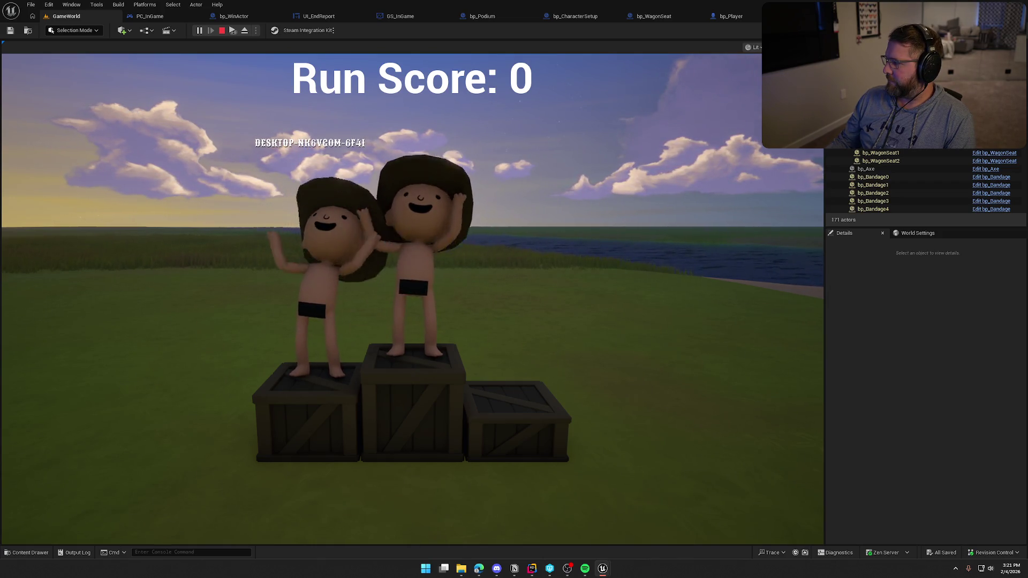
key("Escape")
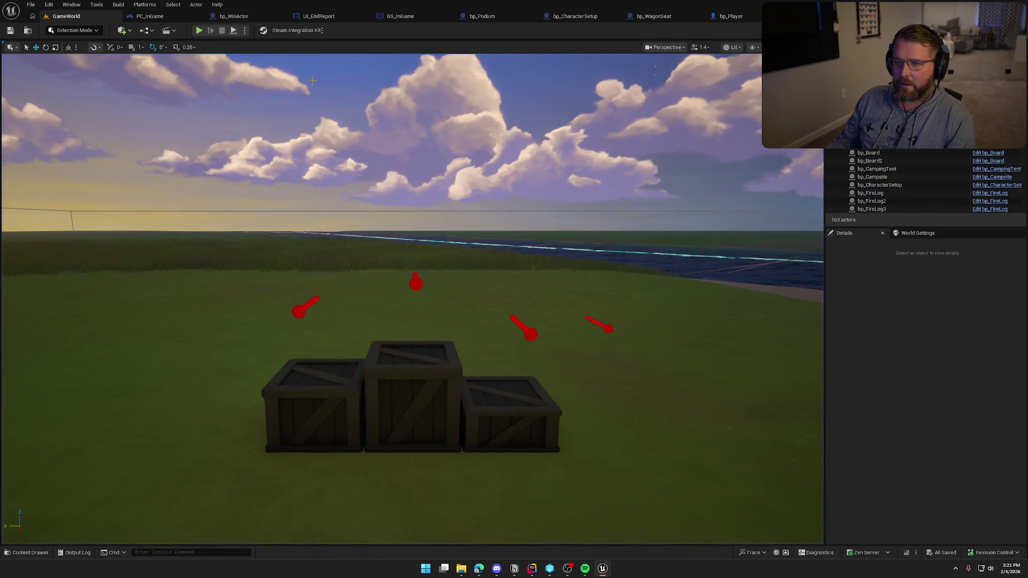
left_click(164, 15)
left_click_drag(569, 346, 684, 355)
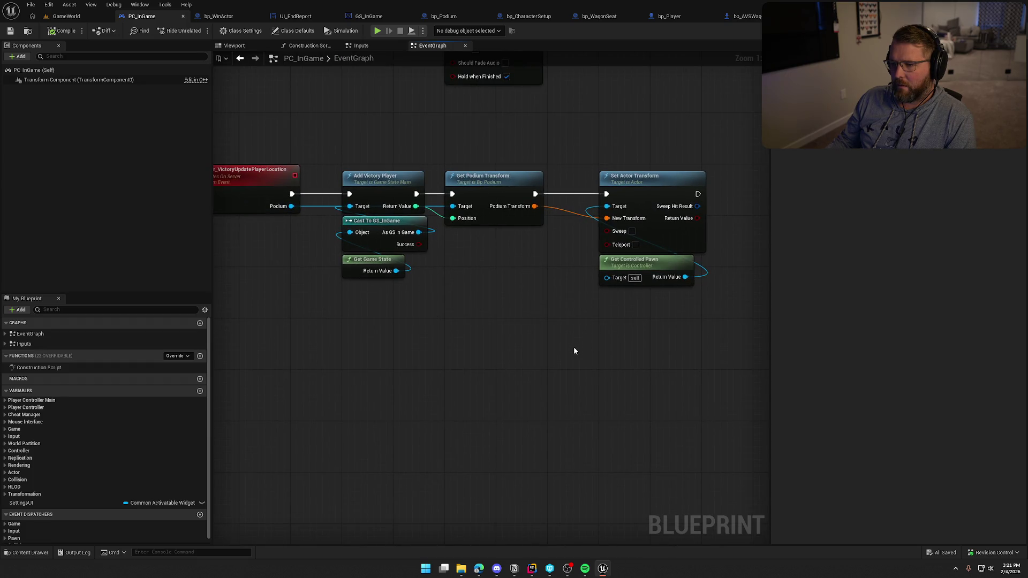
mouse_move(584, 356)
left_mouse_down()
mouse_move(285, 420)
mouse_move(393, 344)
mouse_move(476, 385)
left_mouse_up()
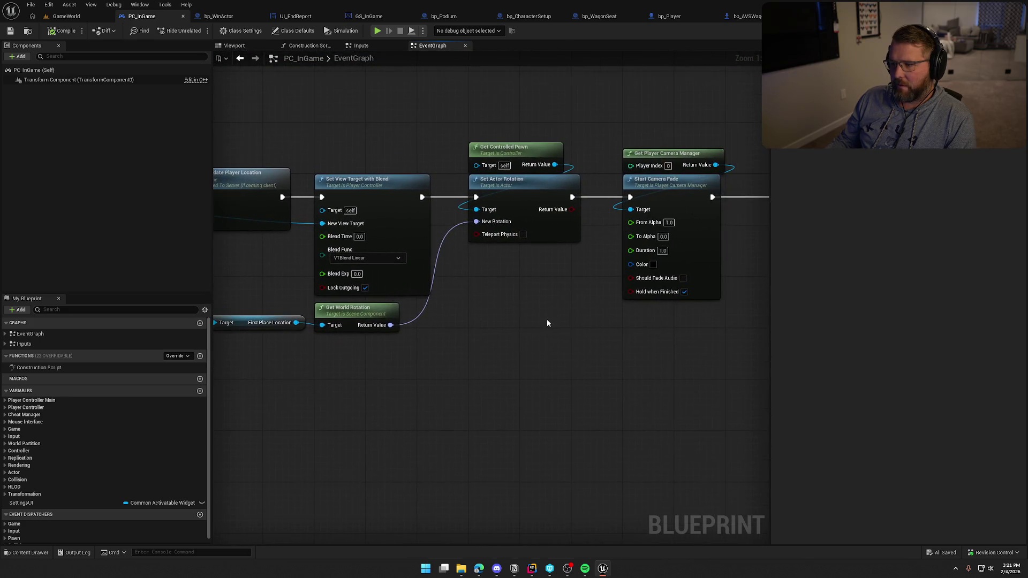
left_click_drag(547, 321, 463, 117)
left_click_drag(489, 347, 628, 346)
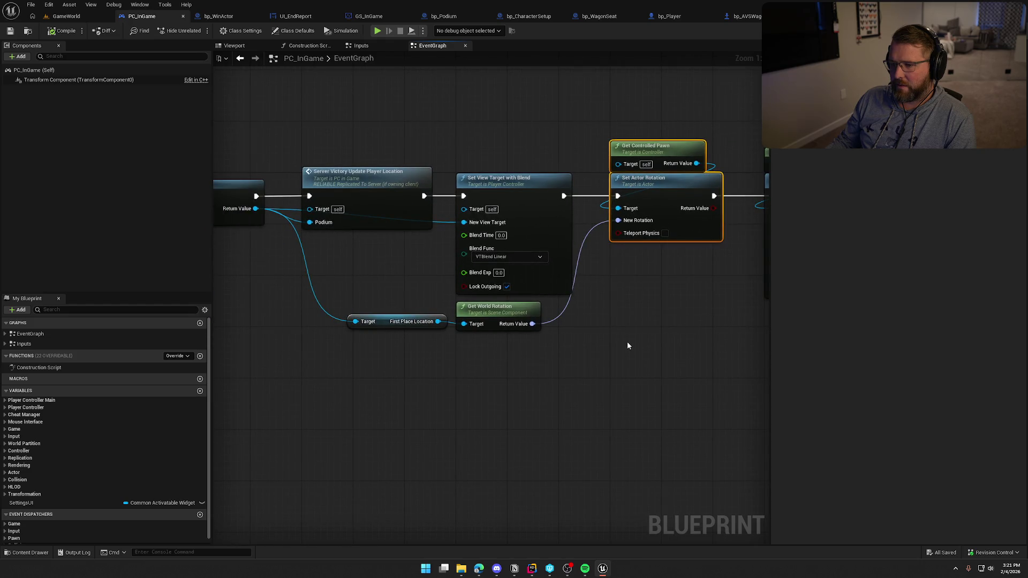
left_click(615, 344)
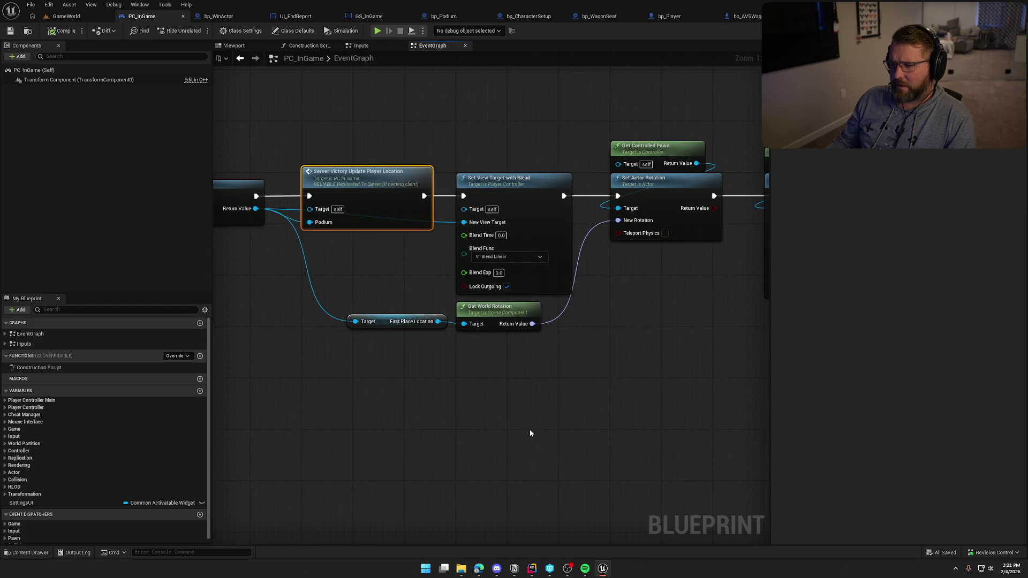
mouse_move(529, 429)
left_mouse_down()
mouse_move(529, 408)
mouse_move(718, 268)
mouse_move(635, 332)
mouse_move(564, 367)
mouse_move(321, 449)
left_mouse_up()
mouse_move(397, 409)
left_mouse_down()
mouse_move(453, 406)
mouse_move(341, 426)
left_mouse_up()
left_click_drag(465, 392, 322, 388)
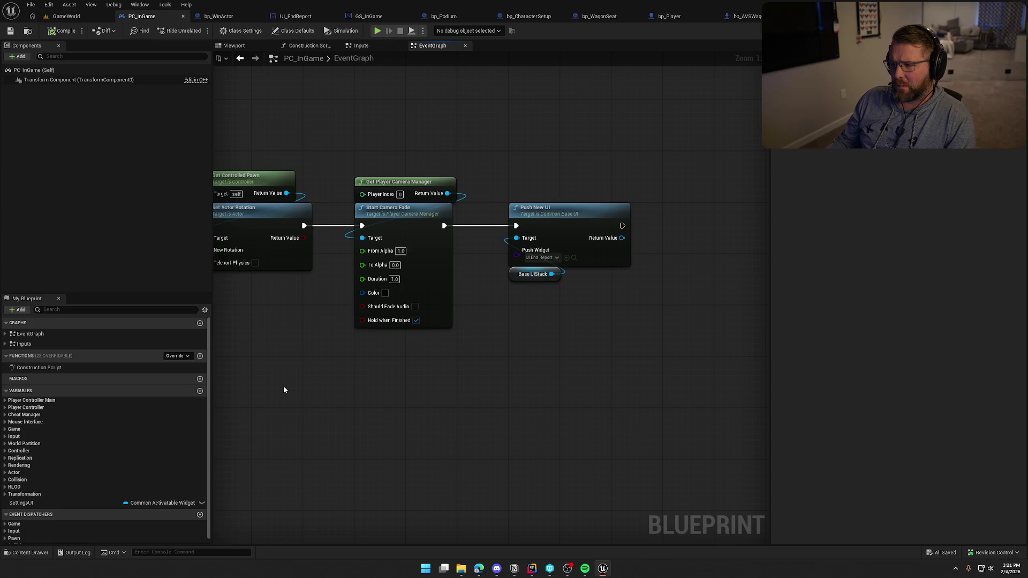
left_click_drag(283, 389, 581, 340)
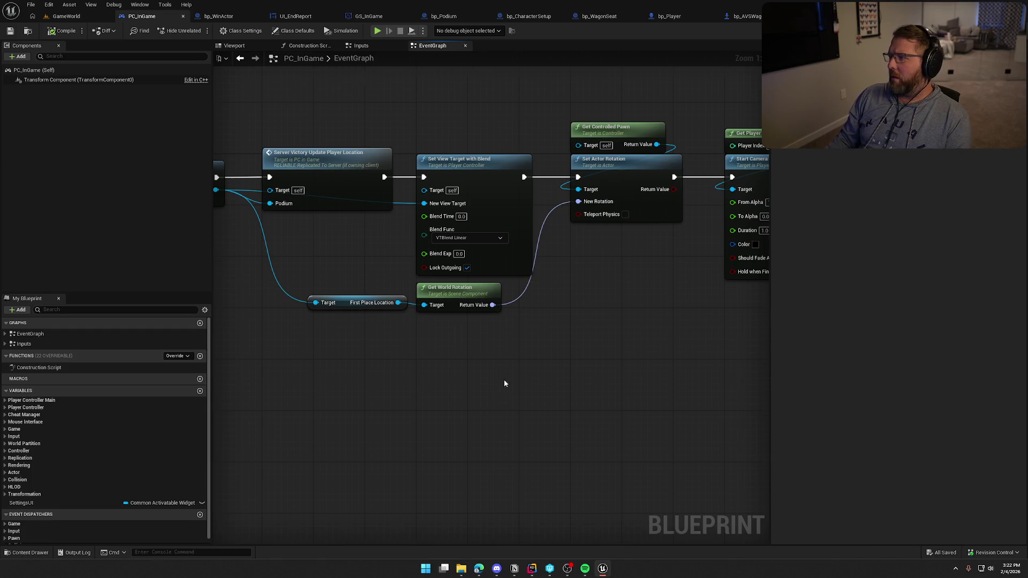
left_click_drag(503, 381, 534, 400)
left_click_drag(571, 371, 429, 365)
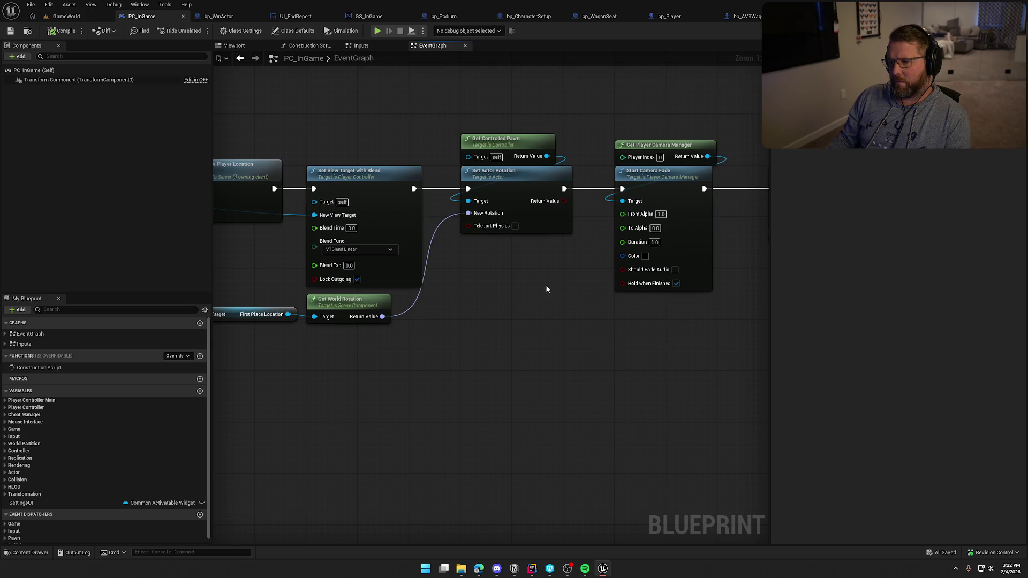
mouse_move(546, 289)
left_mouse_down()
mouse_move(326, 291)
mouse_move(361, 291)
left_mouse_up()
Step: Insert a 1.0-second Delay after Set View Target with Blend, its Completed wired to Set Actor Rotation
scroll(424, 216, "down", 2)
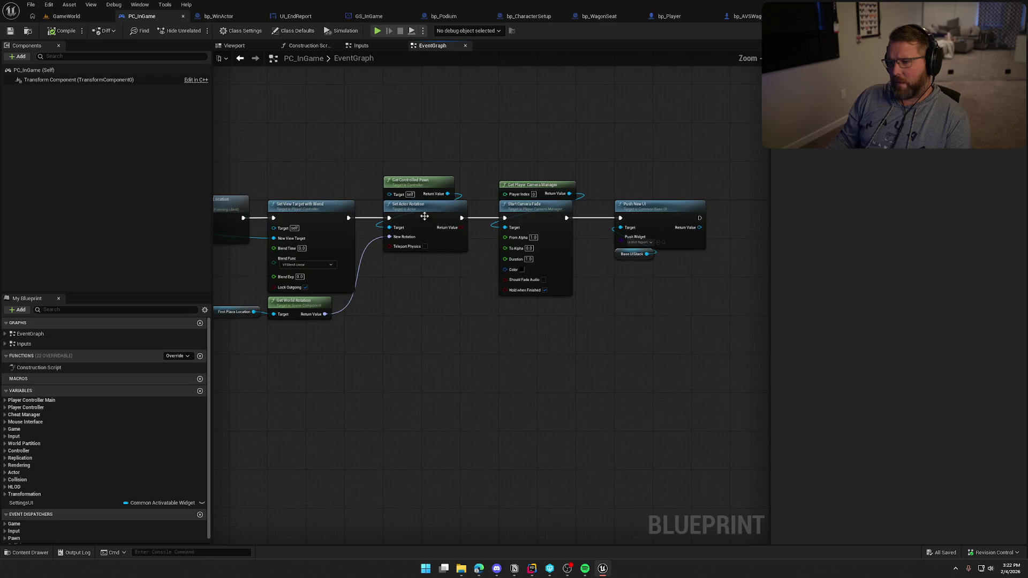
left_click_drag(370, 167, 689, 340)
left_click_drag(434, 210, 512, 210)
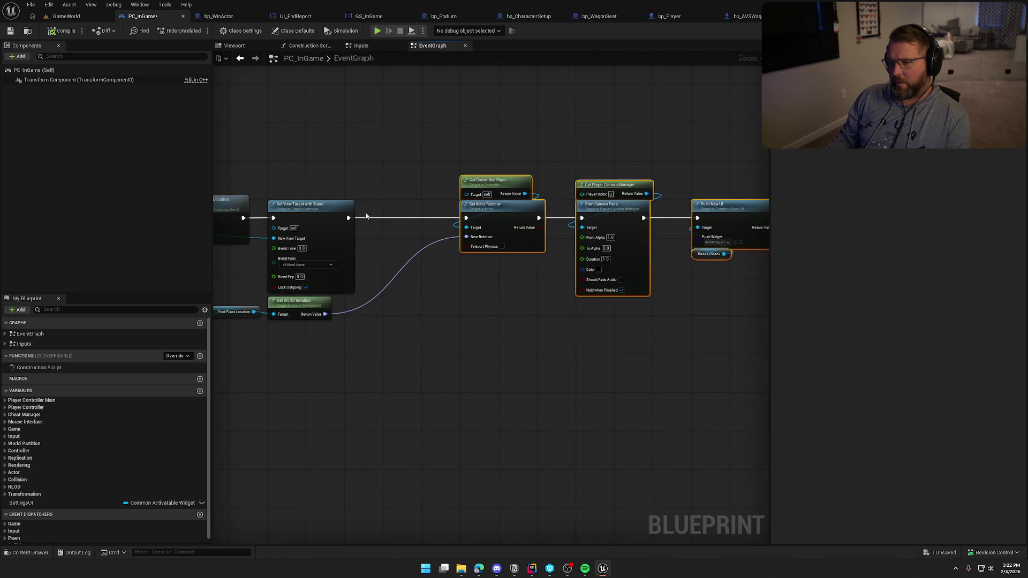
scroll(474, 231, "up", 2)
left_click(438, 235)
left_click_drag(389, 226, 595, 215)
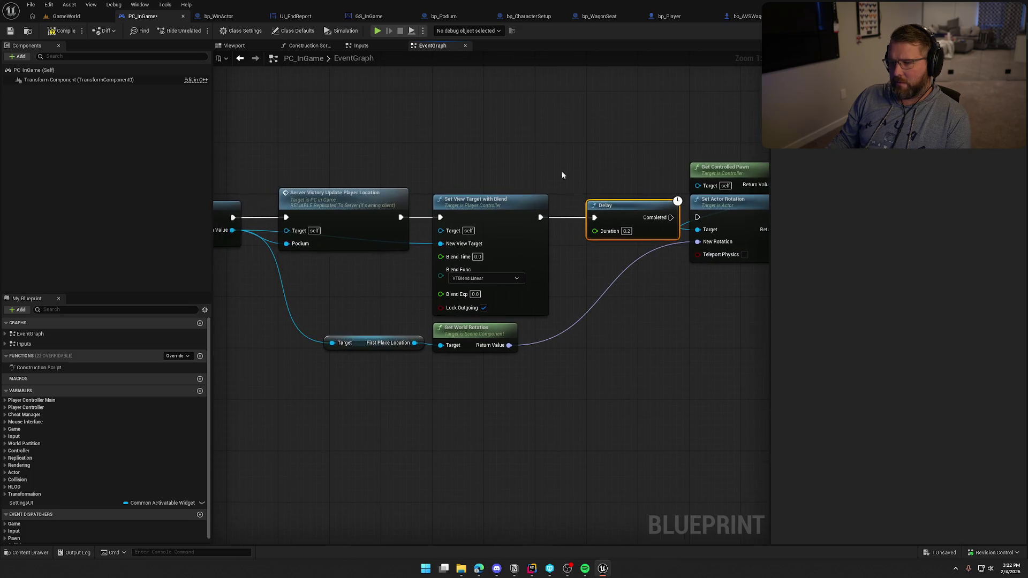
left_click(327, 235)
left_click_drag(370, 278, 279, 291)
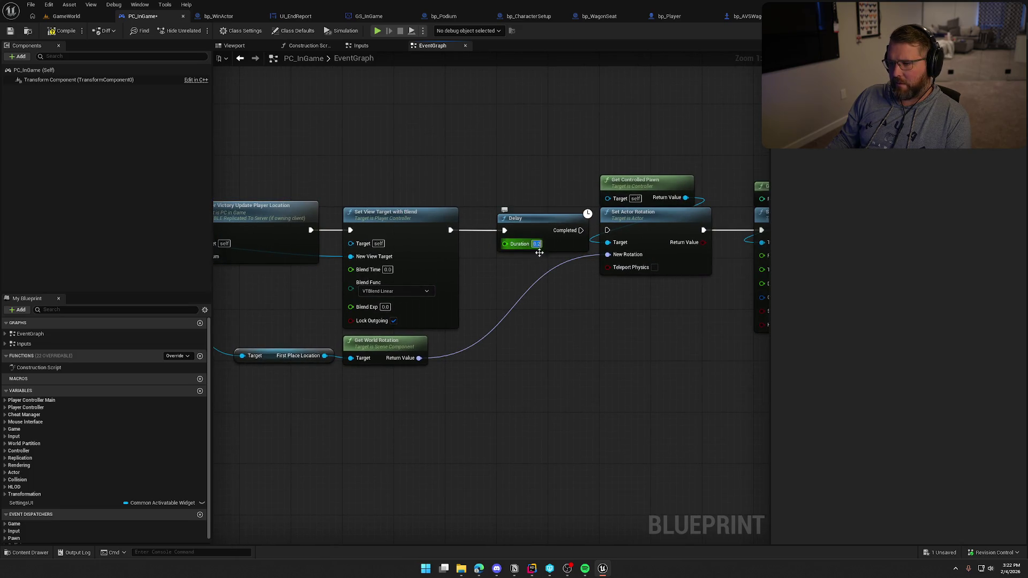
type("1")
key("Return")
left_click_drag(580, 230, 607, 230)
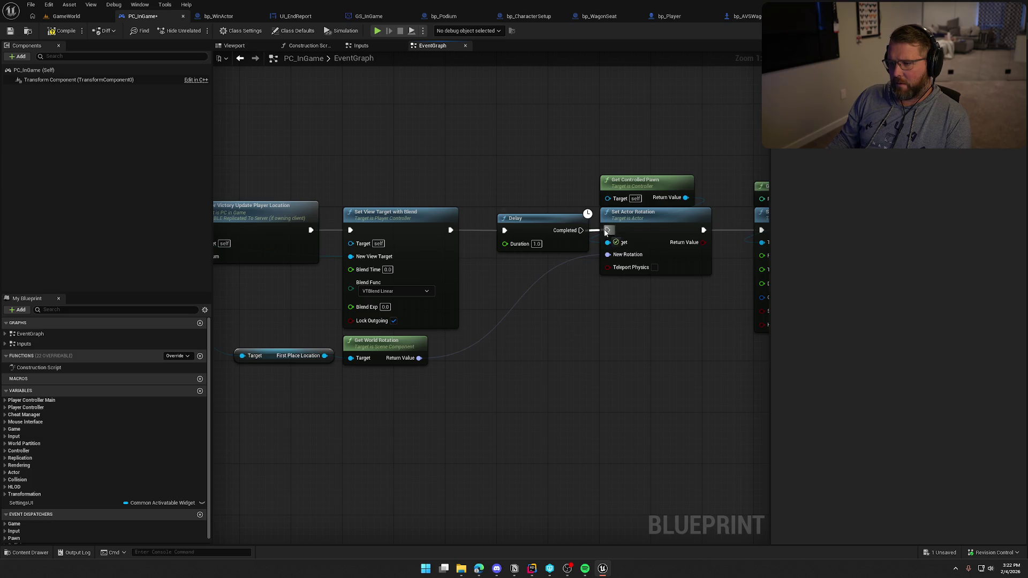
Step: Play-test GameWorld, sprinting through the wooden gate until both characters cheer on the podium at Run Score: 0
left_click(67, 15)
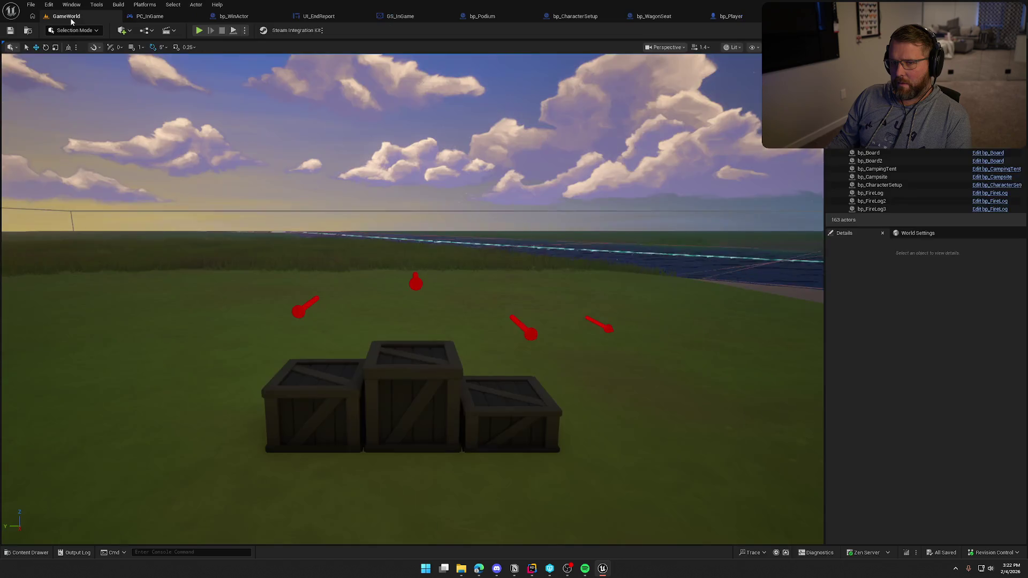
left_click(209, 28)
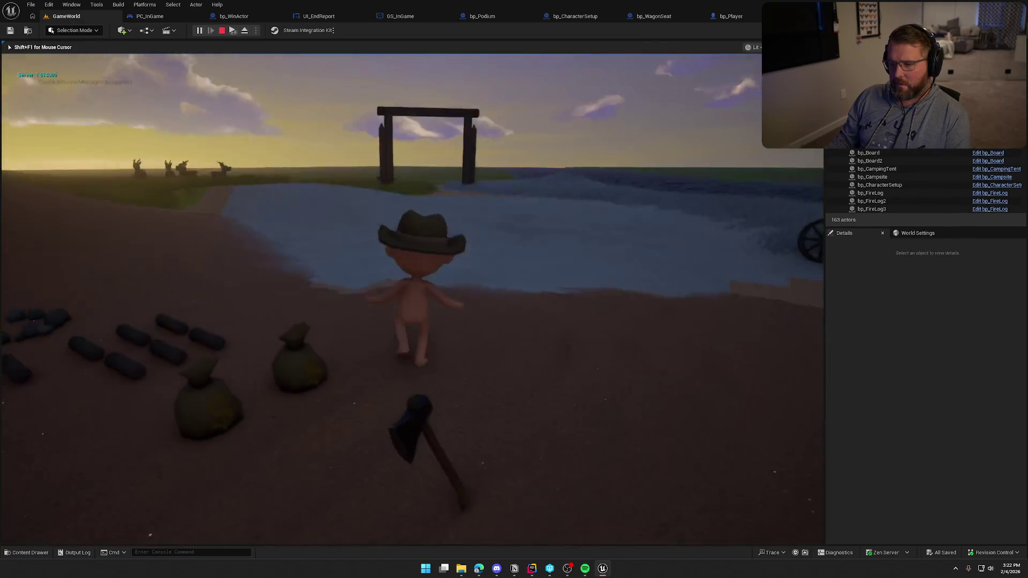
key("super")
key("Escape")
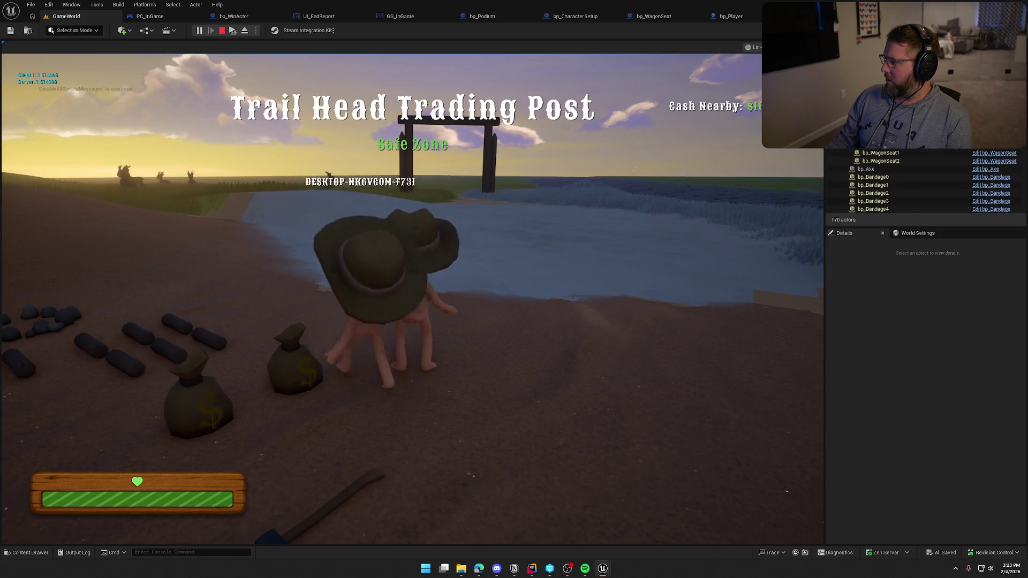
key("super")
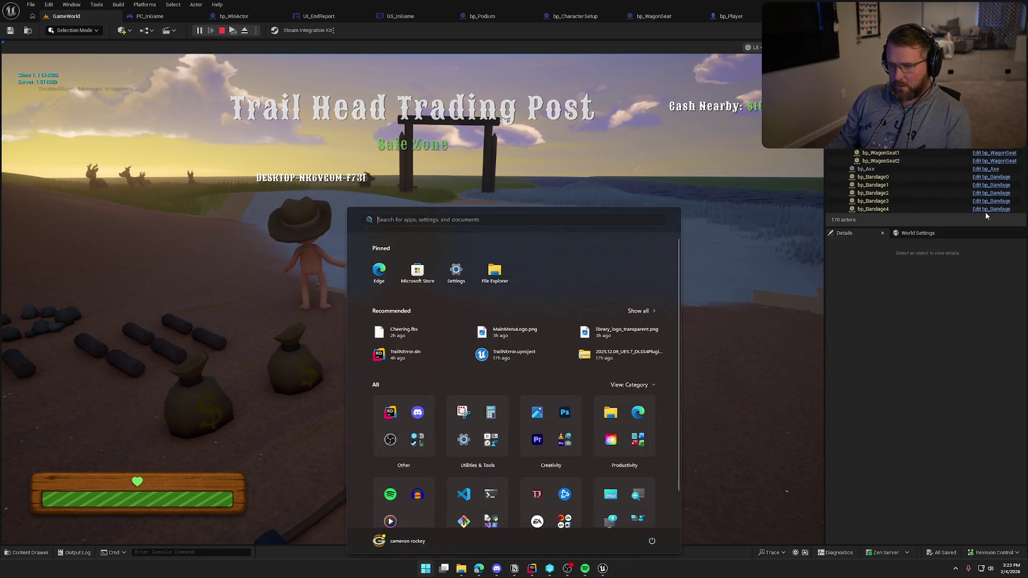
key("Escape")
key("shift+w")
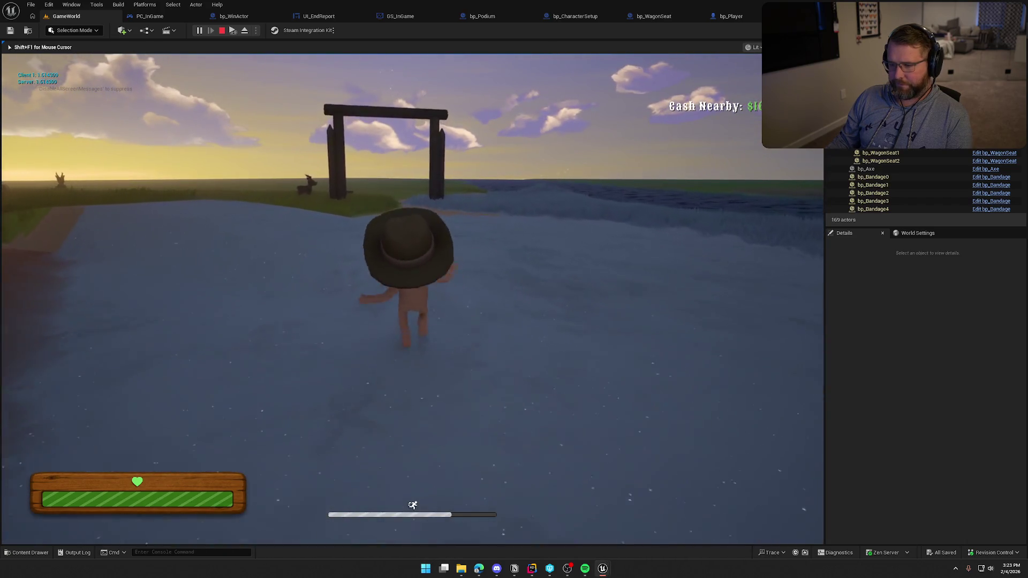
key("shift+w")
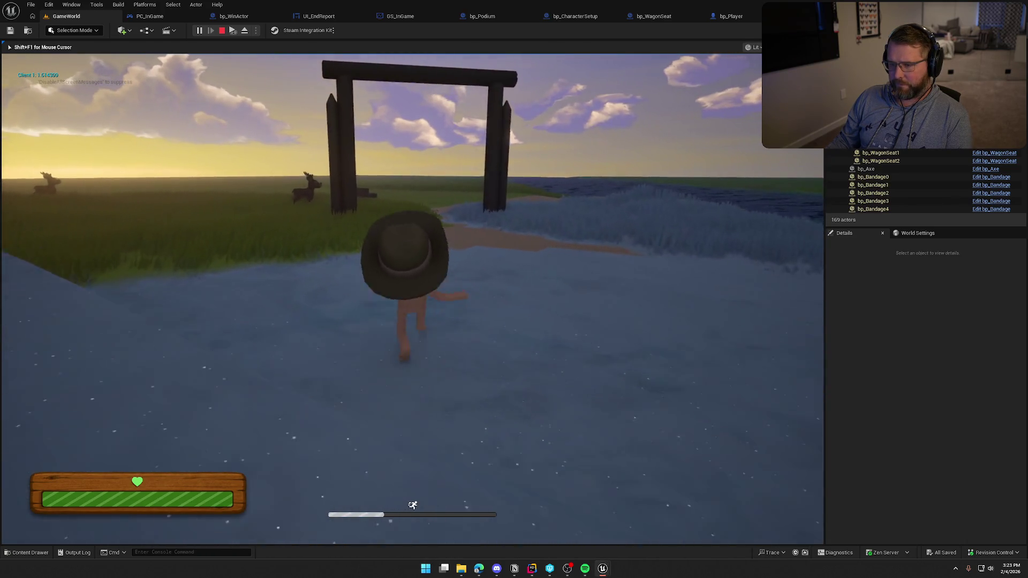
key("w")
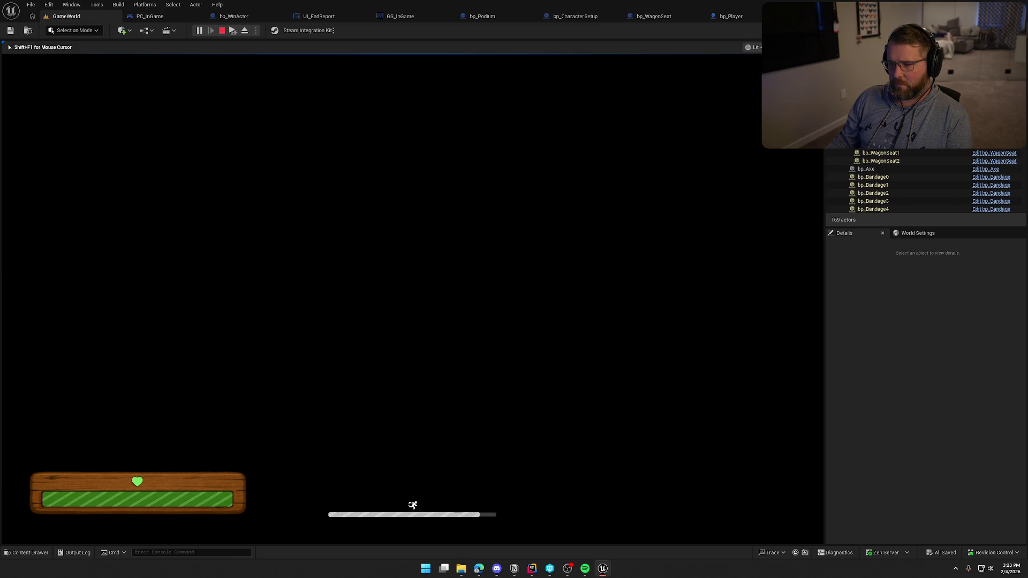
key("super")
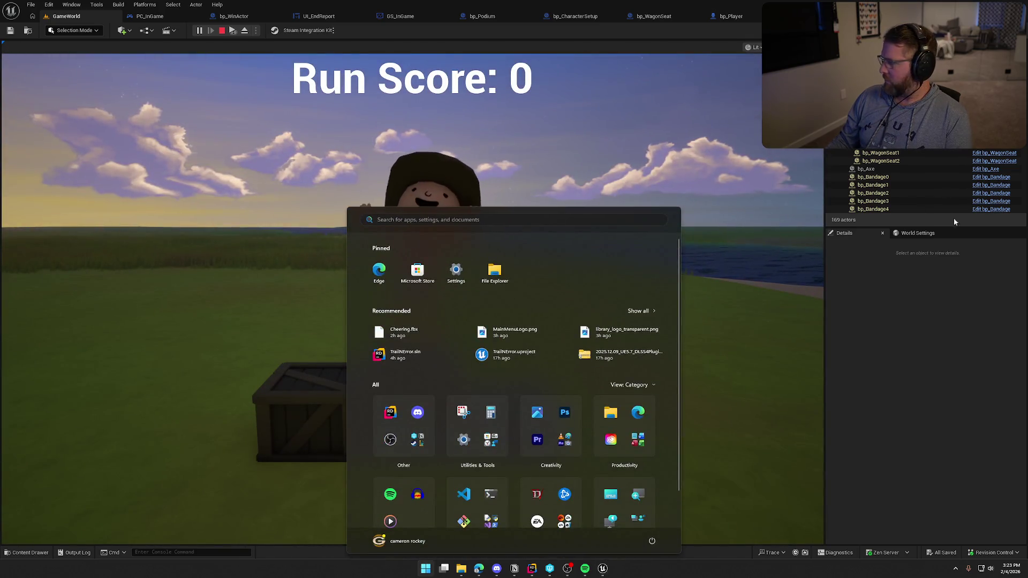
key("super")
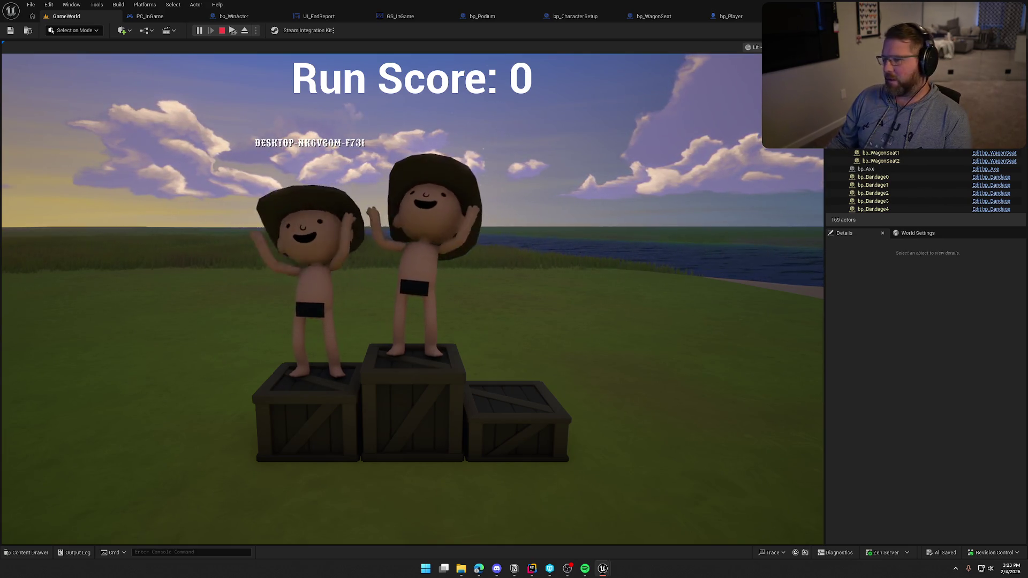
key("Escape")
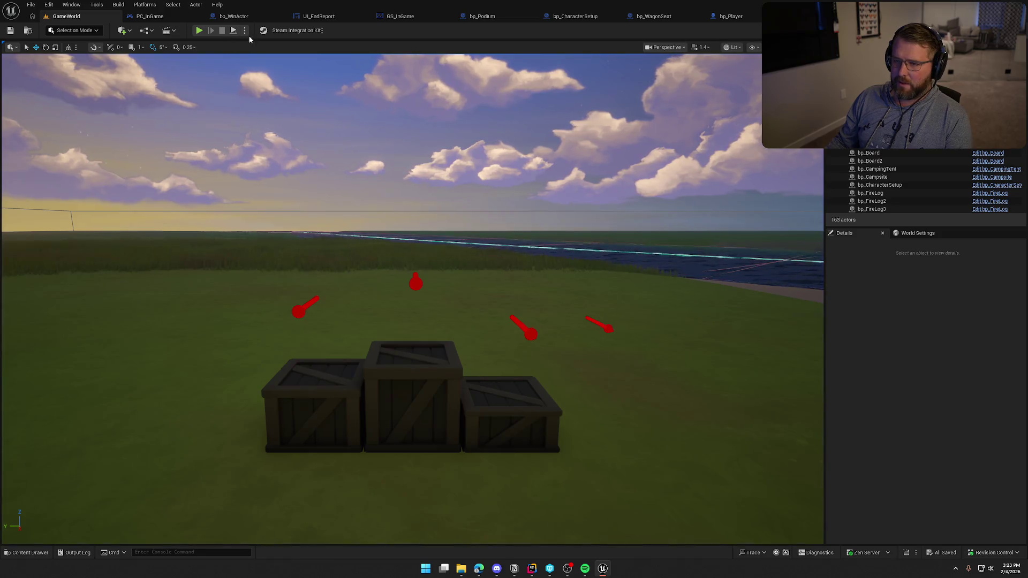
left_click(245, 32)
left_click(538, 274)
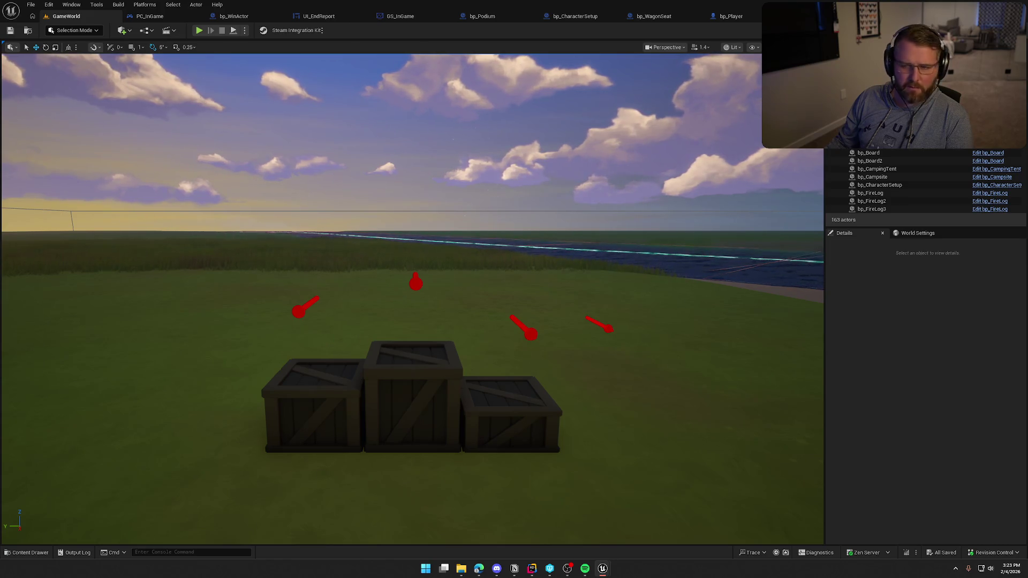
left_click(198, 31)
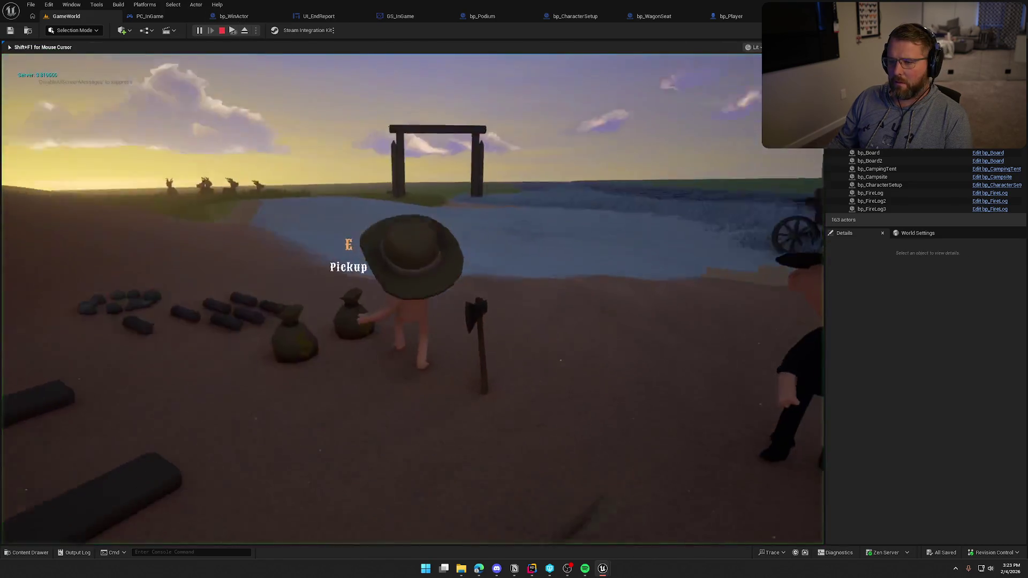
key("super")
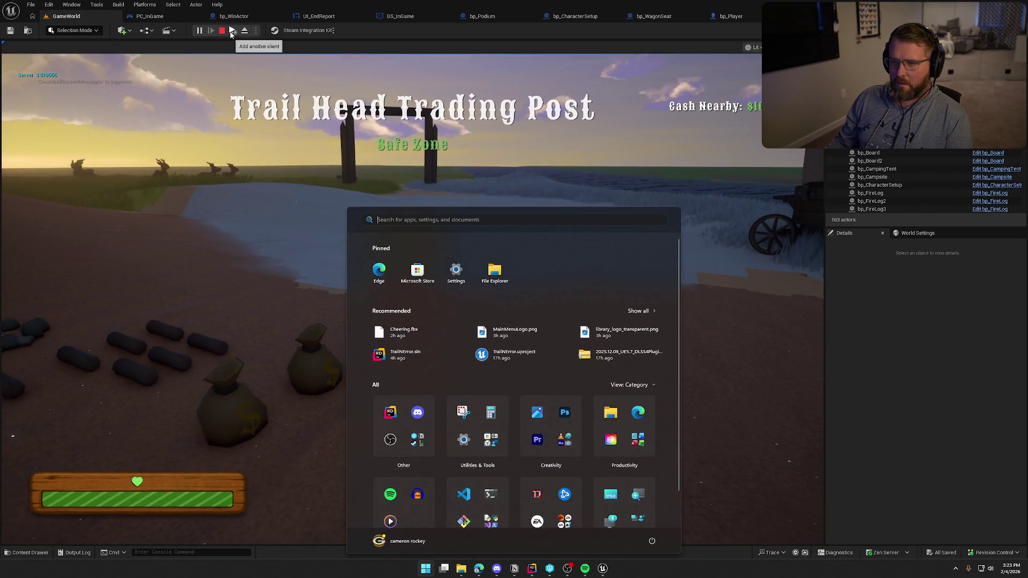
key("super")
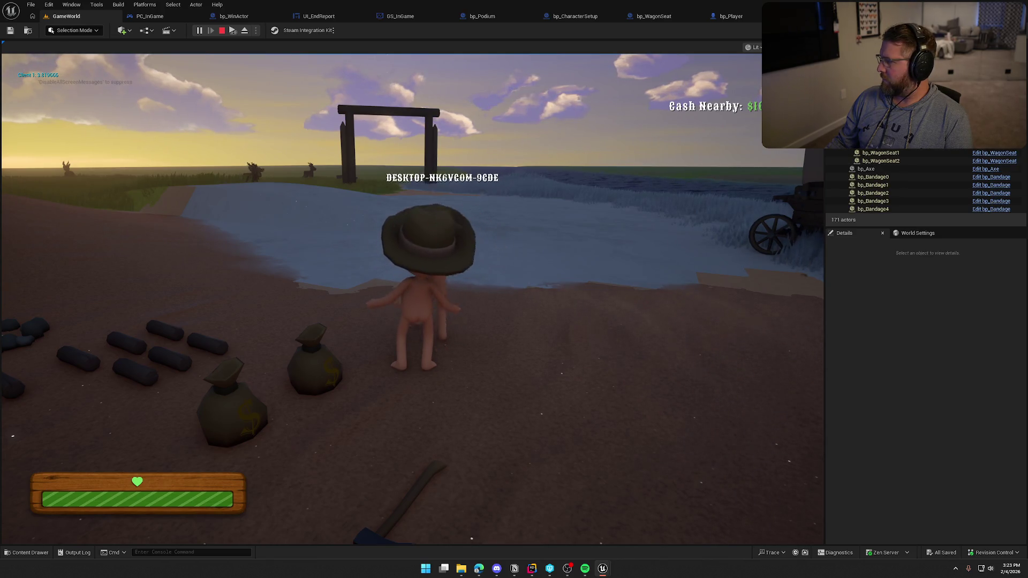
key("super")
key("Escape")
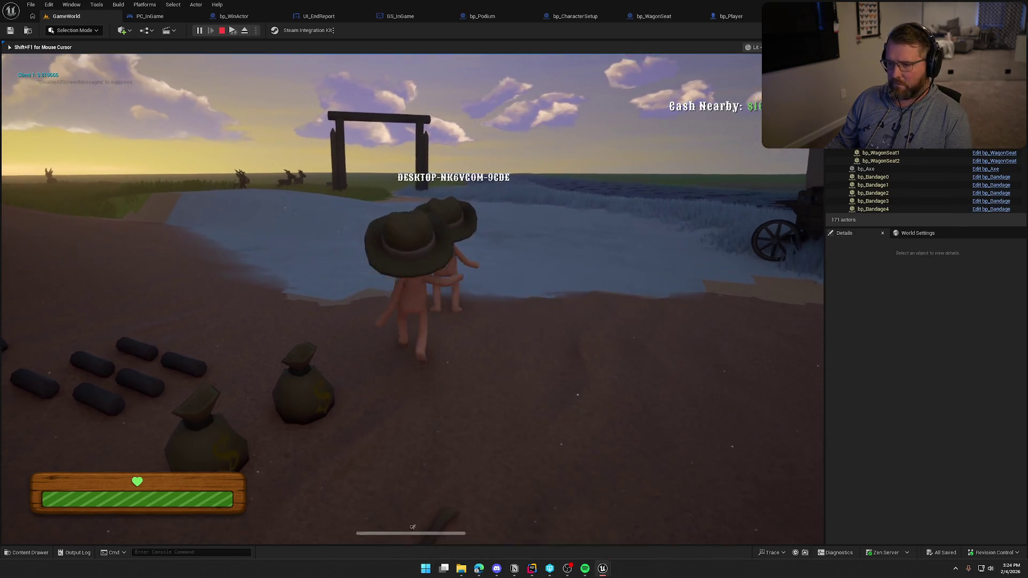
key("w")
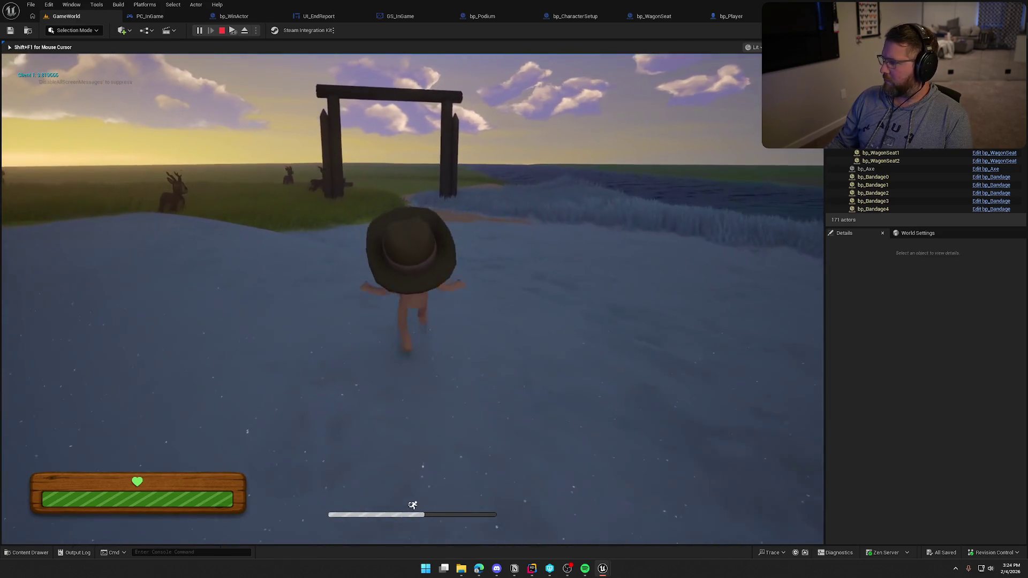
key("w")
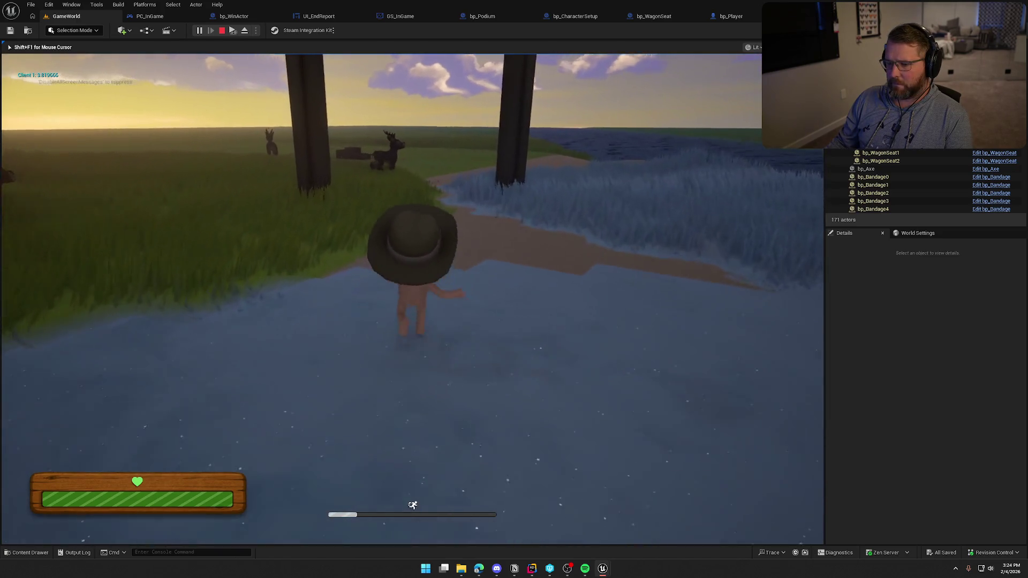
key("w")
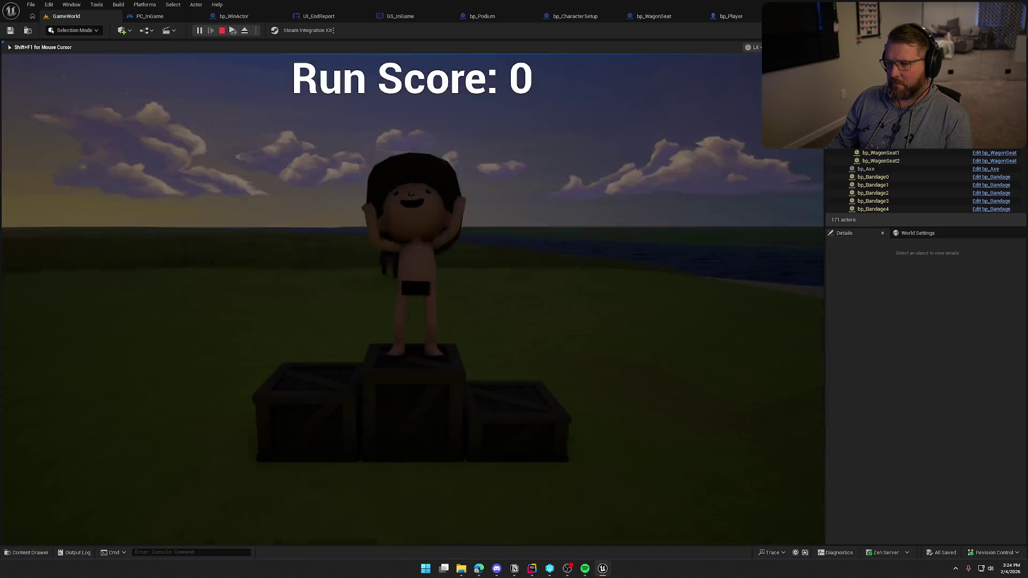
key("super")
key("super")
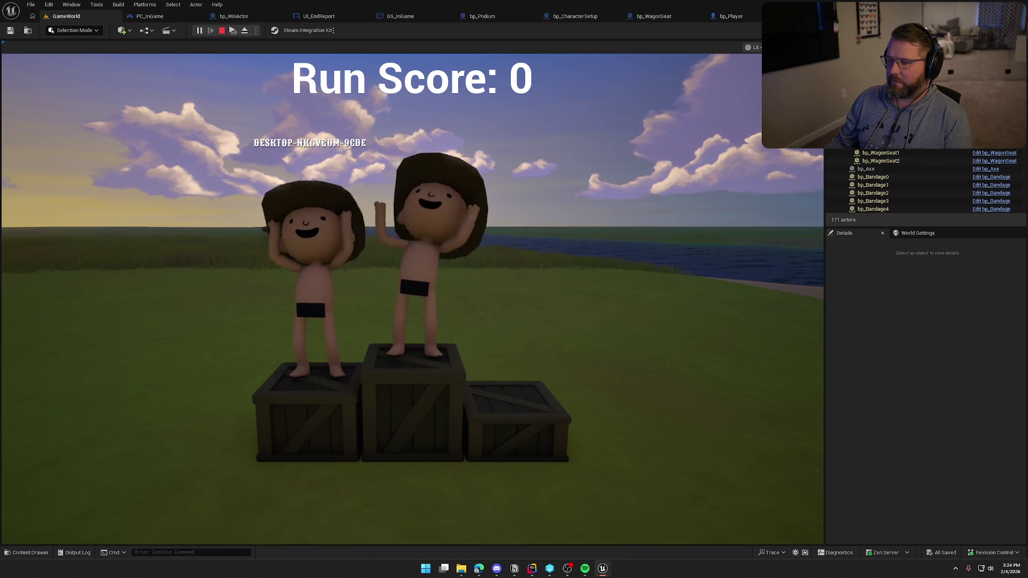
key("Escape")
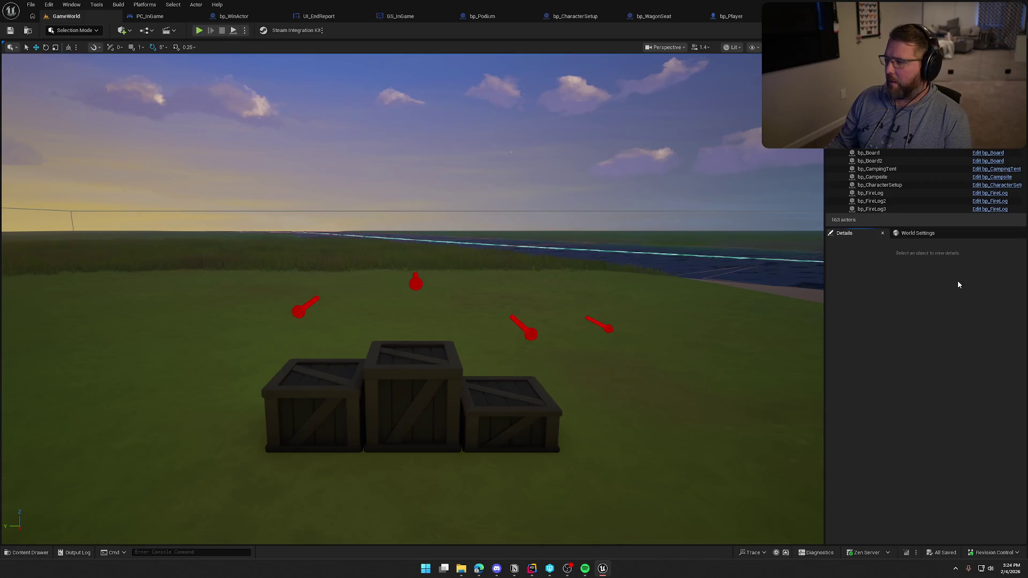
Step: Show PC_InGame's Class Defaults and expand Replicated Movement under the Replication section
left_click(150, 16)
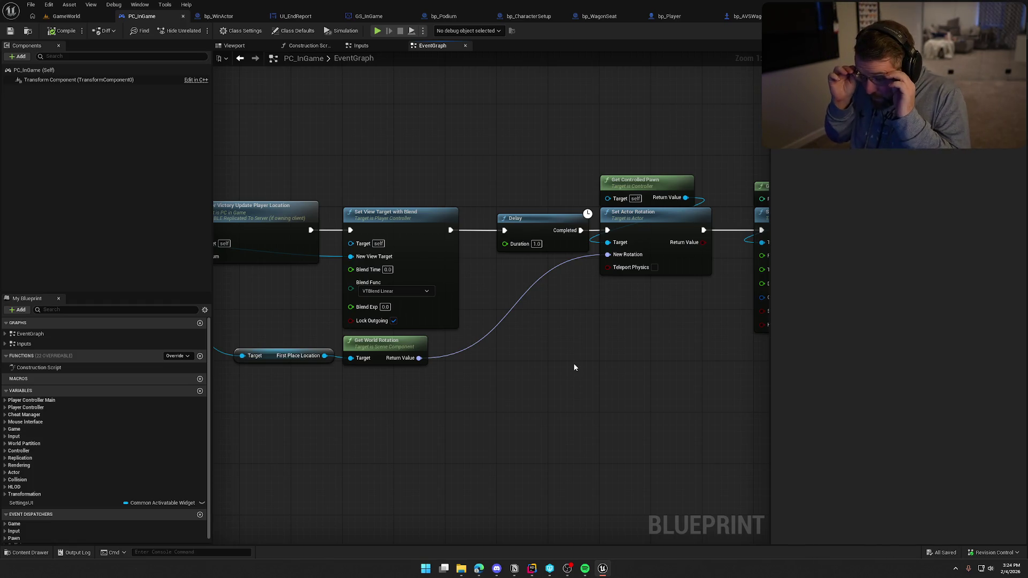
scroll(608, 349, "down", 5)
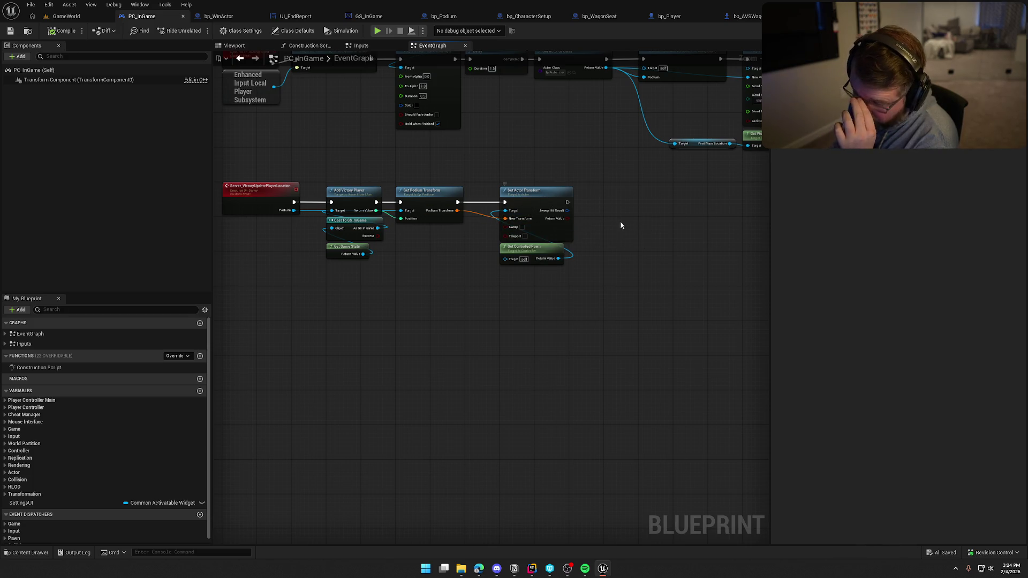
mouse_move(589, 328)
left_mouse_down()
mouse_move(253, 156)
mouse_move(263, 158)
left_mouse_up()
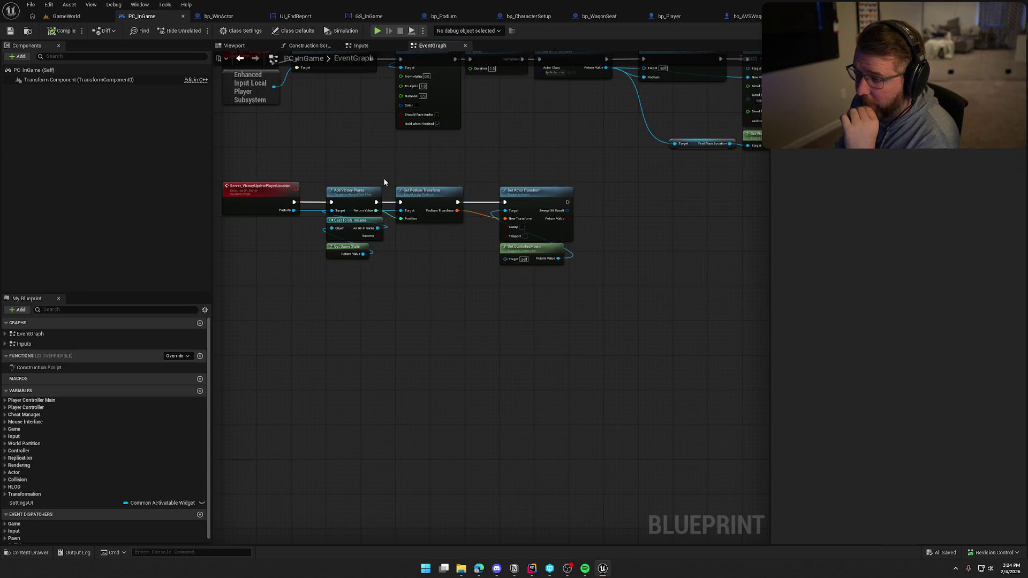
left_click(293, 30)
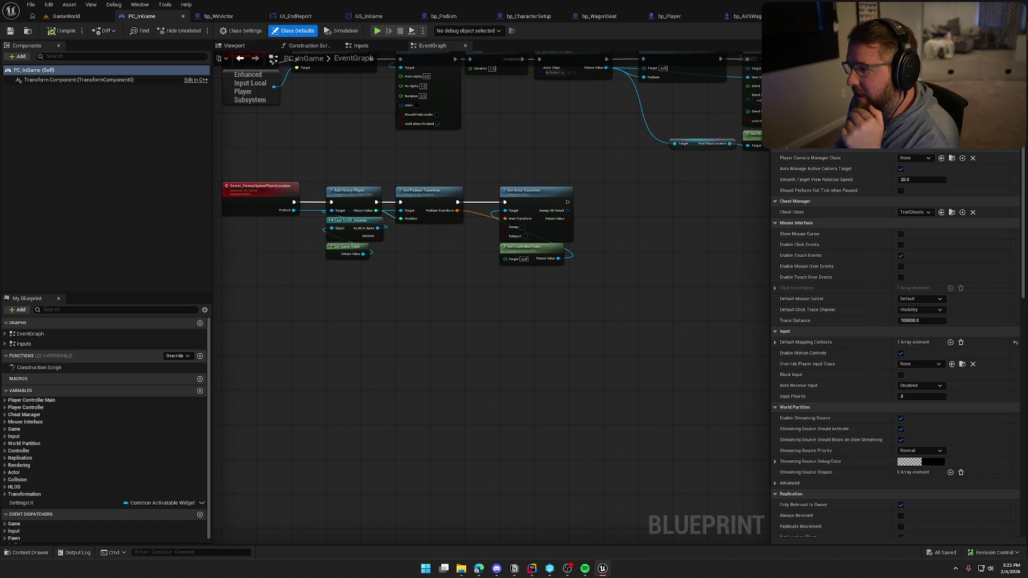
scroll(896, 342, "down", 10)
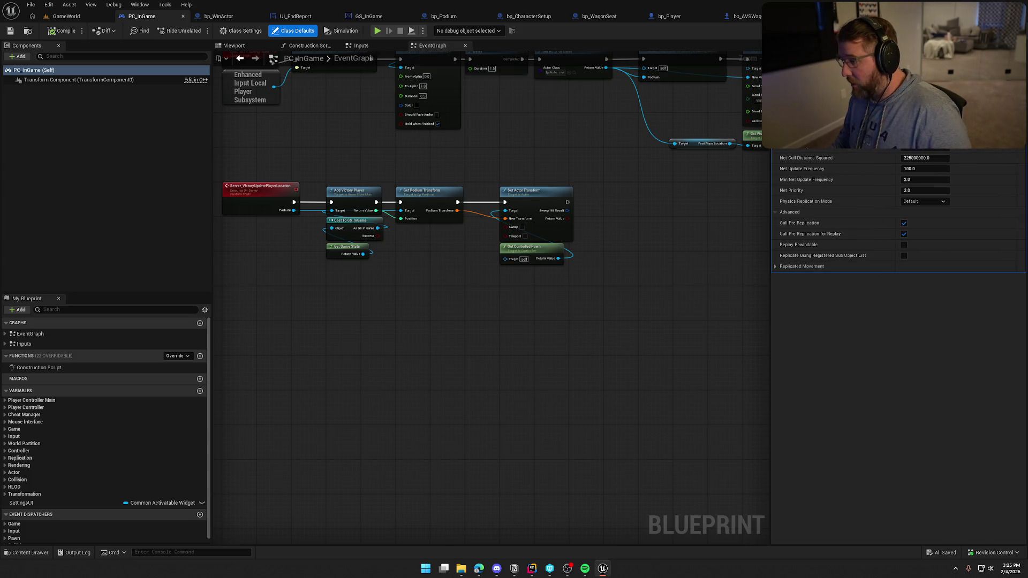
left_click(775, 266)
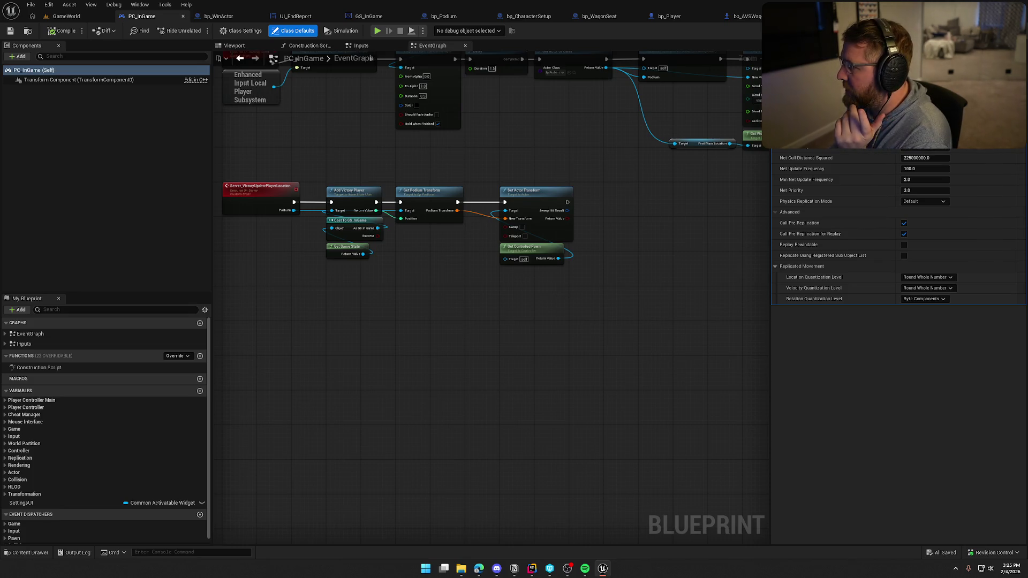
scroll(897, 348, "up", 15)
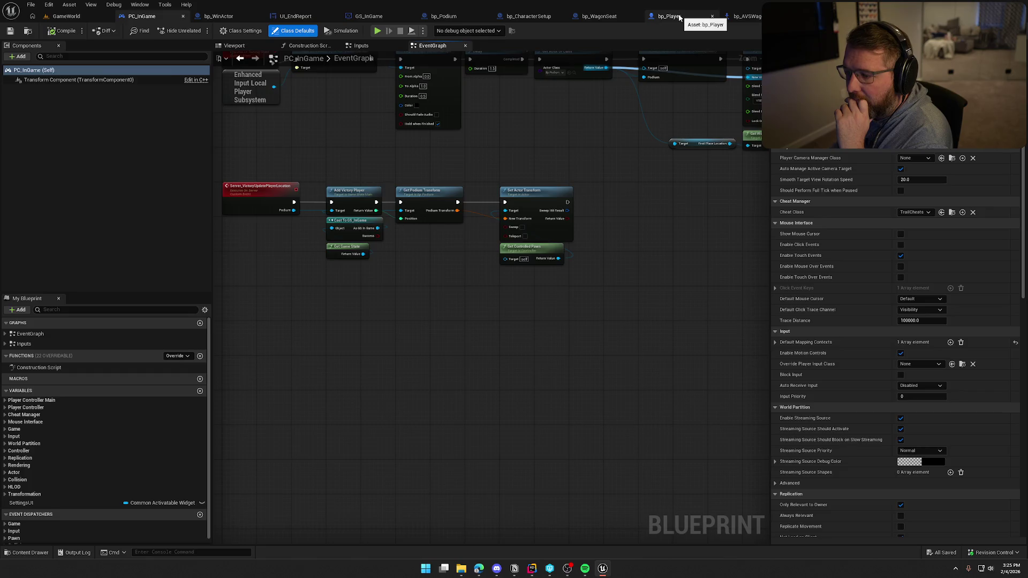
Step: Show bp_Player's Class Defaults with its Replicated Movement settings expanded
left_click(678, 17)
left_click(293, 31)
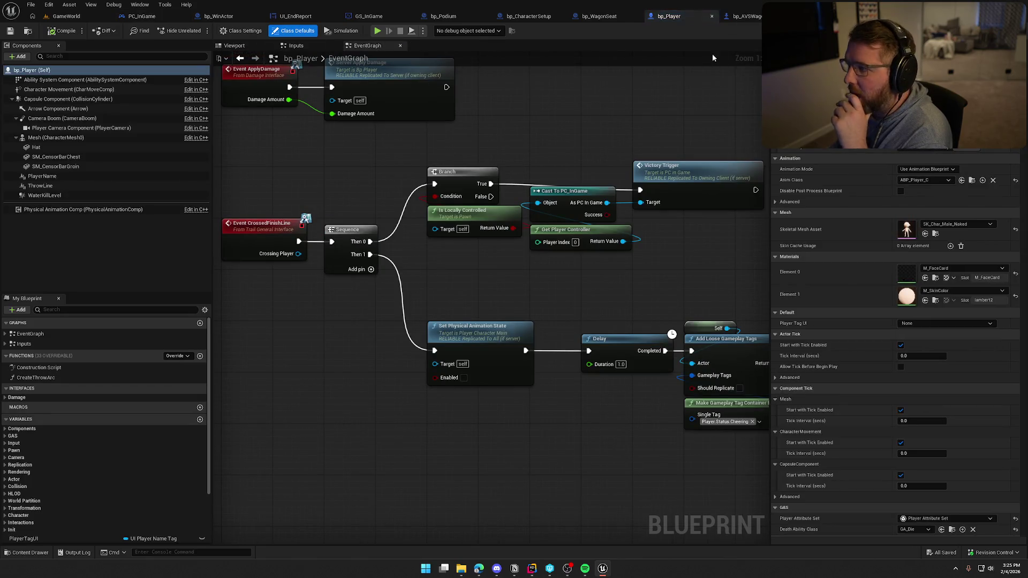
scroll(894, 338, "down", 10)
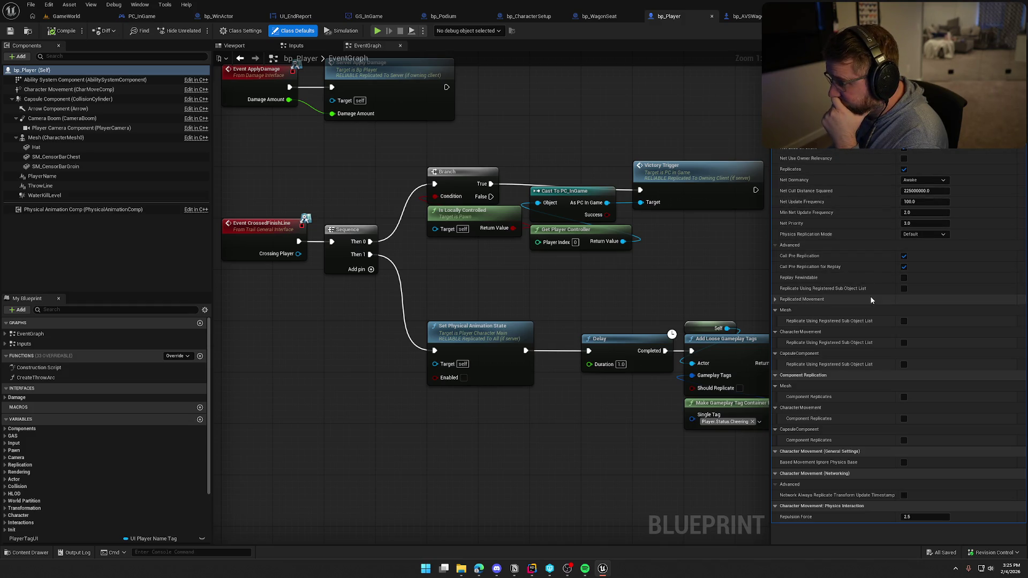
left_click(779, 300)
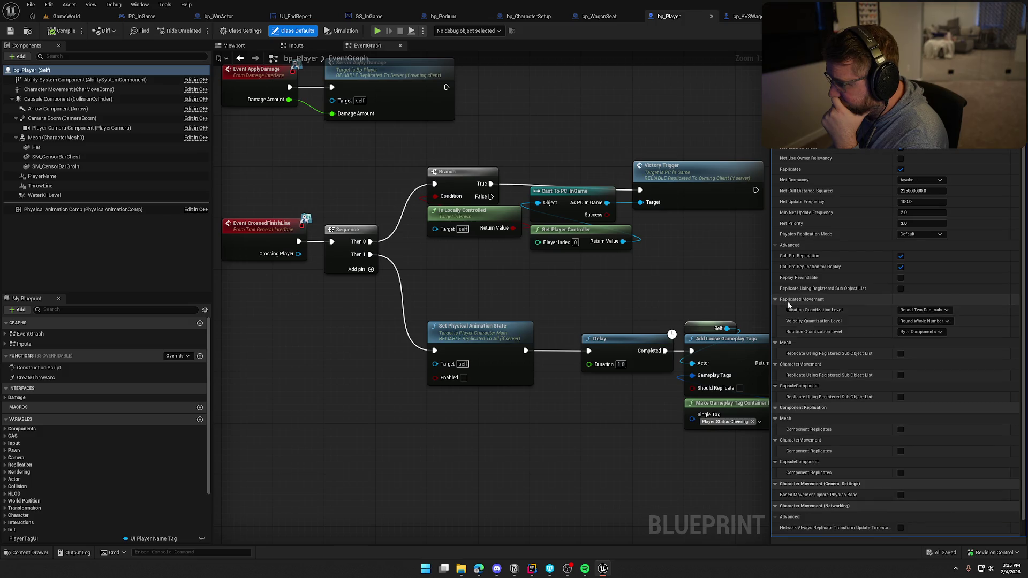
scroll(988, 414, "down", 1)
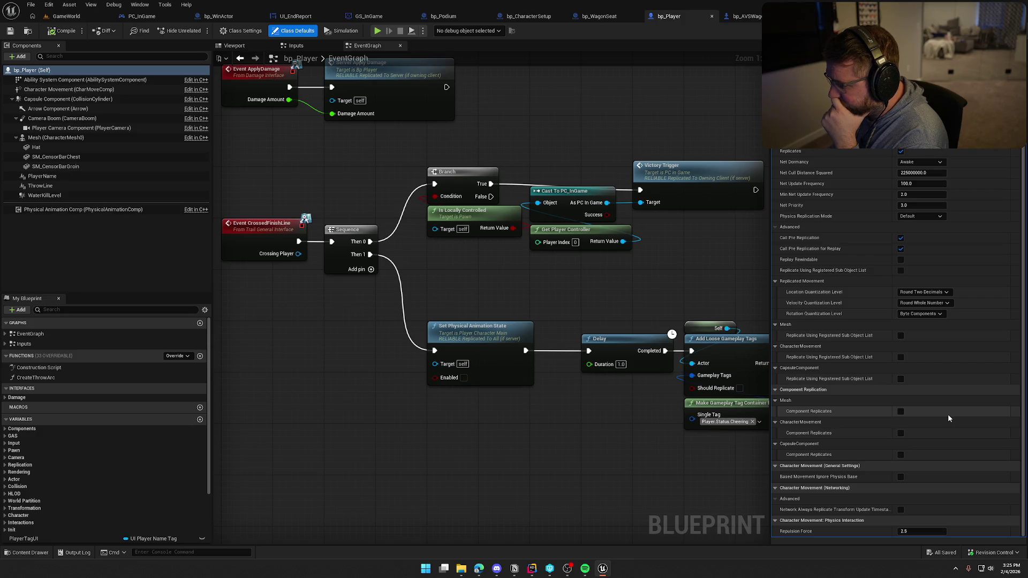
scroll(947, 418, "up", 1)
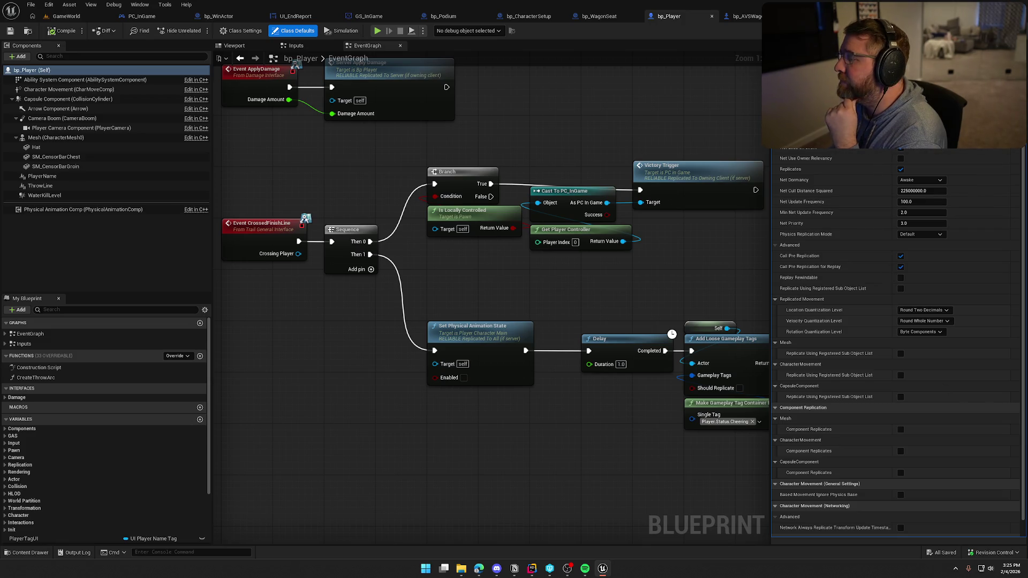
Step: Select the WaterKillLevel component and scroll through its details
left_click(659, 132)
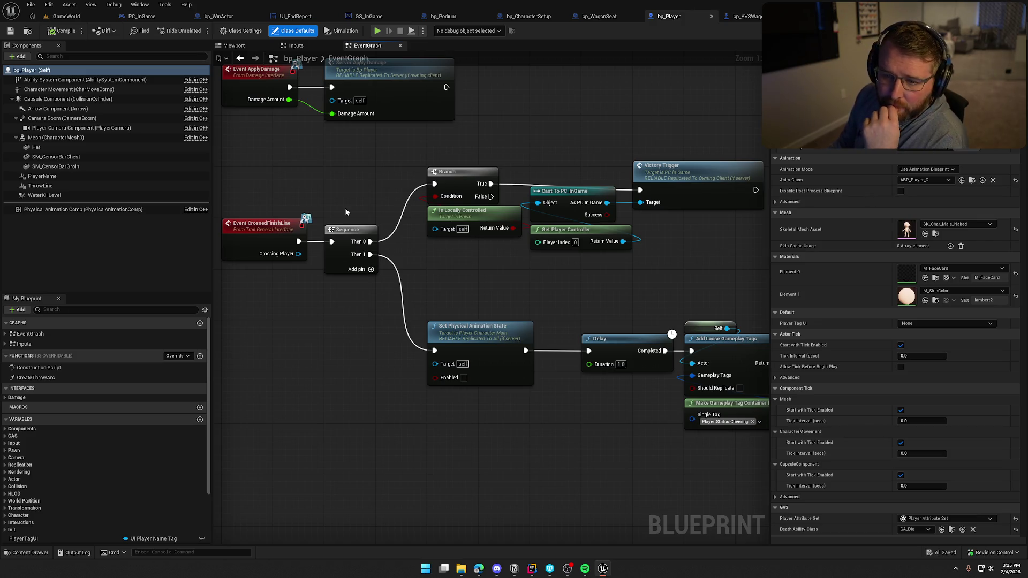
left_click(94, 193)
scroll(959, 323, "down", 5)
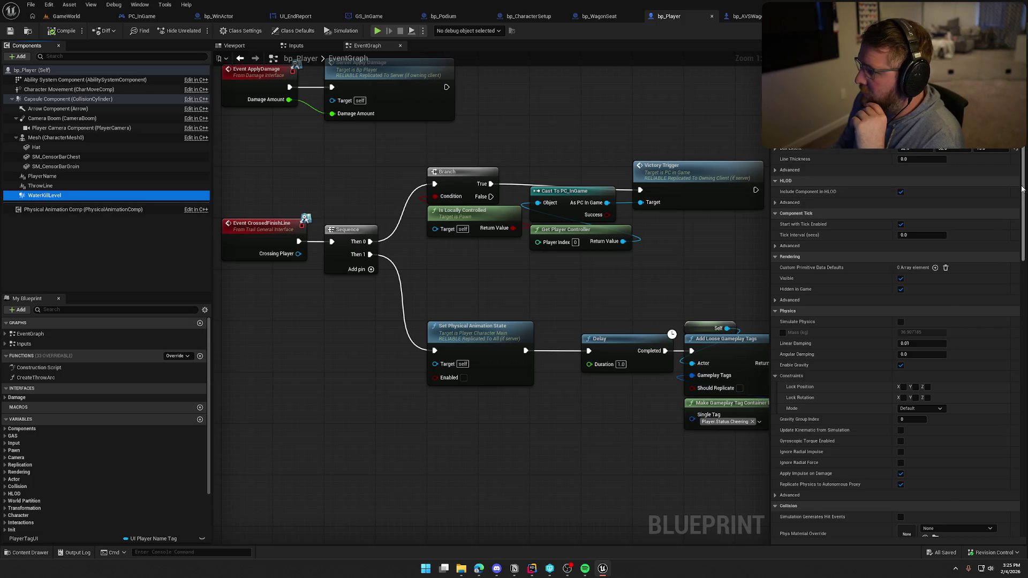
scroll(1021, 189, "down", 10)
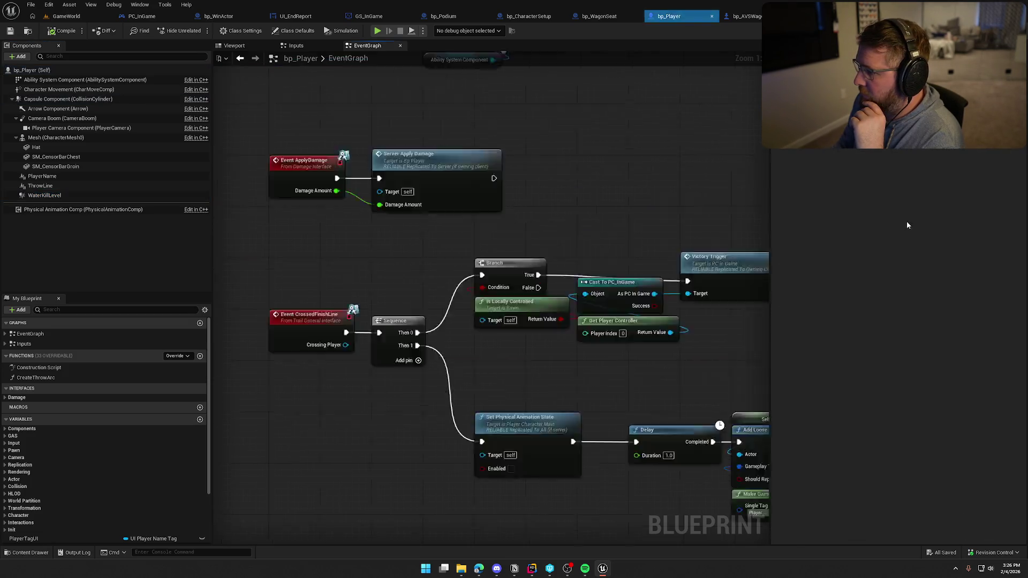
Step: Inspect WaterKillLevel's collision settings beside bp_Player's WaterKillLevel overlap and damage nodes
left_click_drag(688, 435, 408, 357)
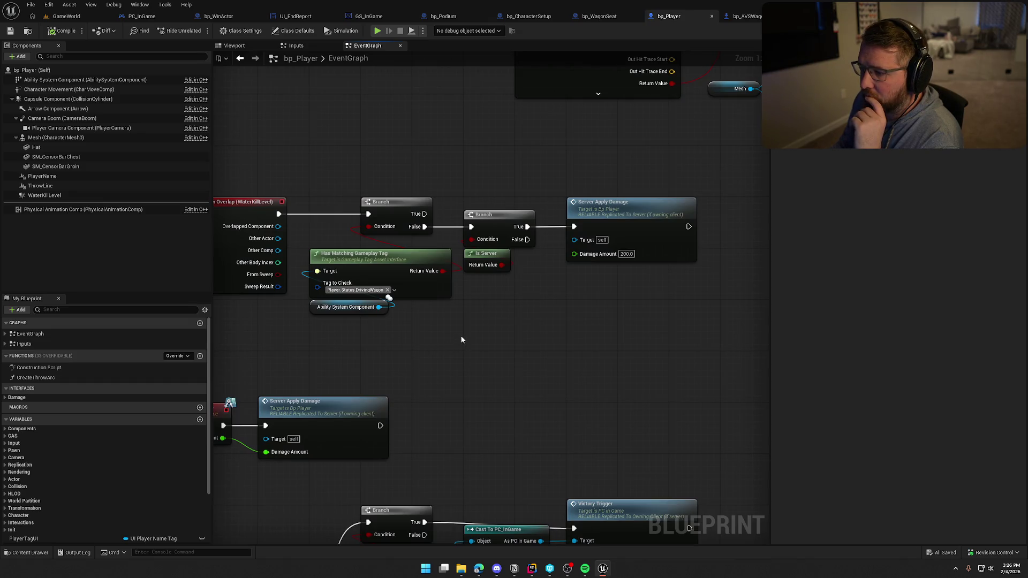
left_click_drag(481, 337, 544, 325)
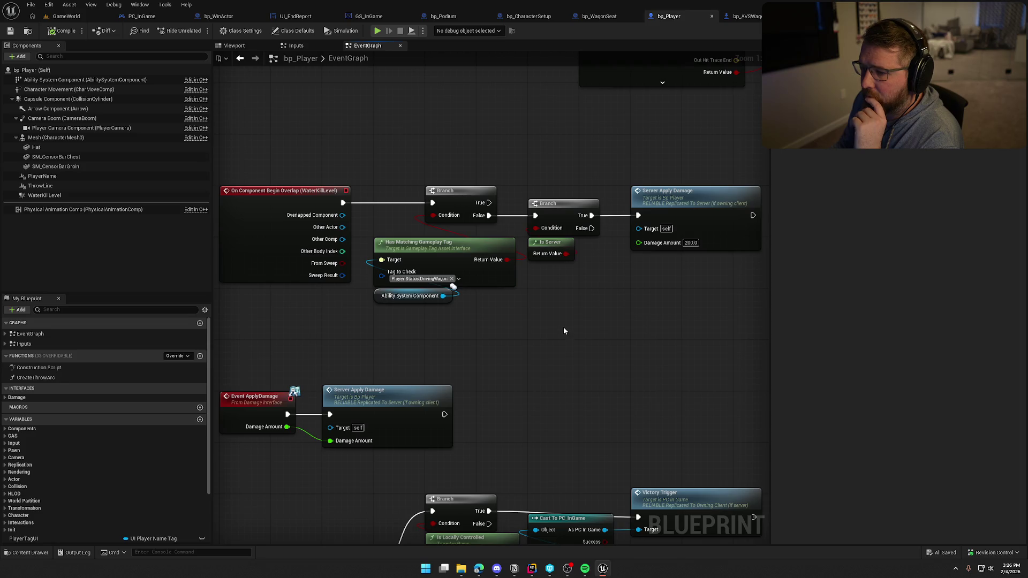
left_click(72, 196)
scroll(869, 341, "up", 10)
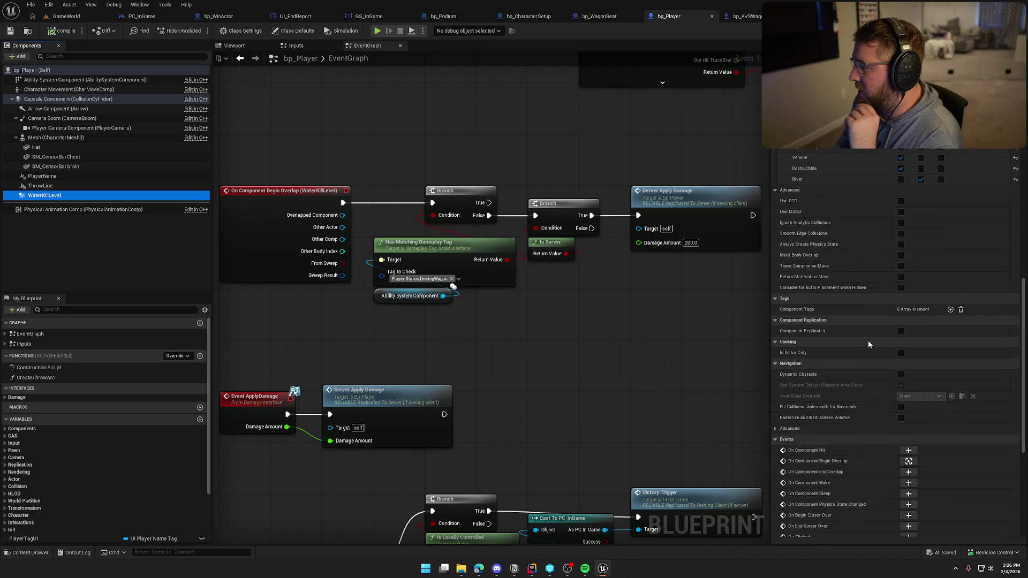
scroll(909, 332, "up", 2)
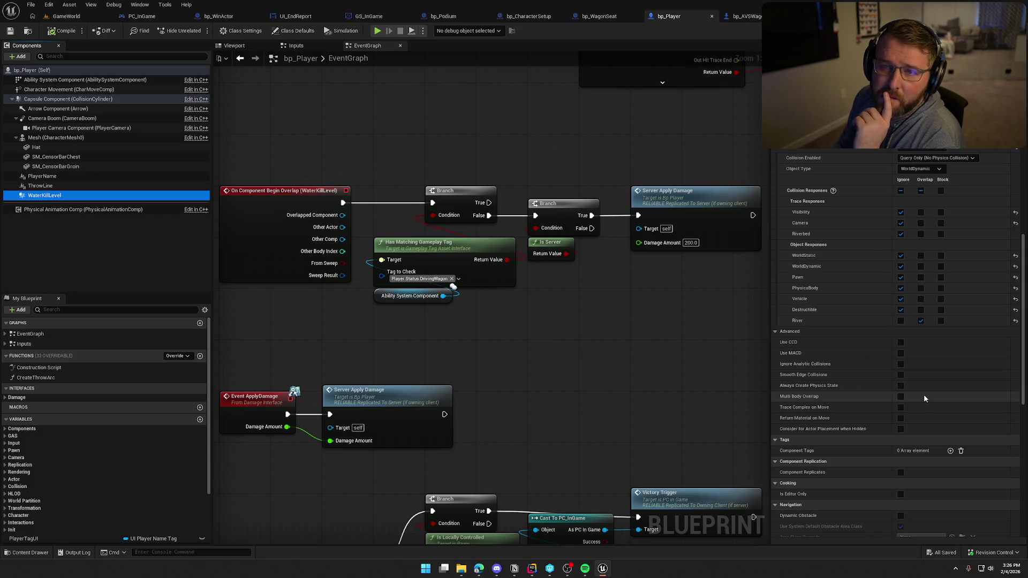
mouse_move(534, 338)
left_mouse_down()
mouse_move(451, 325)
mouse_move(506, 314)
left_mouse_up()
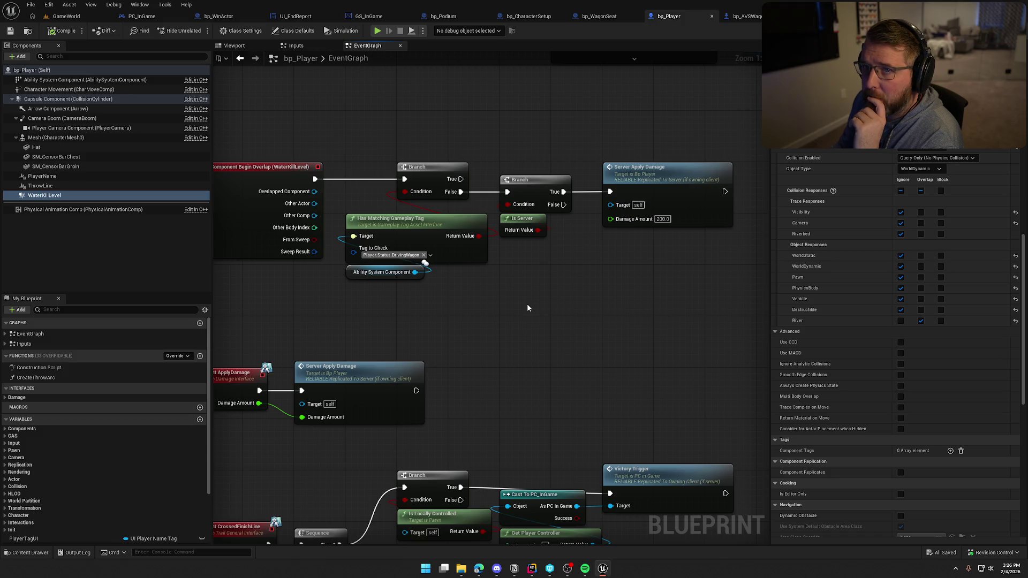
left_click_drag(547, 134, 547, 180)
Step: Cycle through the open blueprints to bp_MasterPickup and back to bp_AVSWagon's event graph
key("ctrl+Tab")
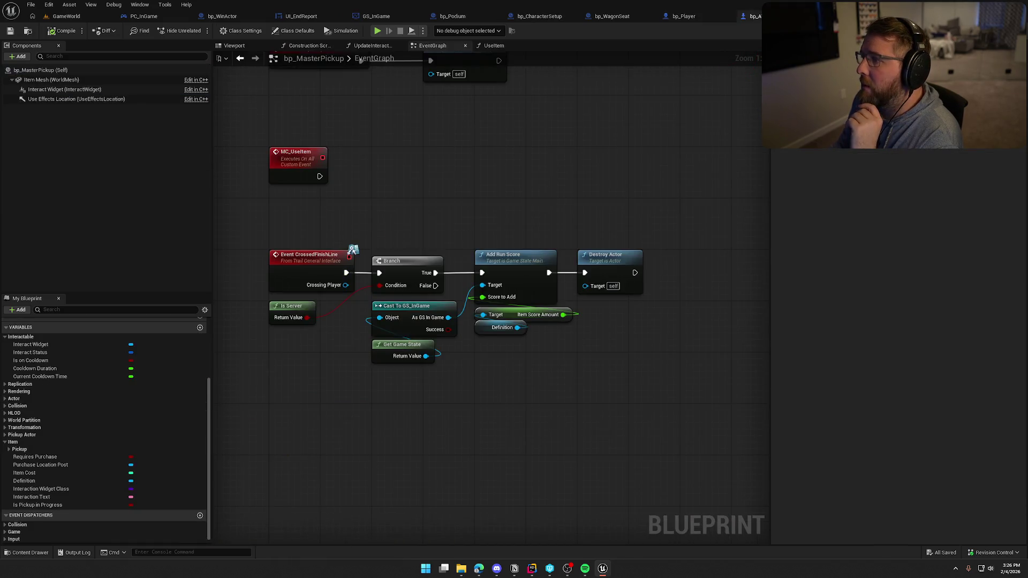
key("ctrl+Tab")
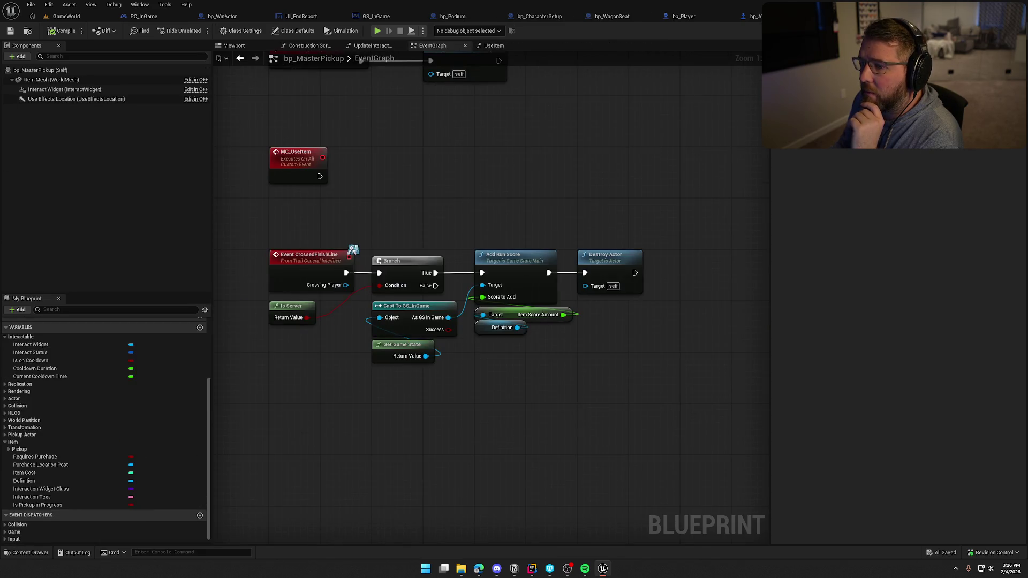
key("ctrl+Tab")
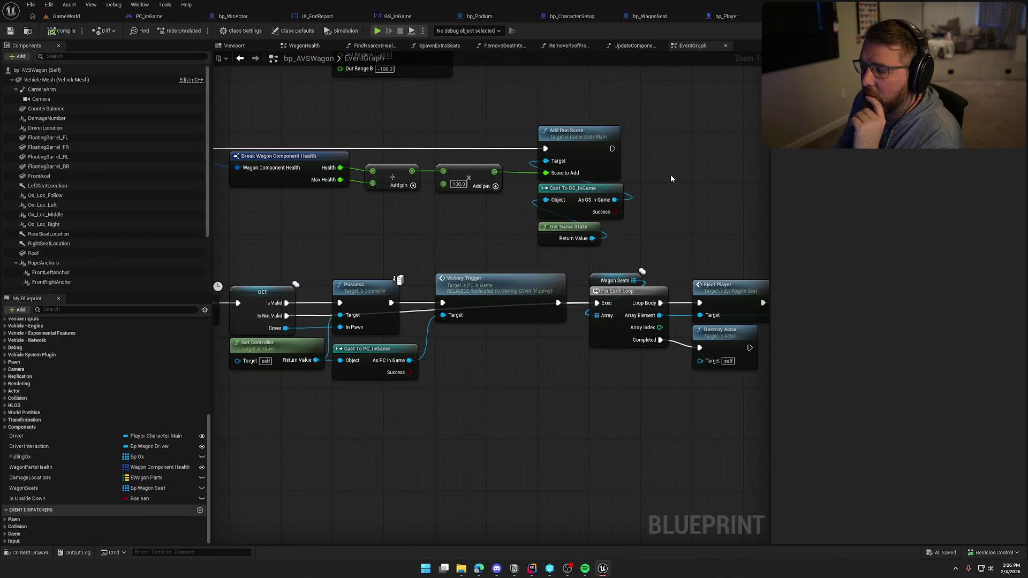
scroll(718, 198, "down", 2)
left_click_drag(585, 388, 530, 348)
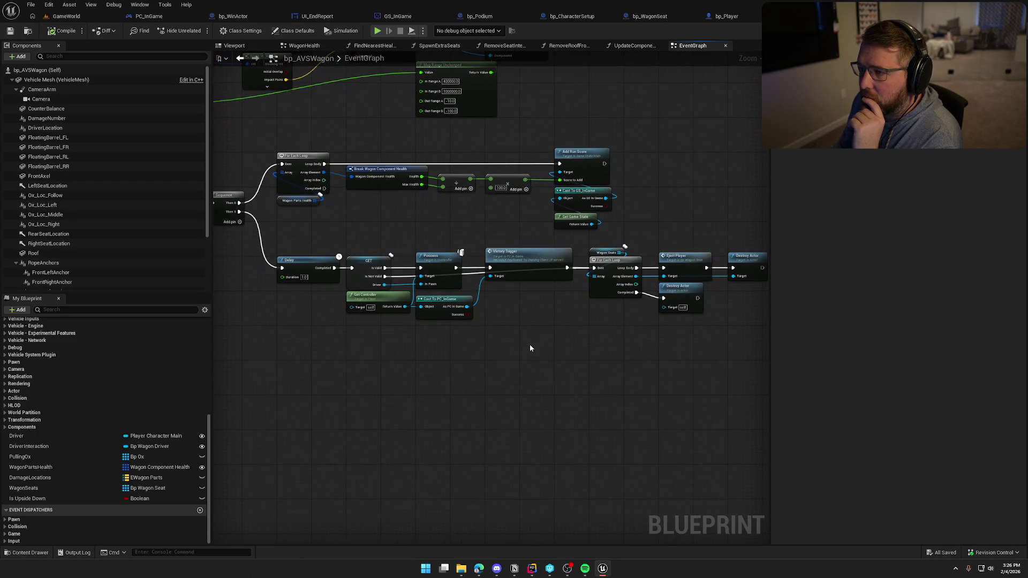
Step: In PC_InGame, wire Set View Target with Blend straight into Set Actor Rotation and delete the Delay
left_click(152, 16)
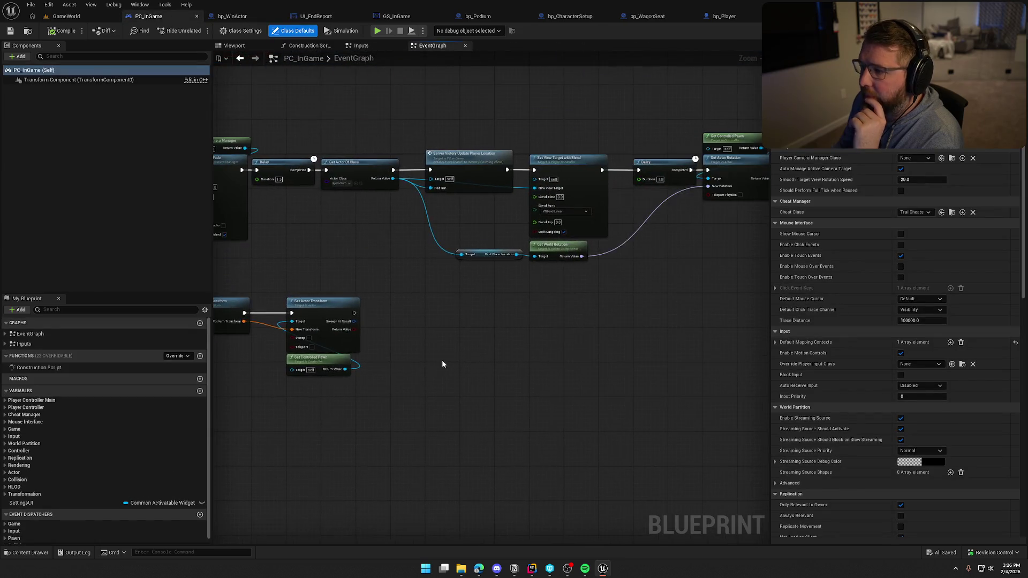
mouse_move(552, 326)
left_mouse_down()
mouse_move(541, 313)
mouse_move(554, 299)
mouse_move(495, 294)
left_mouse_up()
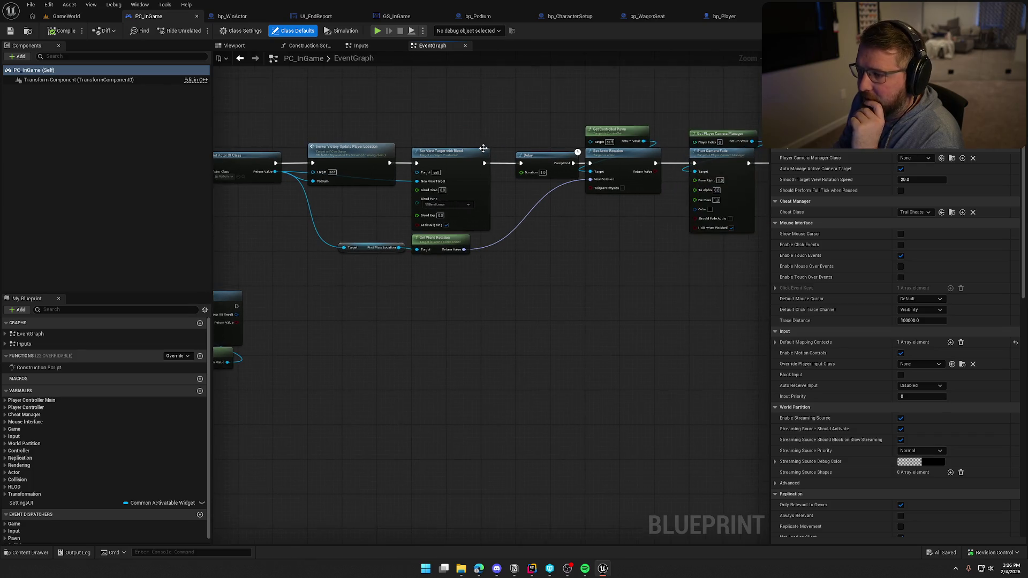
left_click_drag(484, 163, 591, 166)
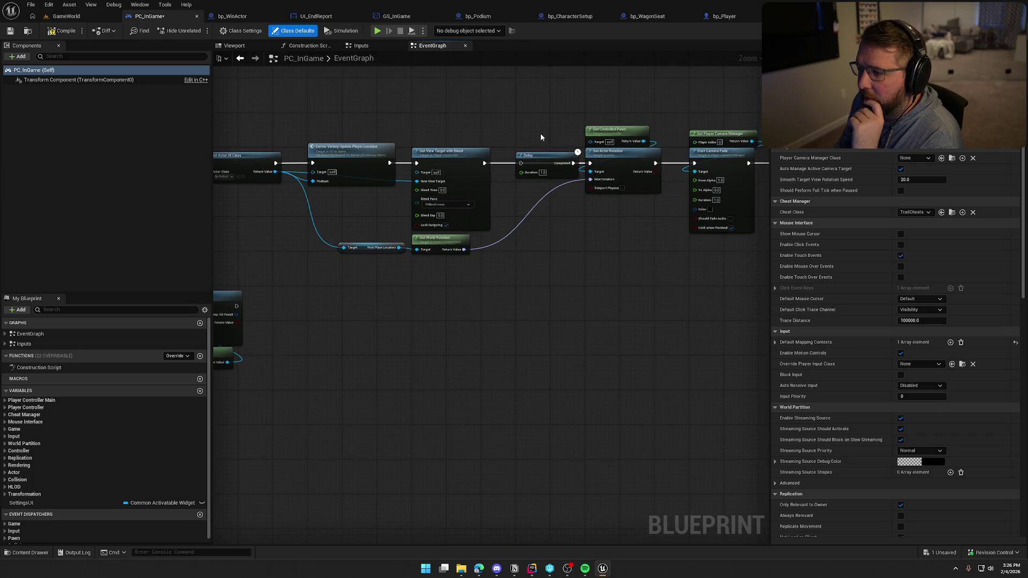
left_click(542, 159)
key("Delete")
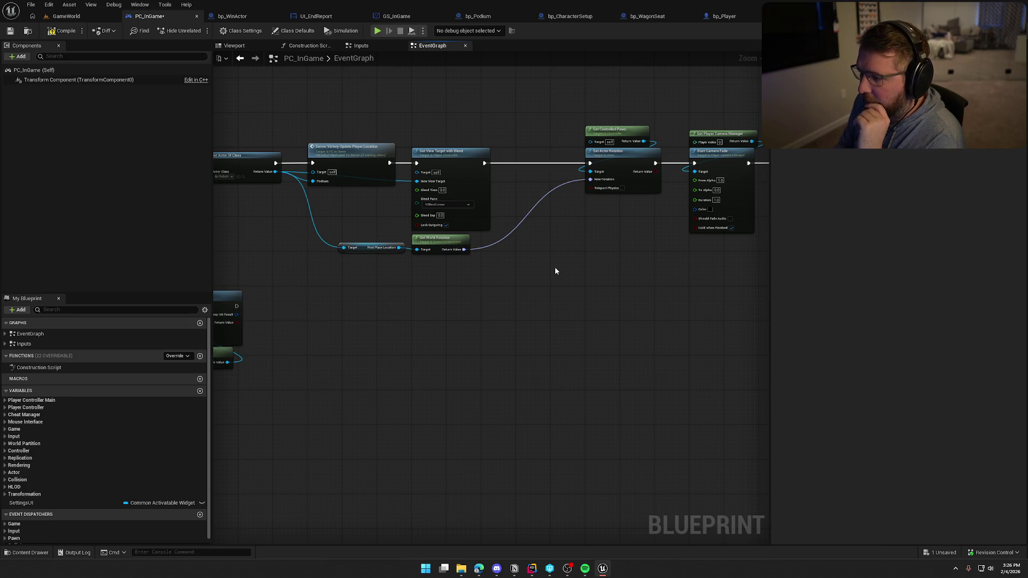
Step: Shift the rotation, camera fade and UI nodes left to close the gap, then return to GameWorld
left_click_drag(555, 271, 404, 266)
mouse_move(368, 97)
left_mouse_down()
mouse_move(465, 163)
mouse_move(671, 161)
left_mouse_up()
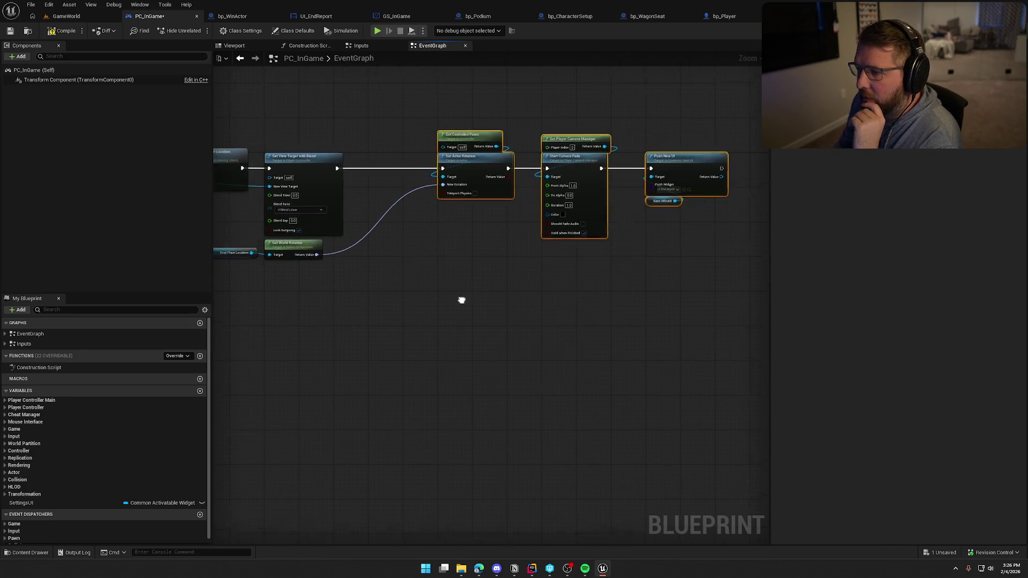
mouse_move(461, 298)
left_mouse_down()
mouse_move(565, 160)
mouse_move(493, 160)
left_mouse_up()
left_click(523, 266)
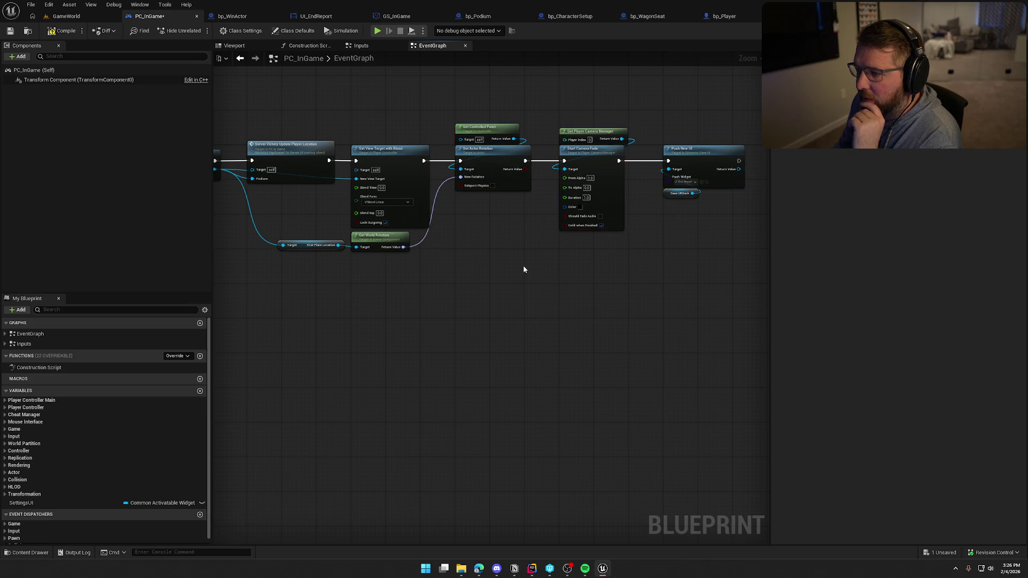
left_click_drag(522, 265, 550, 255)
scroll(538, 249, "up", 3)
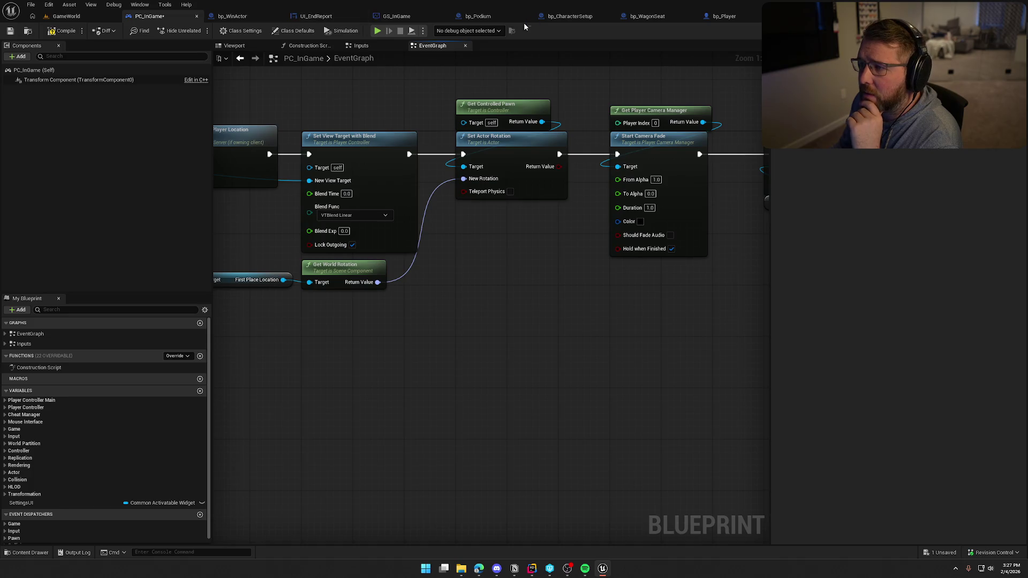
left_click(66, 16)
Step: Open bp_CharacterSetup from the level, review its BP_Interact graph, then close it and bp_WagonSeat
key("s")
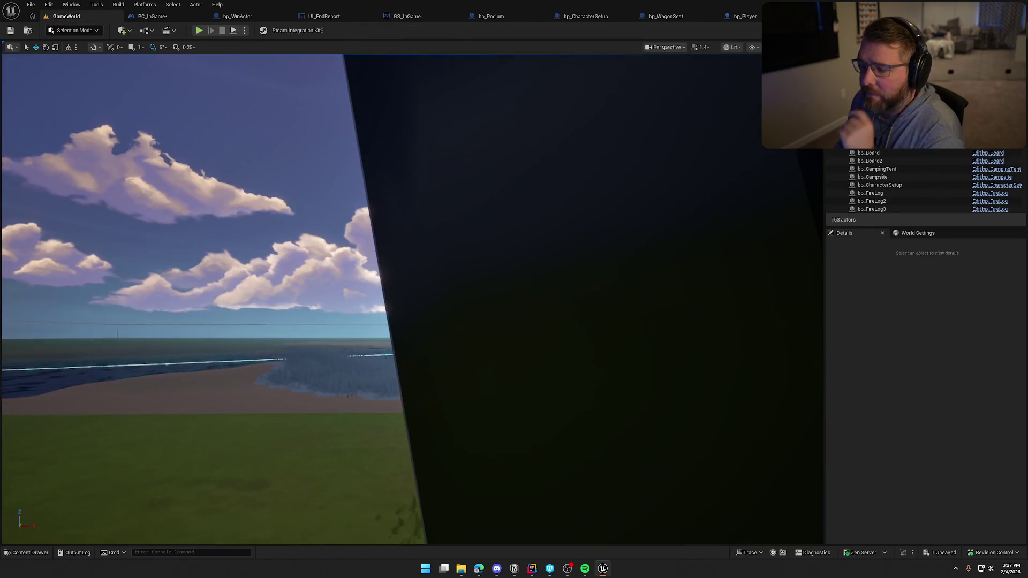
key("w")
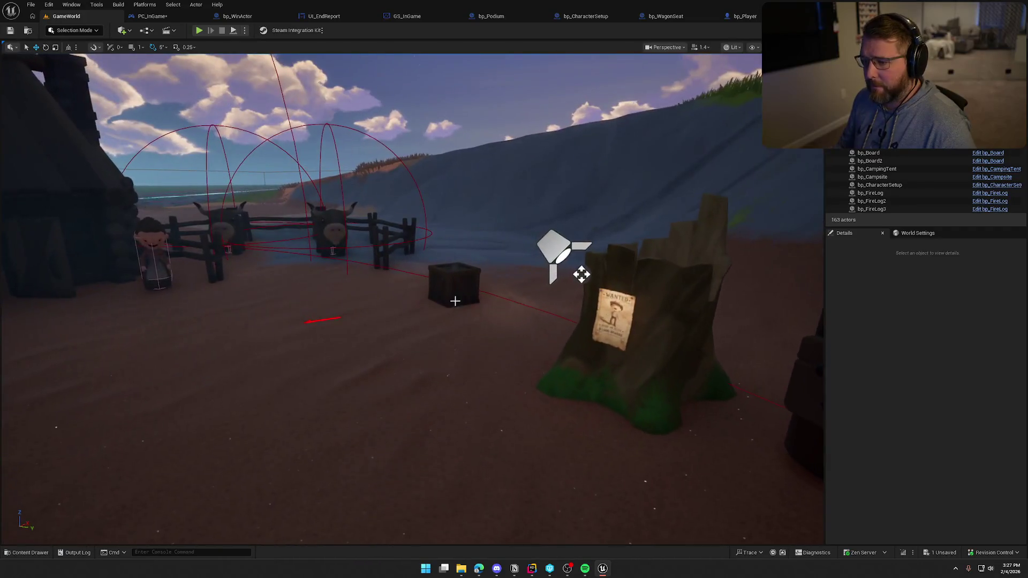
left_click(879, 184)
left_click(997, 185)
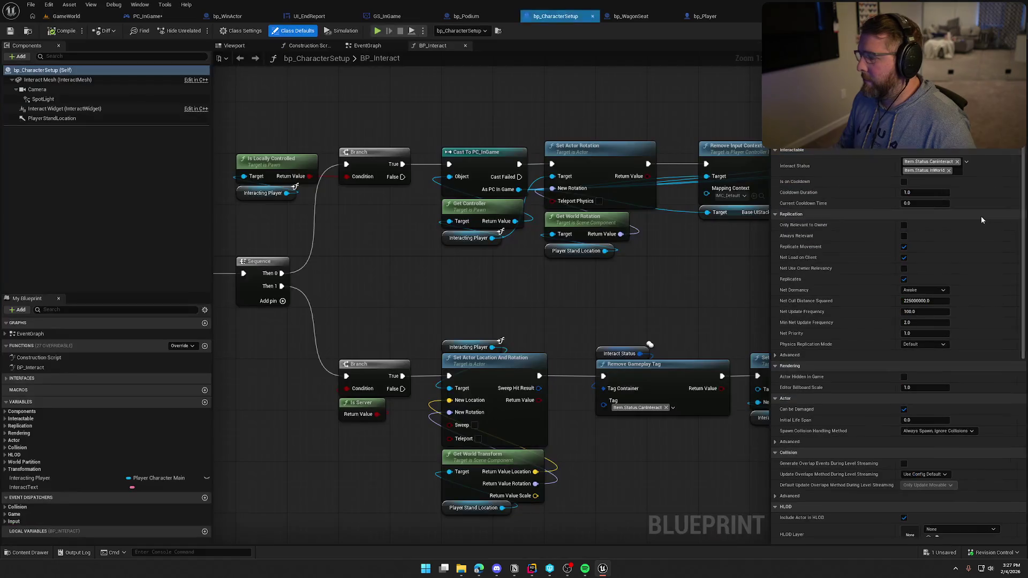
left_click(686, 272)
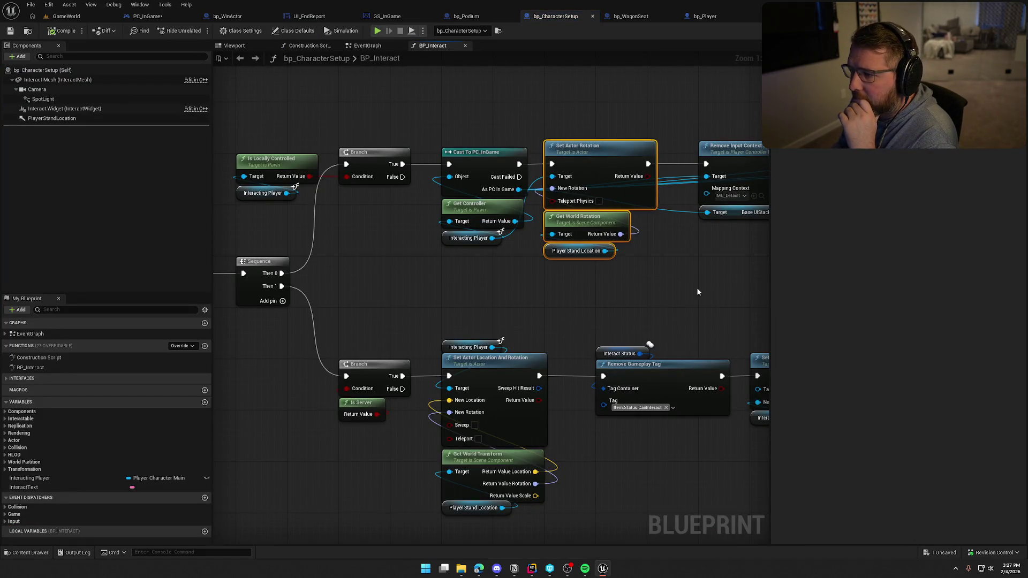
left_click_drag(696, 287, 597, 288)
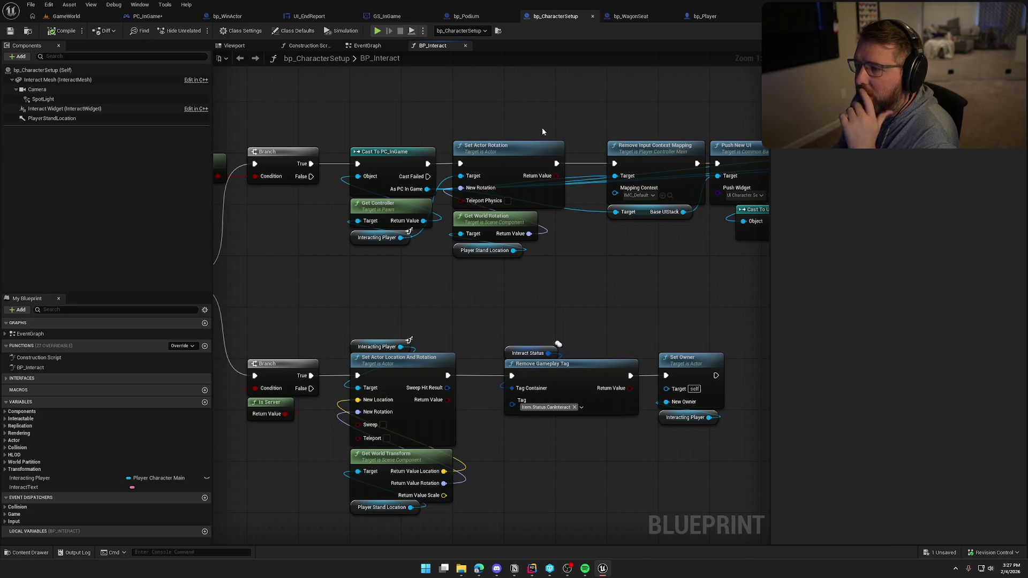
middle_click(556, 21)
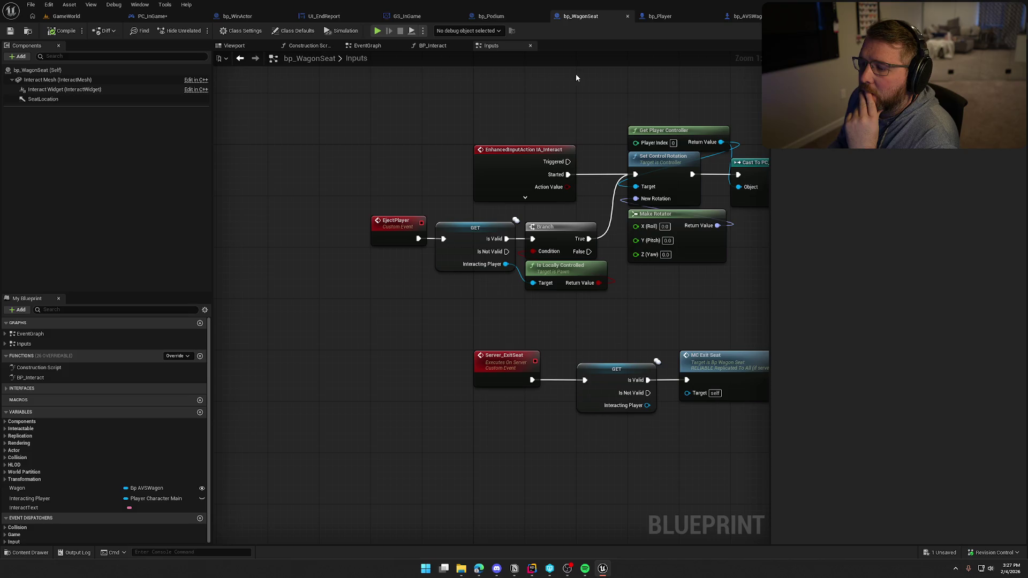
middle_click(577, 20)
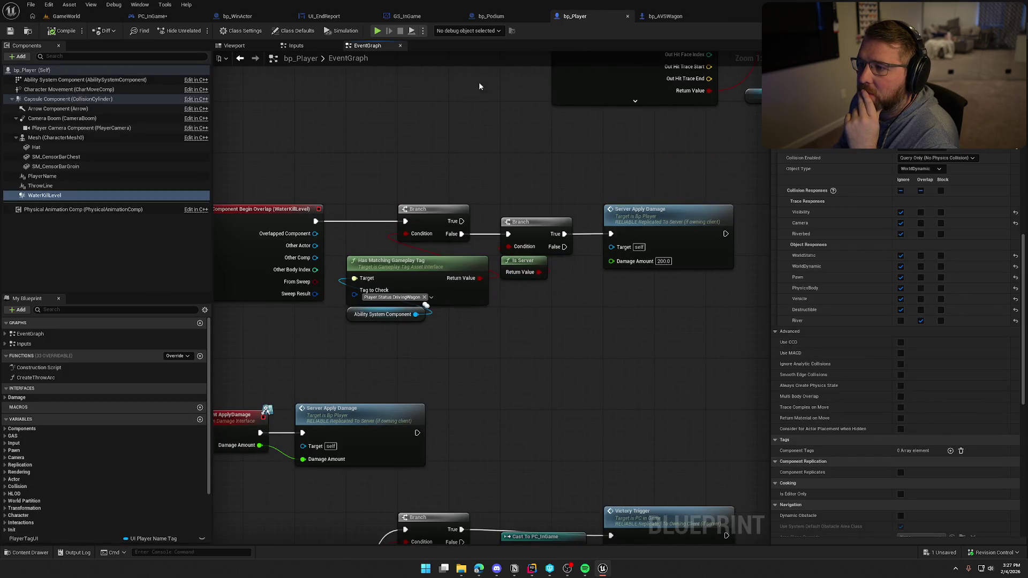
Step: Review bp_Podium's event graph and GetPodiumTransform function, then return to PC_InGame
left_click(490, 16)
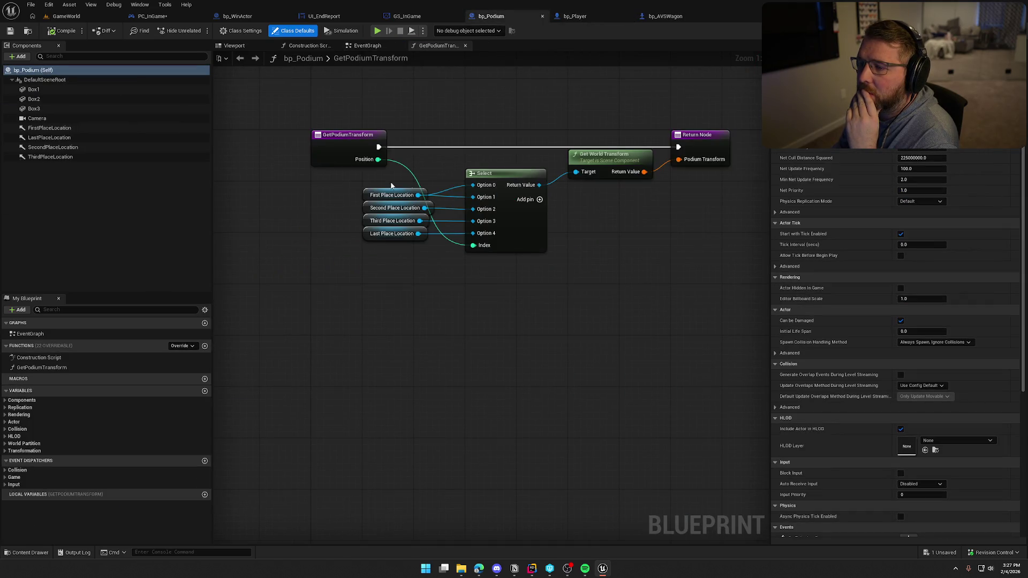
left_click(371, 47)
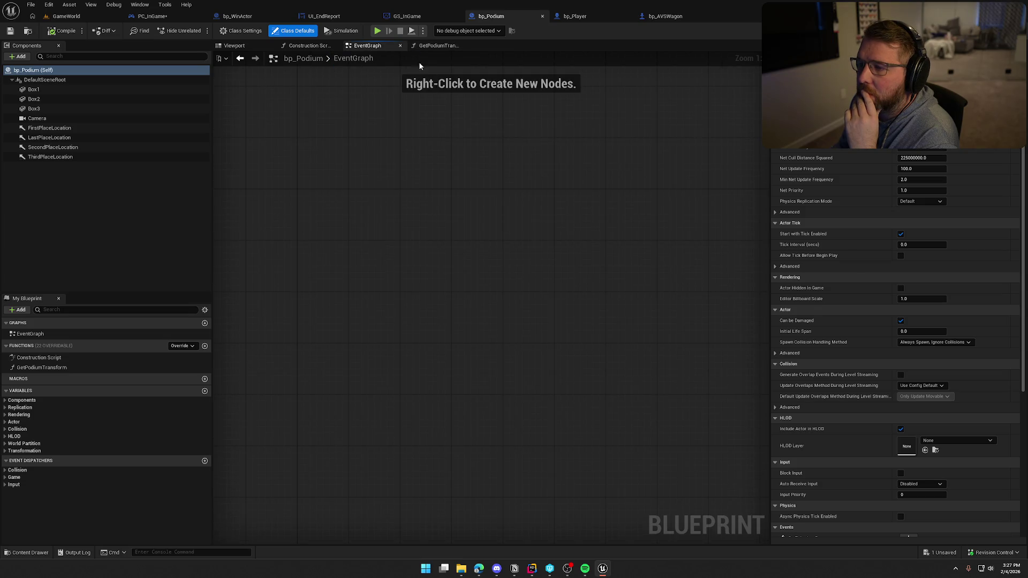
left_click(429, 46)
mouse_move(395, 100)
left_mouse_down()
mouse_move(364, 131)
mouse_move(689, 291)
left_mouse_up()
left_click(689, 291)
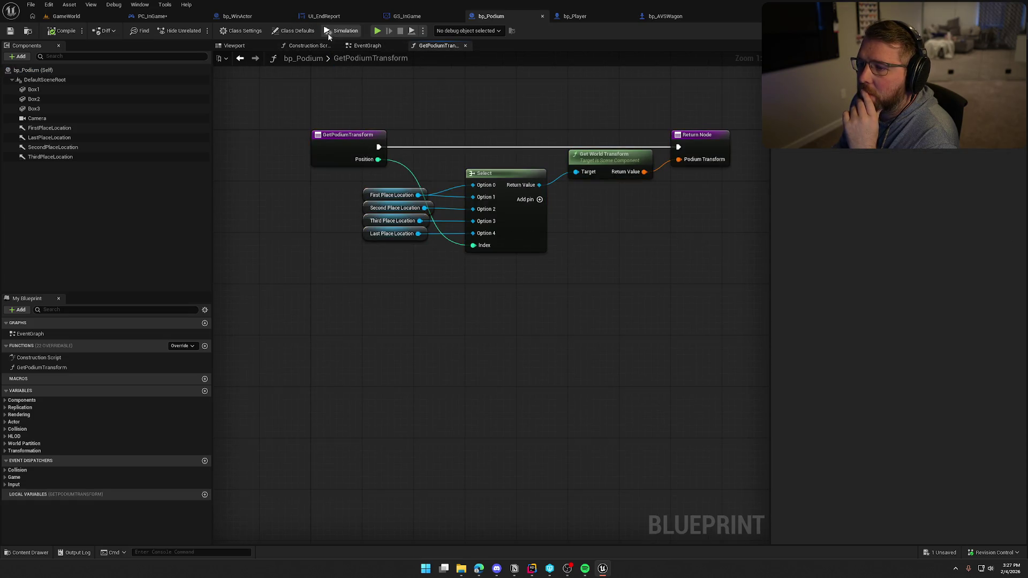
left_click(153, 16)
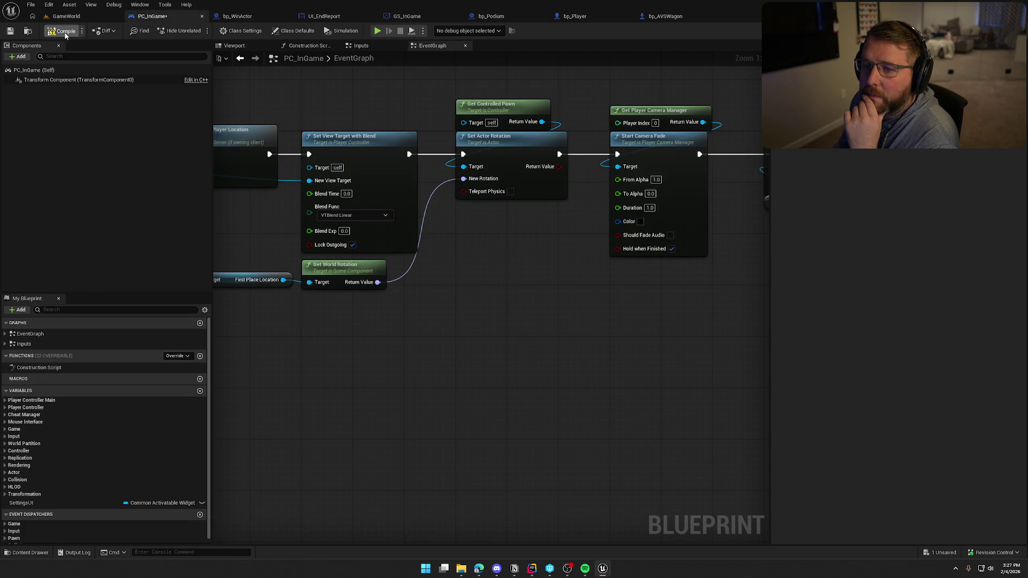
Step: Add Get World Transform fed by First Place Location, removing a mistaken Get World Scale node
mouse_move(516, 264)
left_mouse_down()
mouse_move(518, 248)
mouse_move(599, 244)
left_mouse_up()
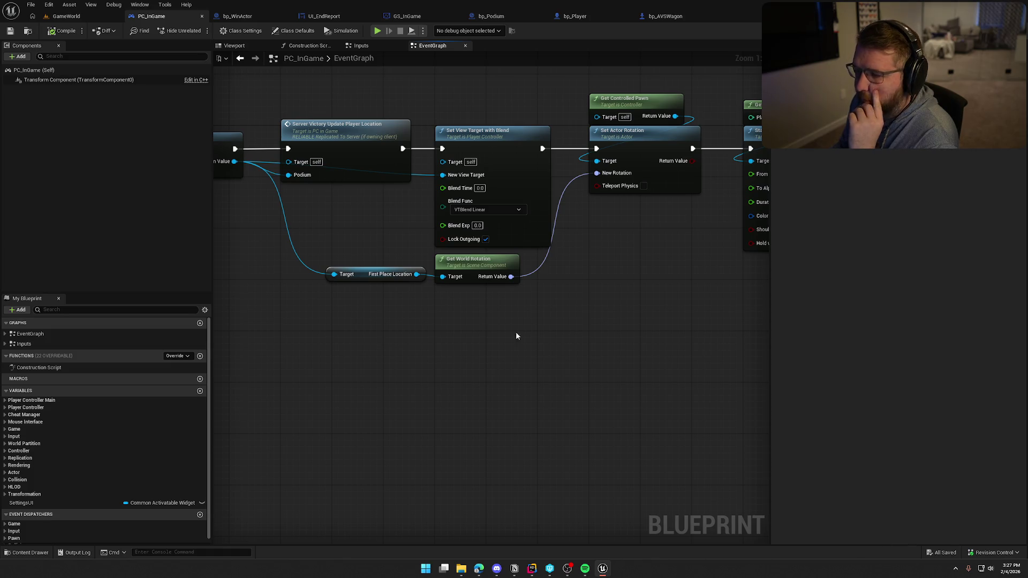
mouse_move(516, 332)
left_mouse_down()
mouse_move(571, 344)
mouse_move(700, 337)
left_mouse_up()
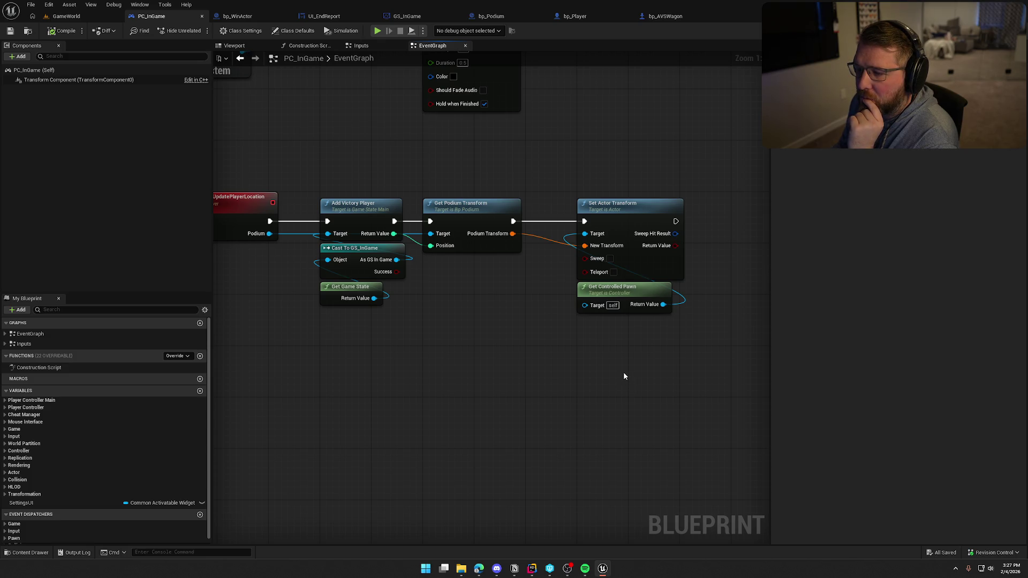
left_click_drag(415, 171, 524, 273)
mouse_move(541, 322)
left_mouse_down()
mouse_move(439, 420)
mouse_move(451, 355)
left_mouse_up()
left_click_drag(489, 289, 528, 337)
type("get world tran")
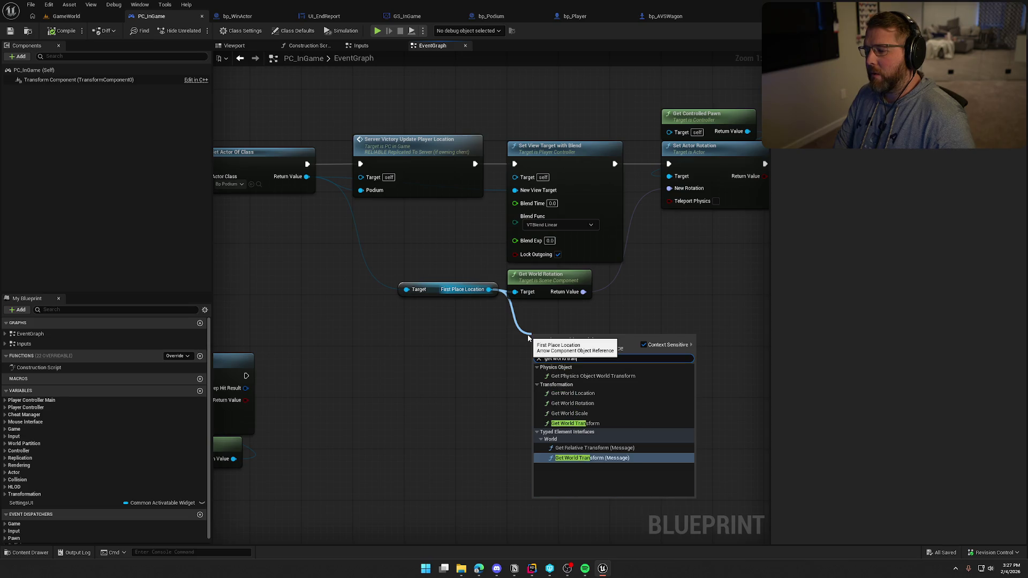
key("Return")
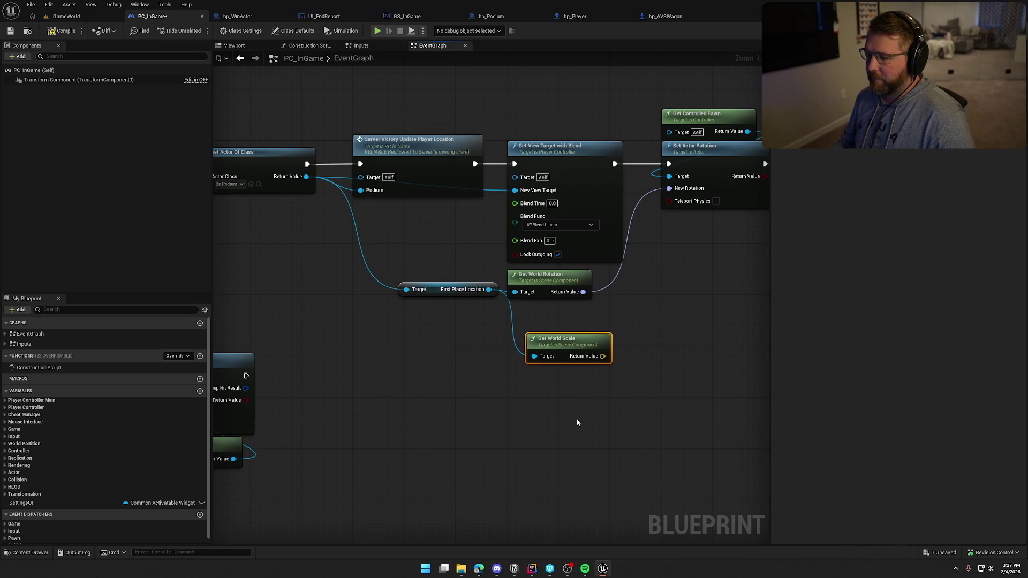
key("Delete")
left_click_drag(489, 289, 508, 312)
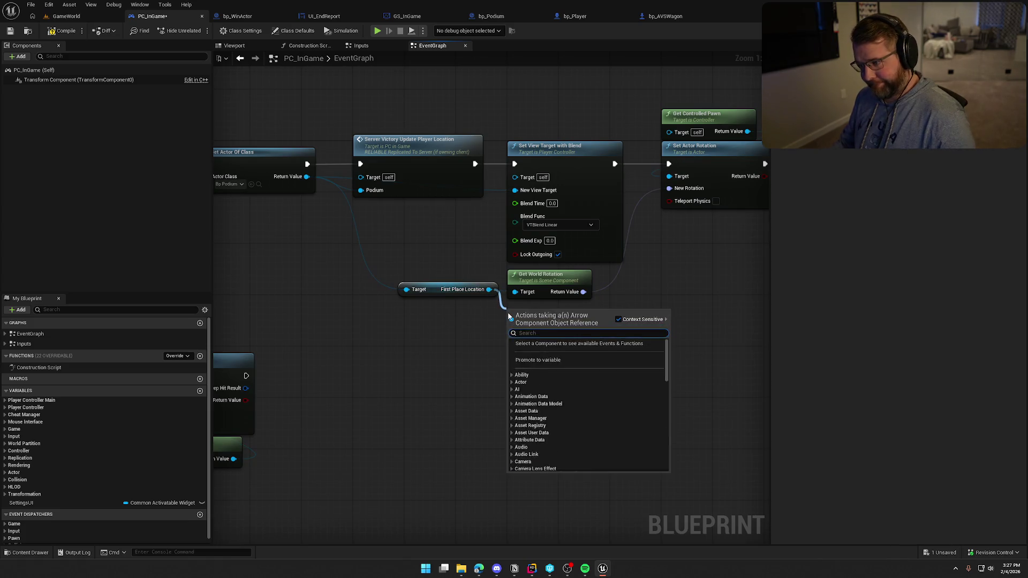
type("get world transform")
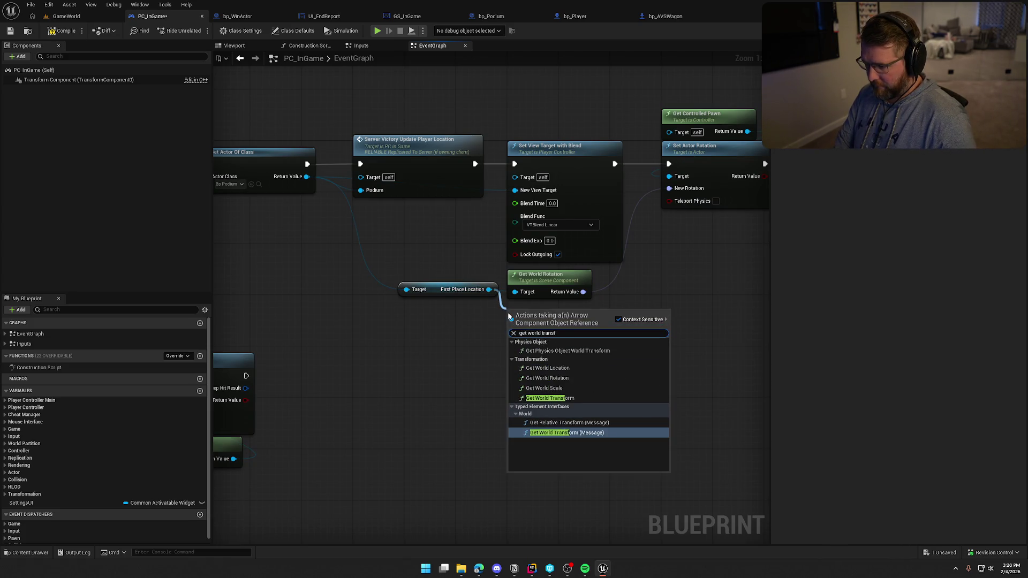
left_click(552, 398)
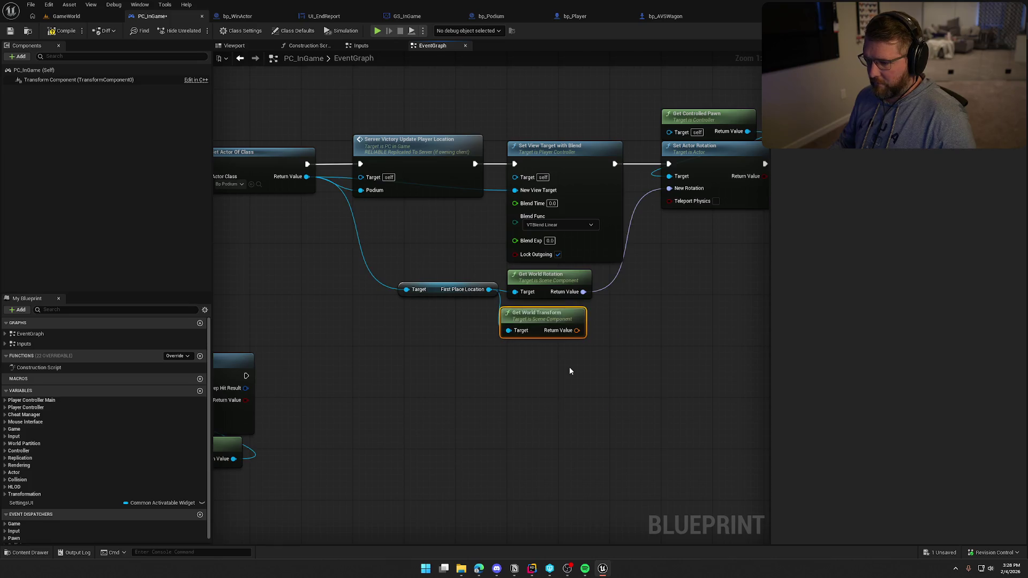
Step: Add Set Actor Transform for the controlled pawn between Set View Target and Start Camera Fade, using the podium transform
left_click_drag(597, 153, 582, 273)
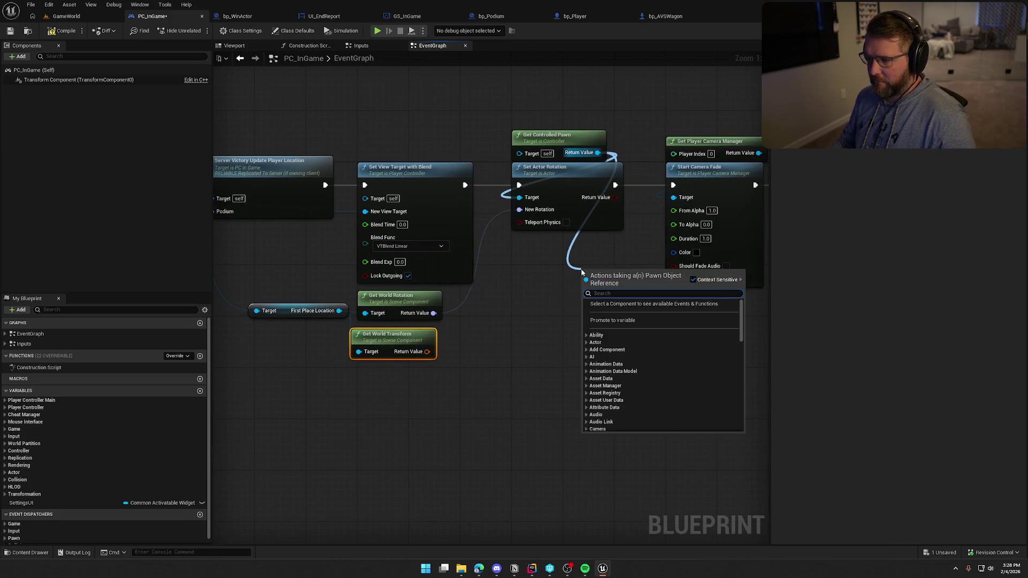
type("set acto")
type("r transform")
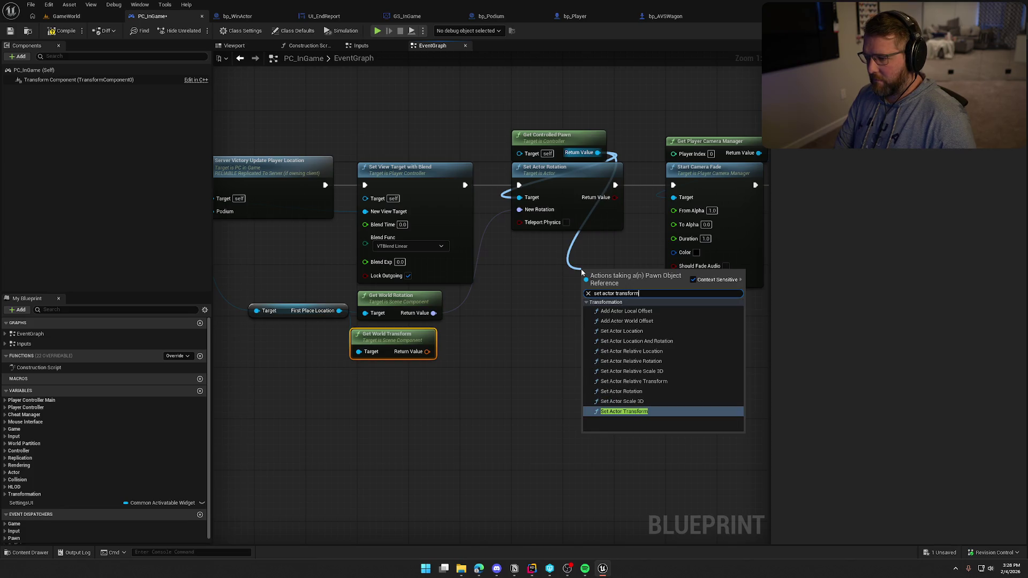
key("Return")
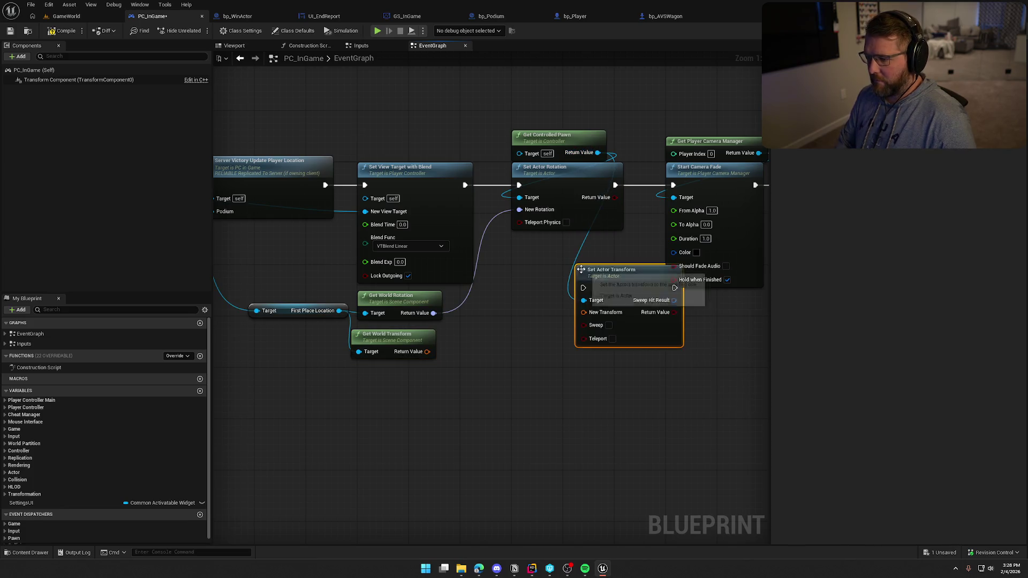
left_click_drag(623, 288, 564, 255)
left_click_drag(465, 185, 525, 256)
left_click_drag(616, 255, 673, 185)
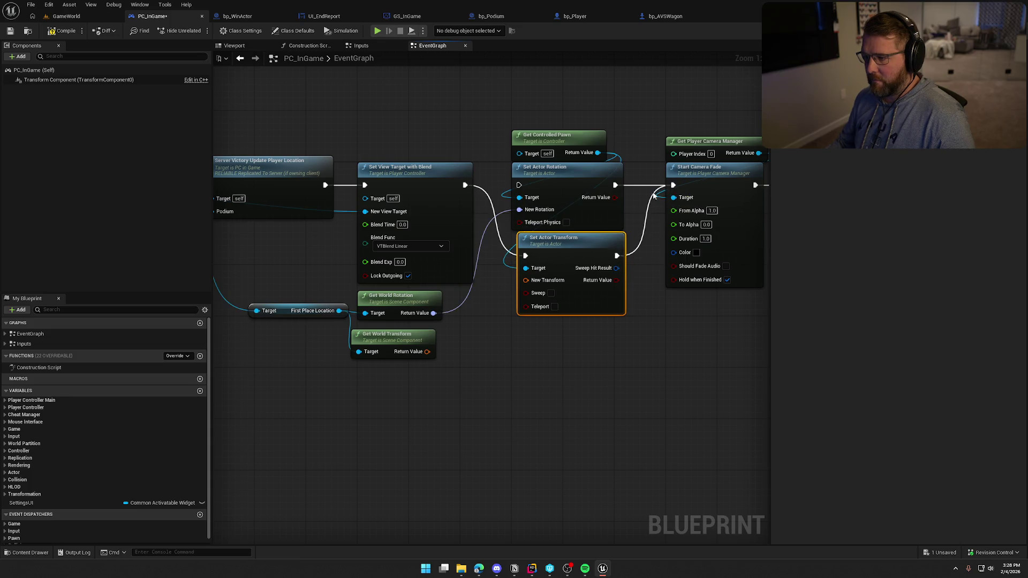
left_click_drag(561, 170, 548, 81)
left_click_drag(574, 240, 567, 169)
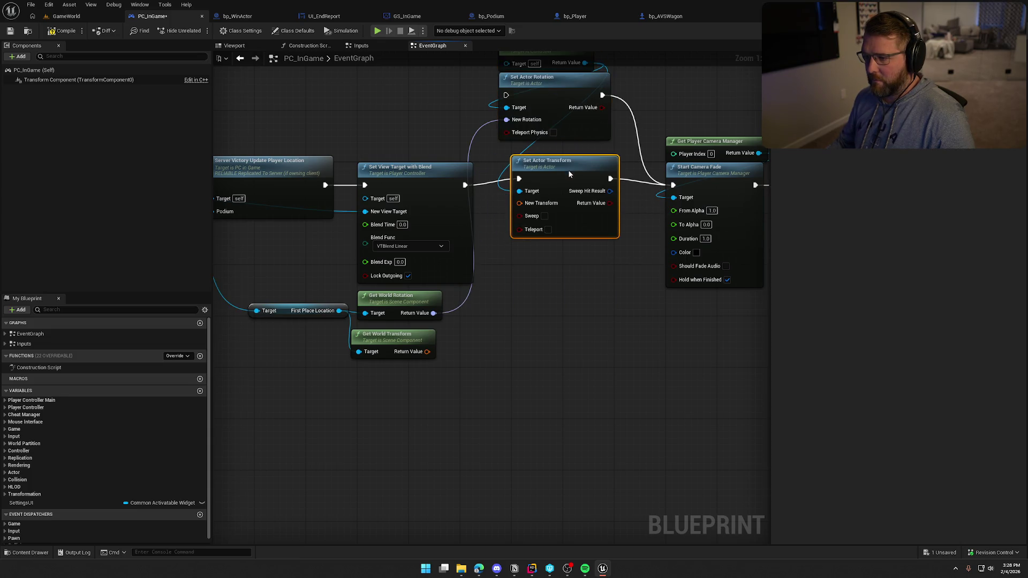
left_click(508, 335)
left_click_drag(426, 351, 519, 209)
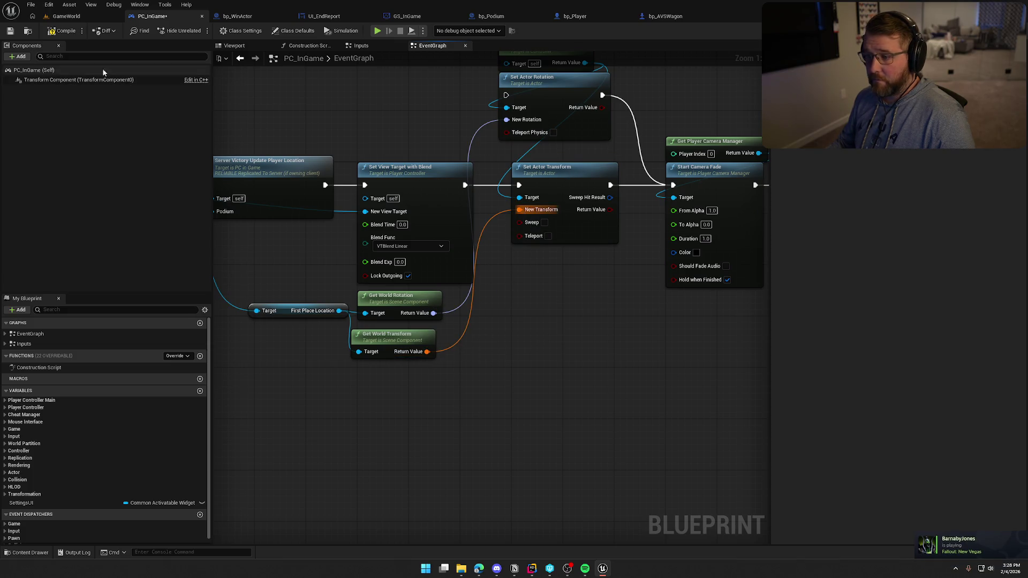
Step: Play-test GameWorld with Alt+P, running the character out of the water toward the gate, then stop it
left_click(67, 17)
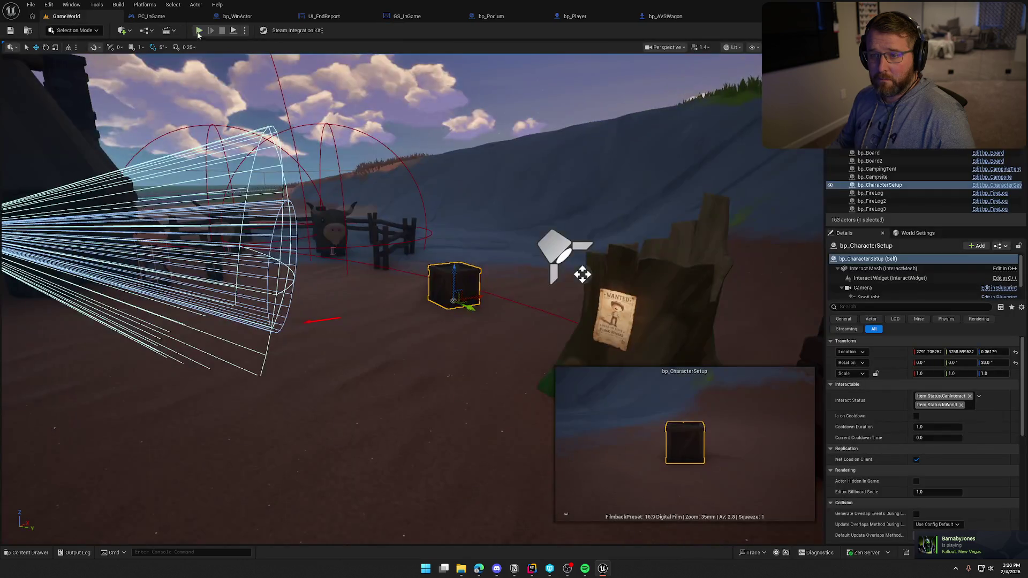
key("alt+p")
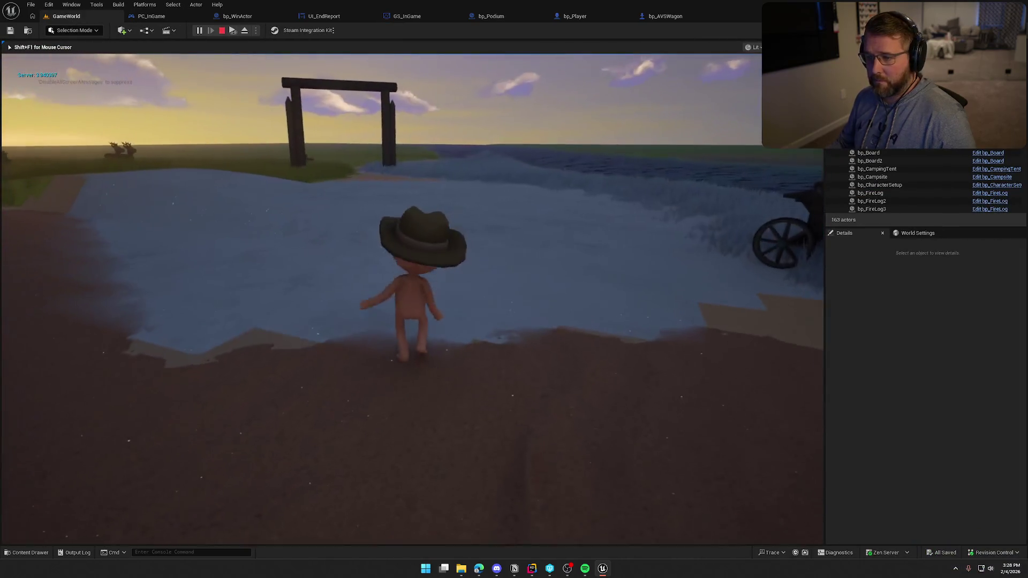
key("super")
key("super")
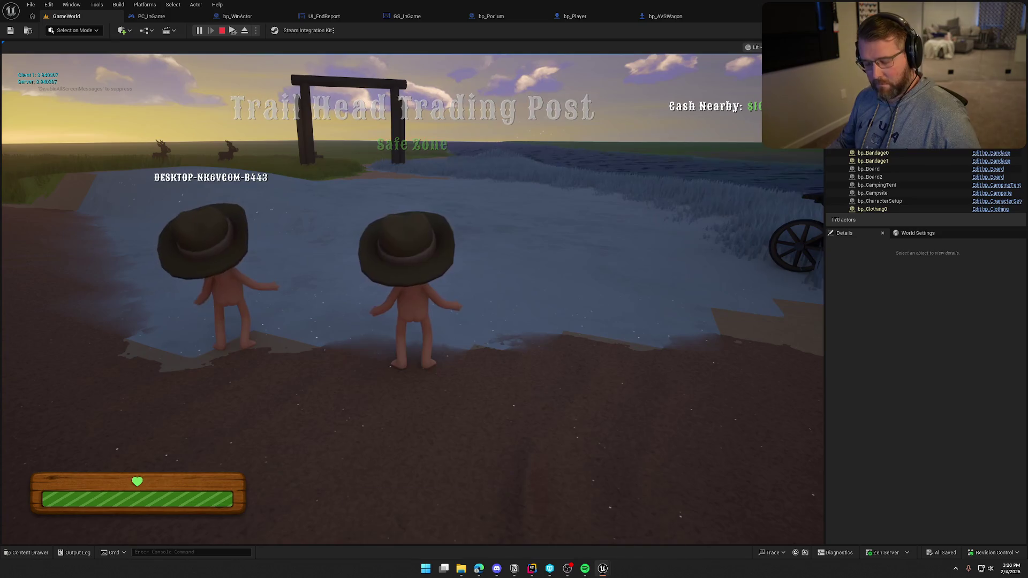
key("super")
key("super")
key("shift+w")
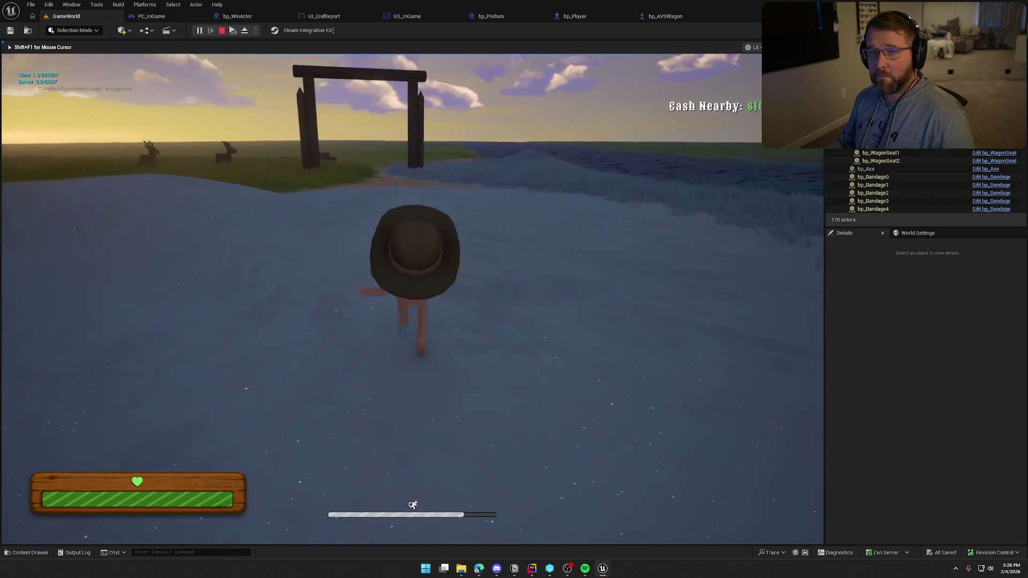
key("shift+w")
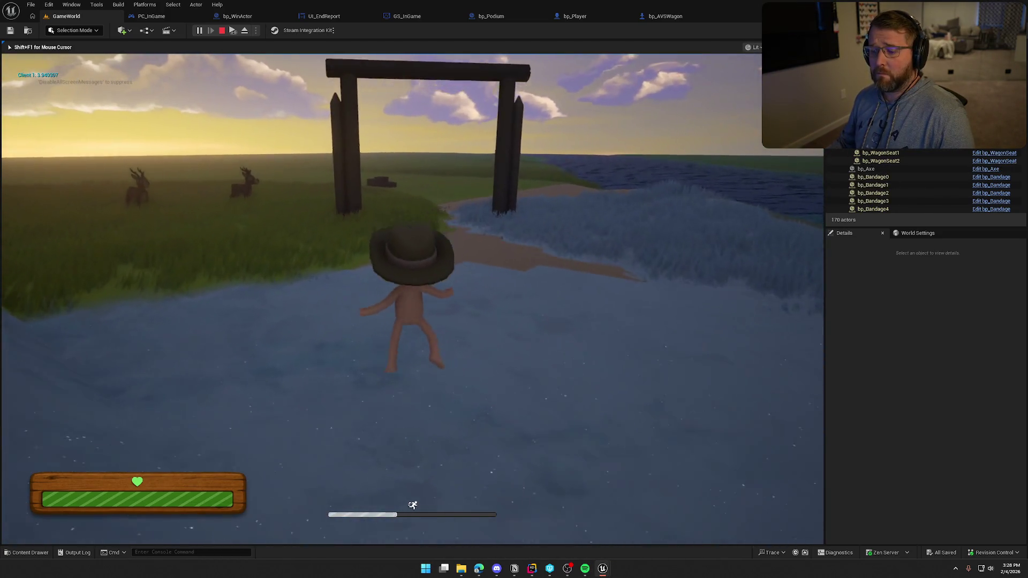
key("w")
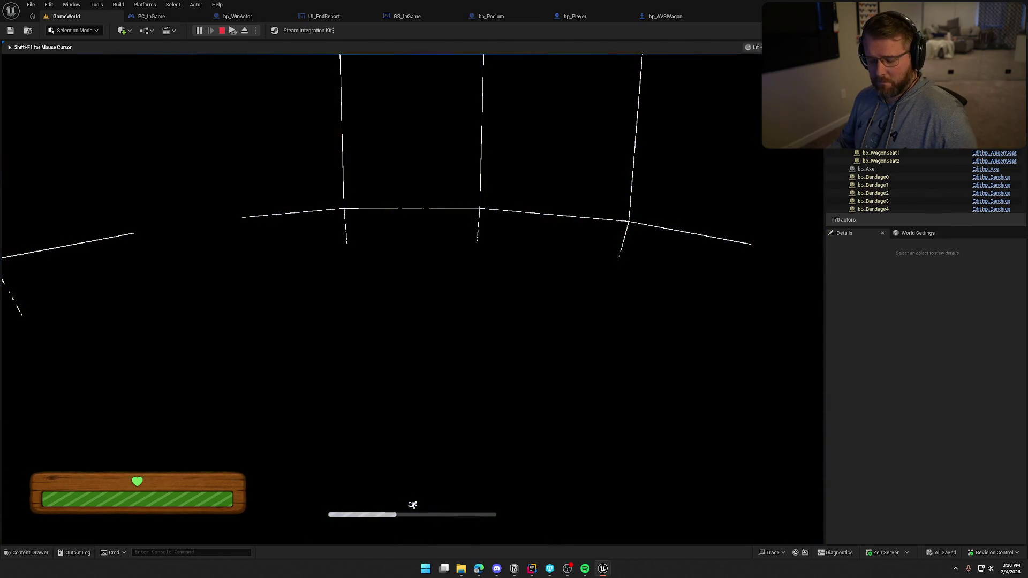
key("super")
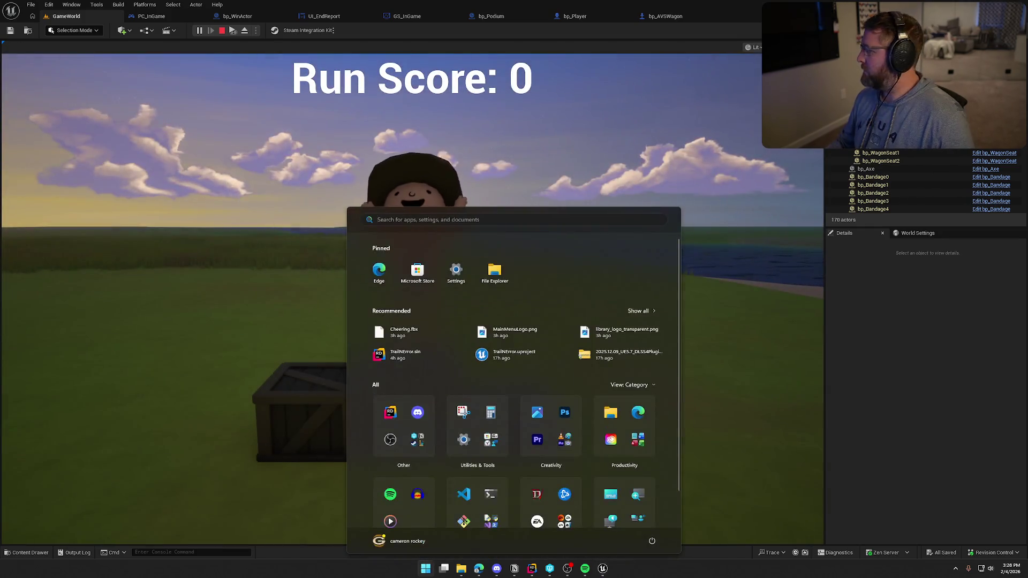
key("super")
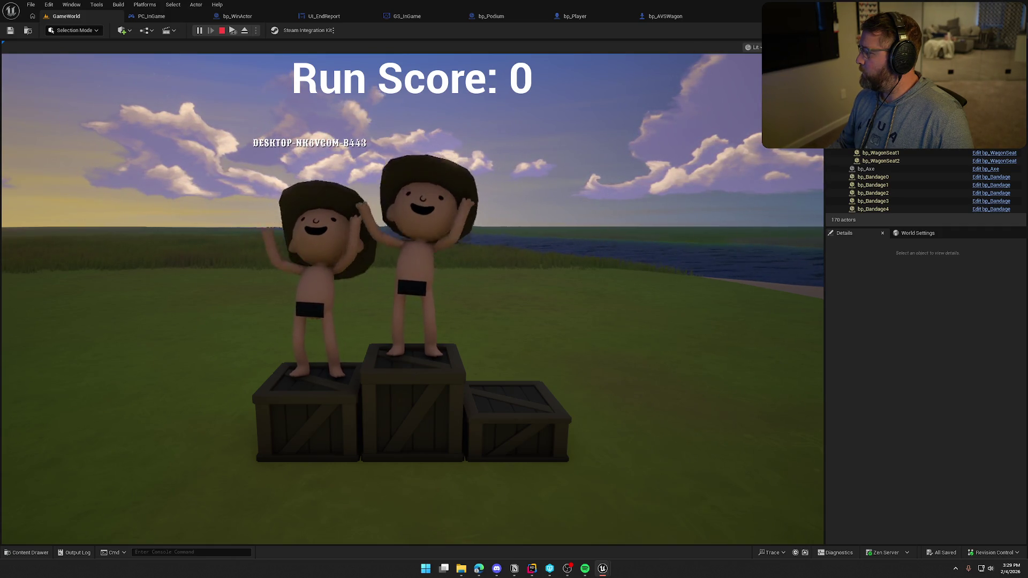
key("Escape")
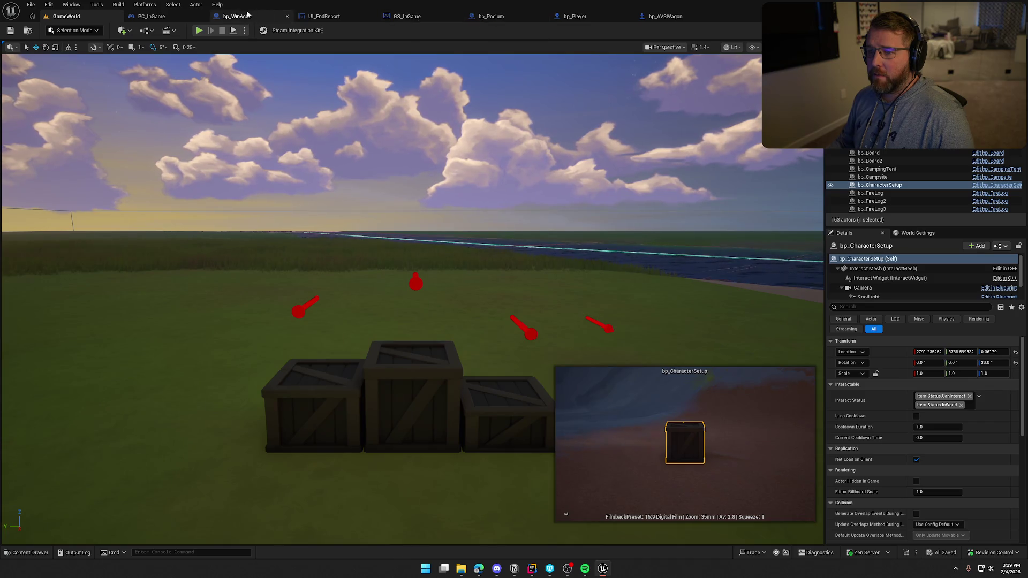
Step: Delete Get Controlled Pawn, Set Actor Rotation and Get World Rotation, and move Get World Transform into the gap
left_click(151, 17)
left_click_drag(422, 126, 573, 199)
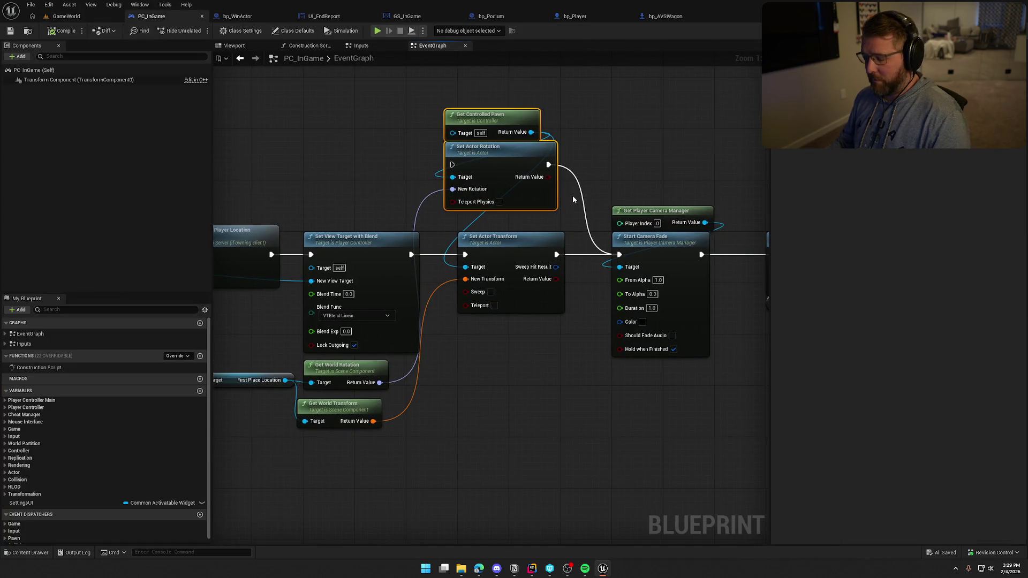
key("Delete")
left_click(343, 367)
key("Delete")
left_click_drag(355, 407, 361, 375)
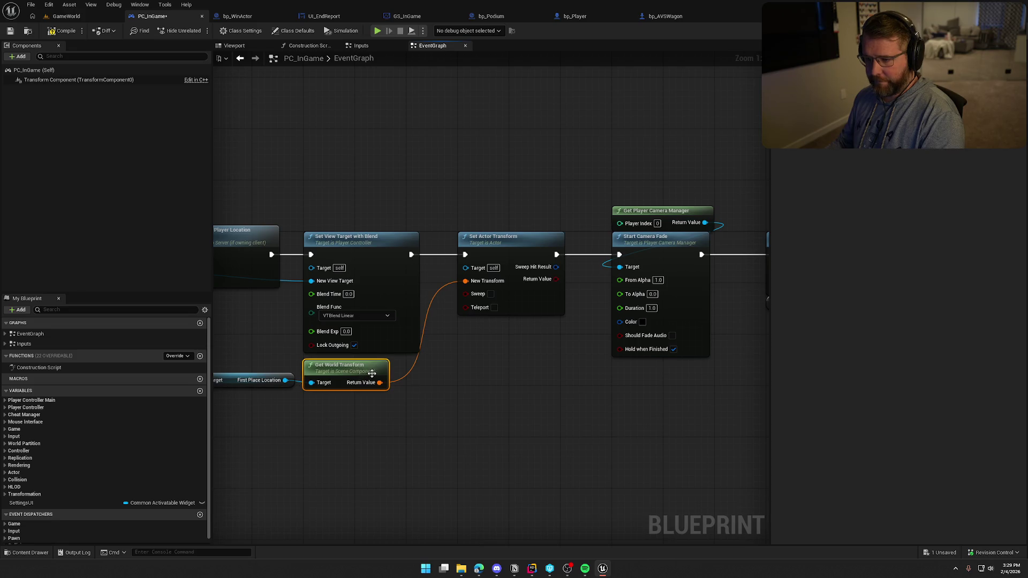
left_click_drag(432, 401, 509, 358)
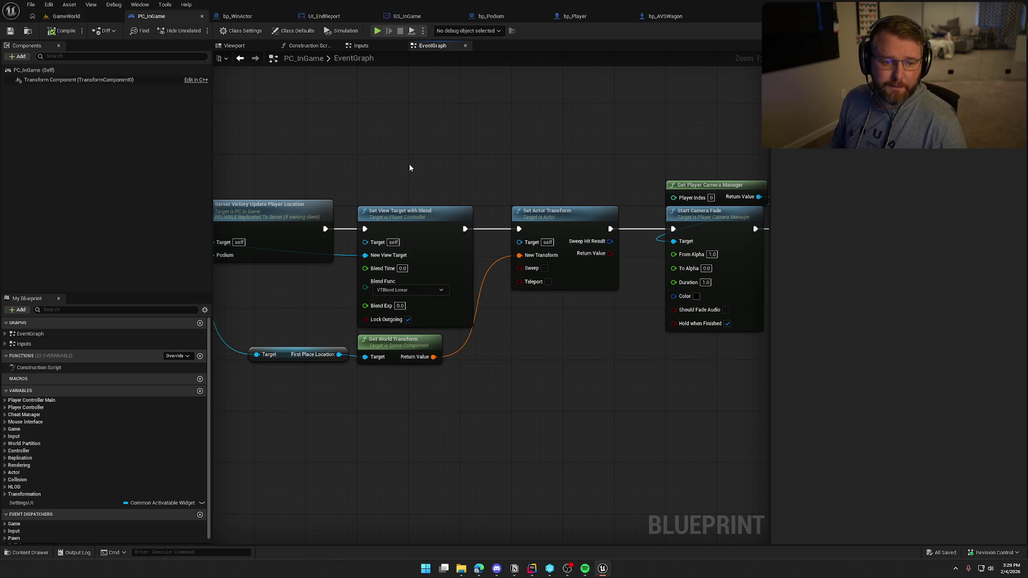
left_click_drag(428, 165, 502, 157)
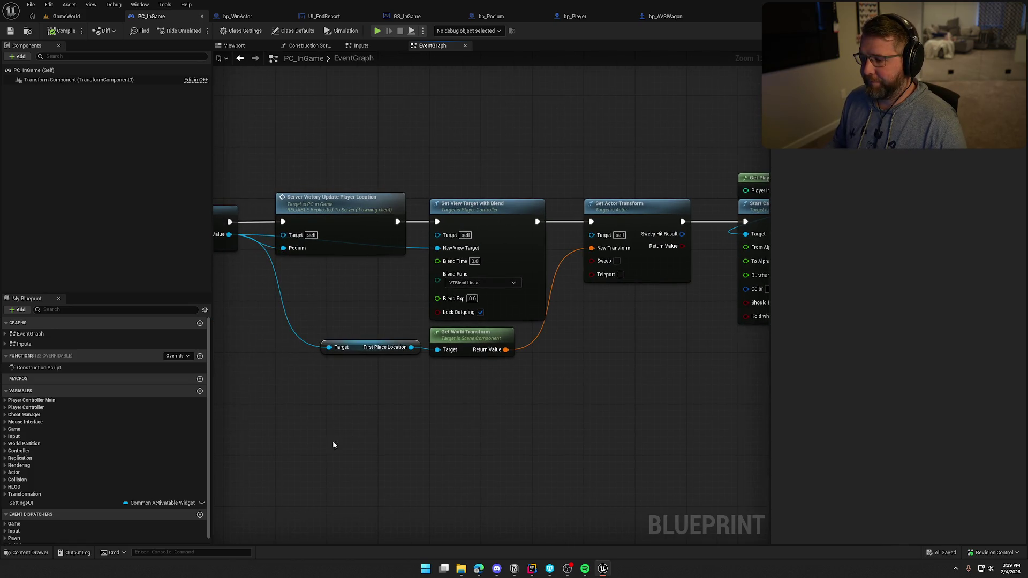
mouse_move(333, 443)
left_mouse_down()
mouse_move(582, 306)
mouse_move(771, 232)
left_mouse_up()
mouse_move(521, 337)
left_mouse_down()
mouse_move(633, 332)
mouse_move(581, 437)
left_mouse_up()
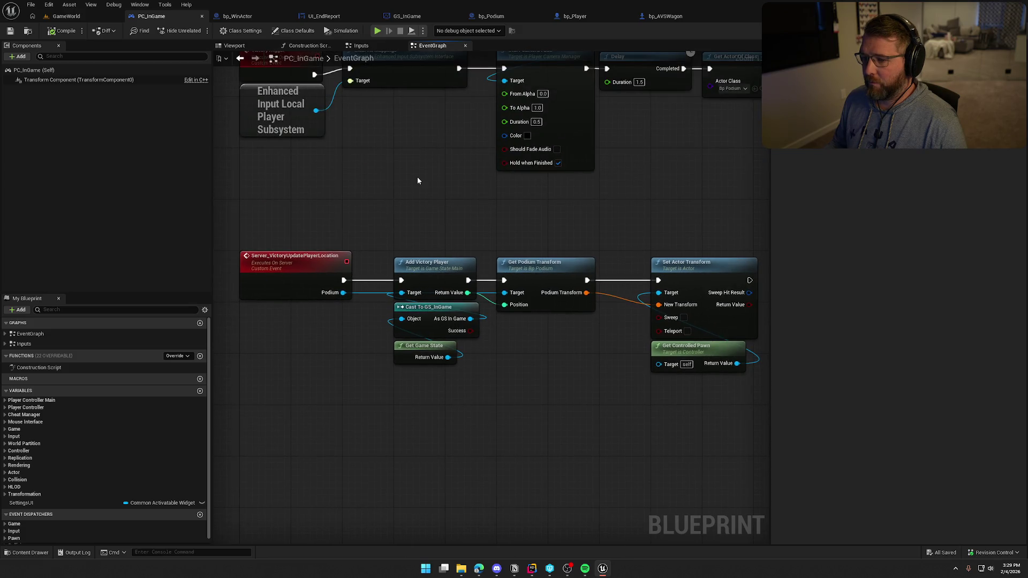
mouse_move(417, 177)
left_mouse_down()
mouse_move(648, 316)
mouse_move(364, 295)
mouse_move(602, 327)
mouse_move(602, 226)
mouse_move(739, 241)
mouse_move(519, 187)
left_mouse_up()
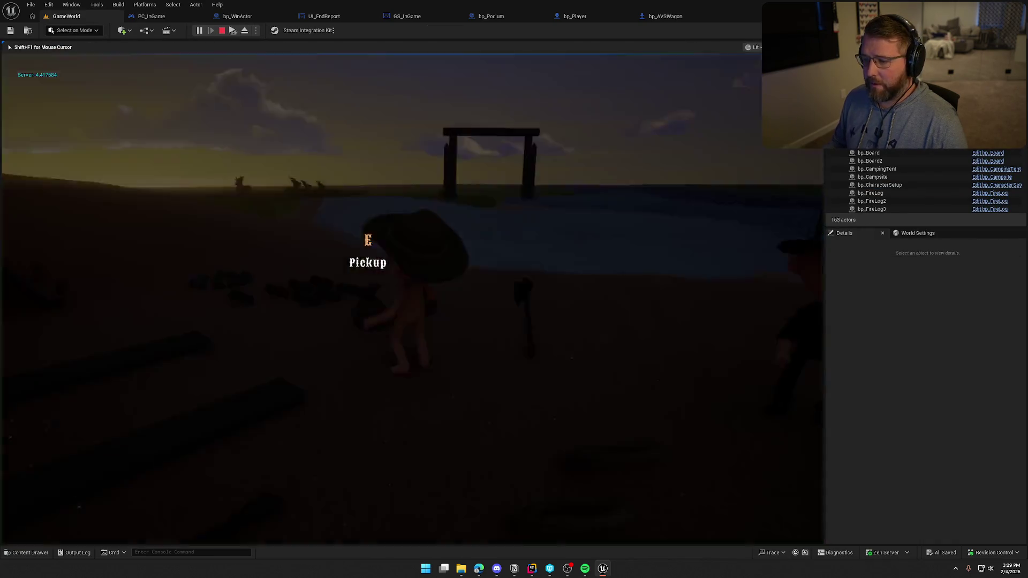
Step: Sprint to the wagon, board it as driver with E, then stop the play test
key("shift+w")
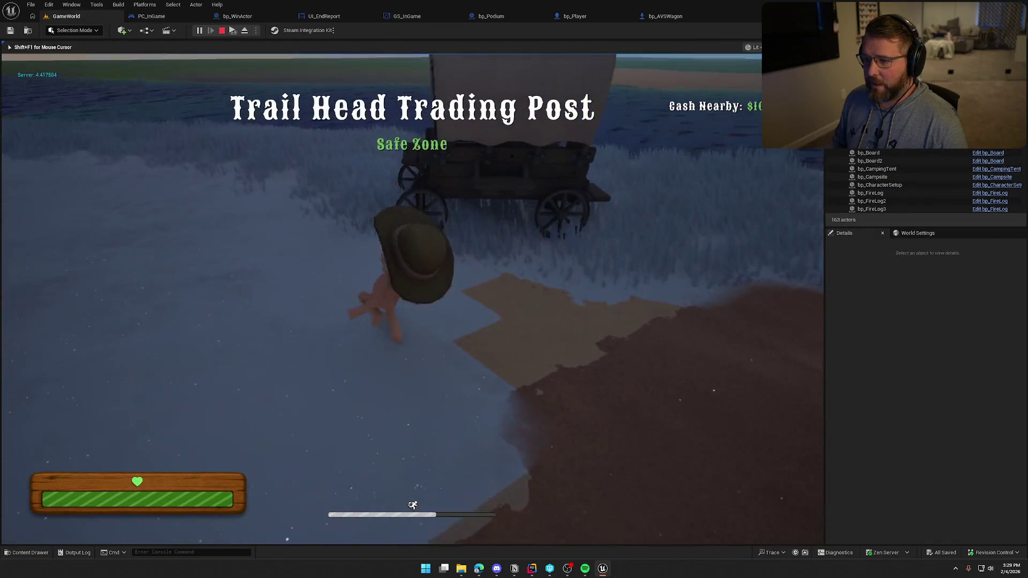
key("e")
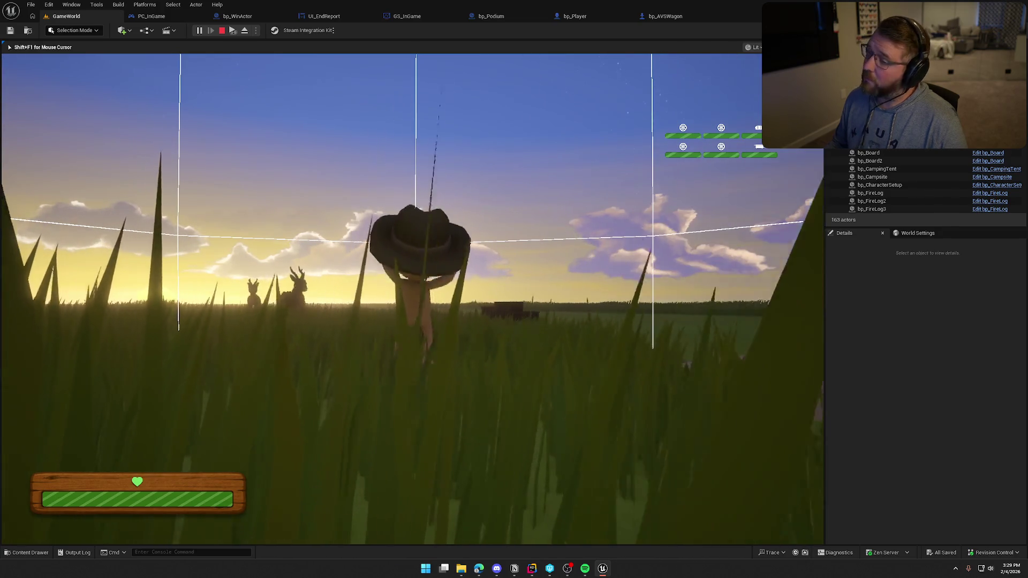
key("Escape")
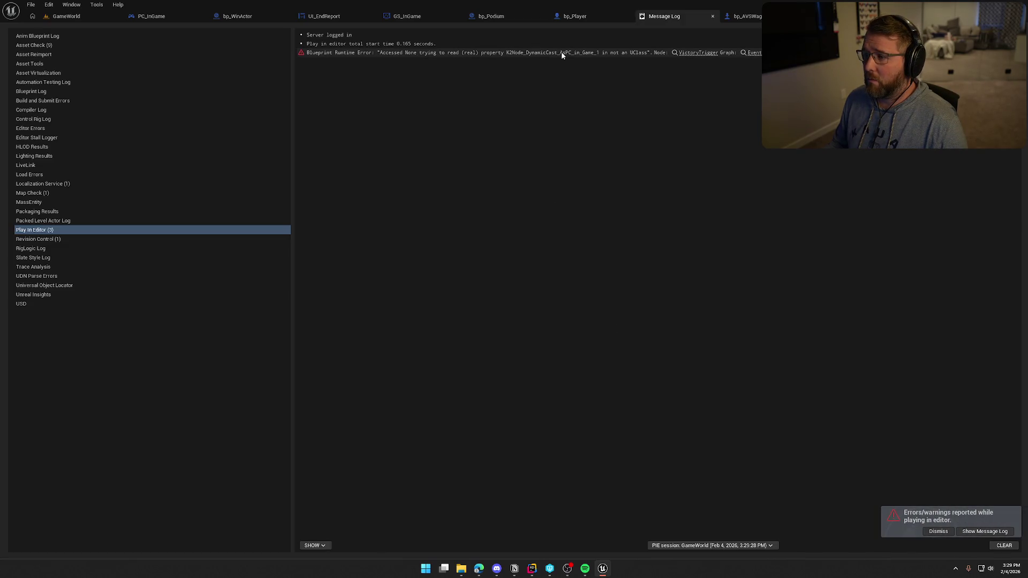
Step: Jump from the error to bp_AVSWagon's VictoryTrigger node and inspect the Delay and Possess area
left_click(698, 52)
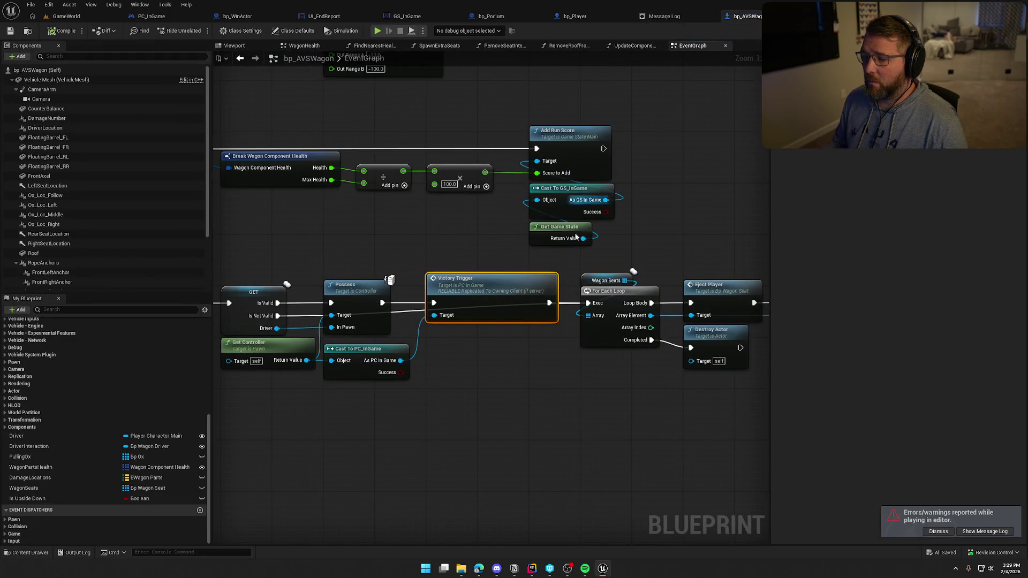
mouse_move(489, 379)
left_mouse_down()
mouse_move(598, 305)
mouse_move(558, 310)
left_mouse_up()
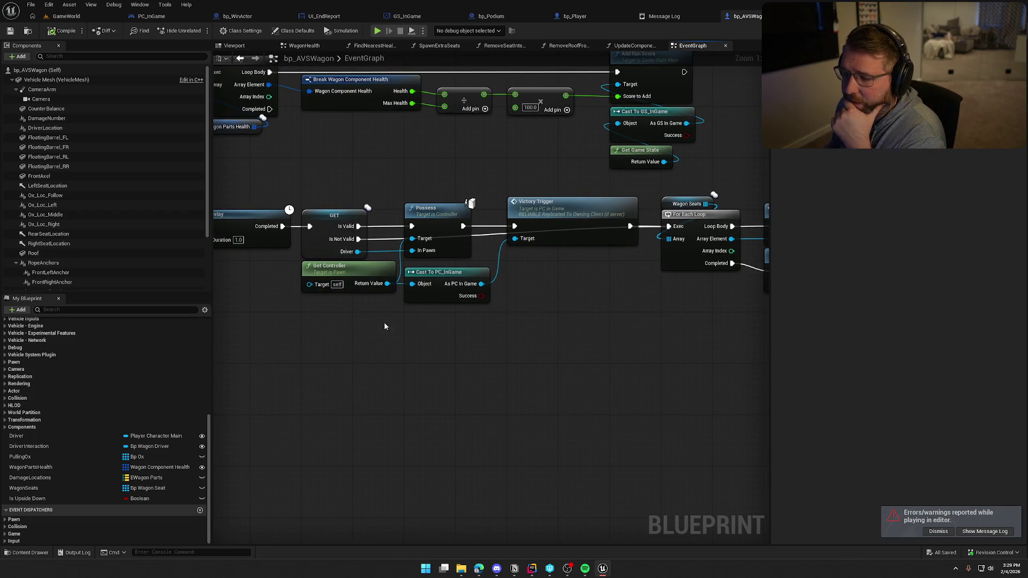
left_click_drag(270, 289, 328, 371)
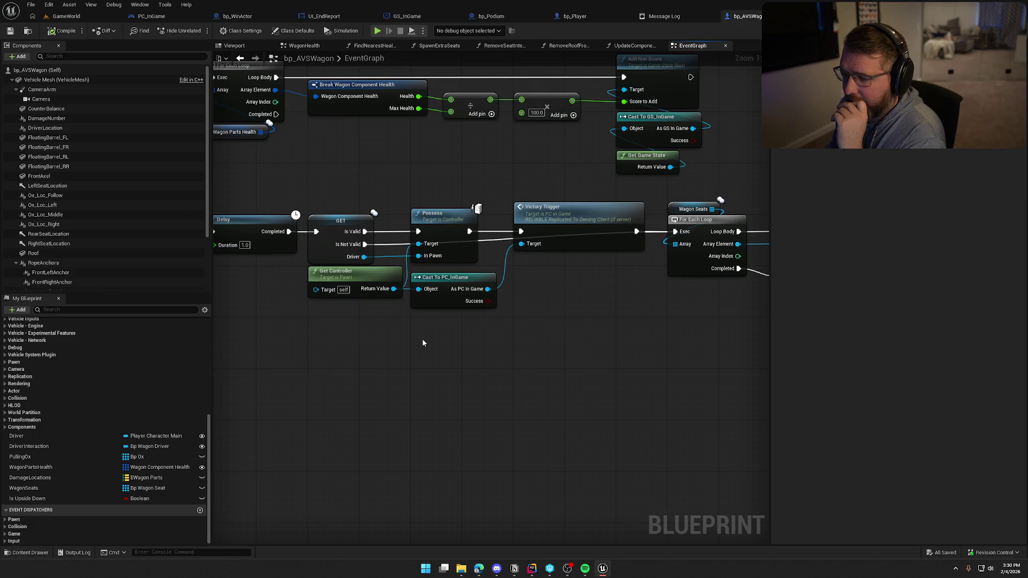
left_click(435, 216)
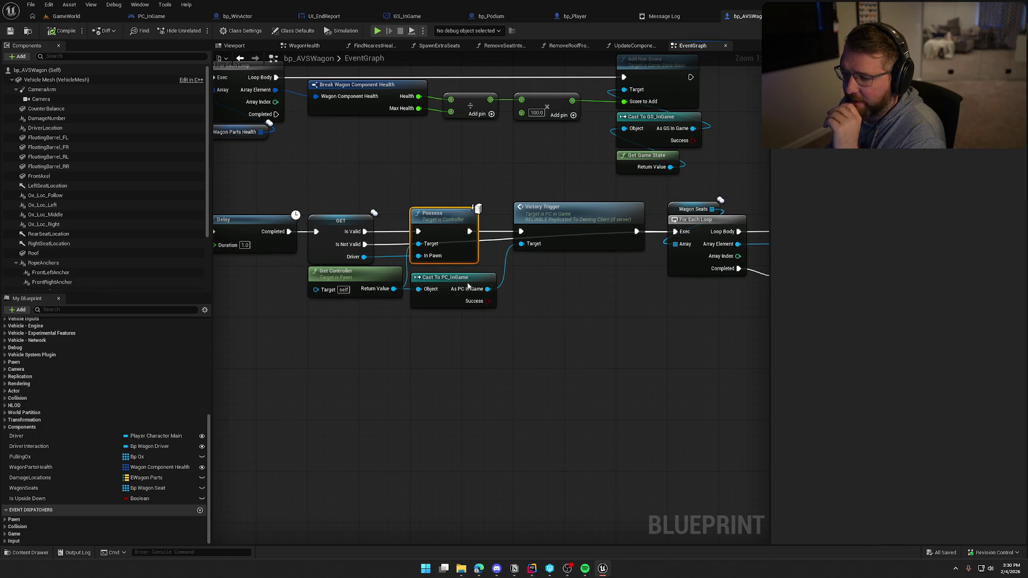
left_click(461, 429)
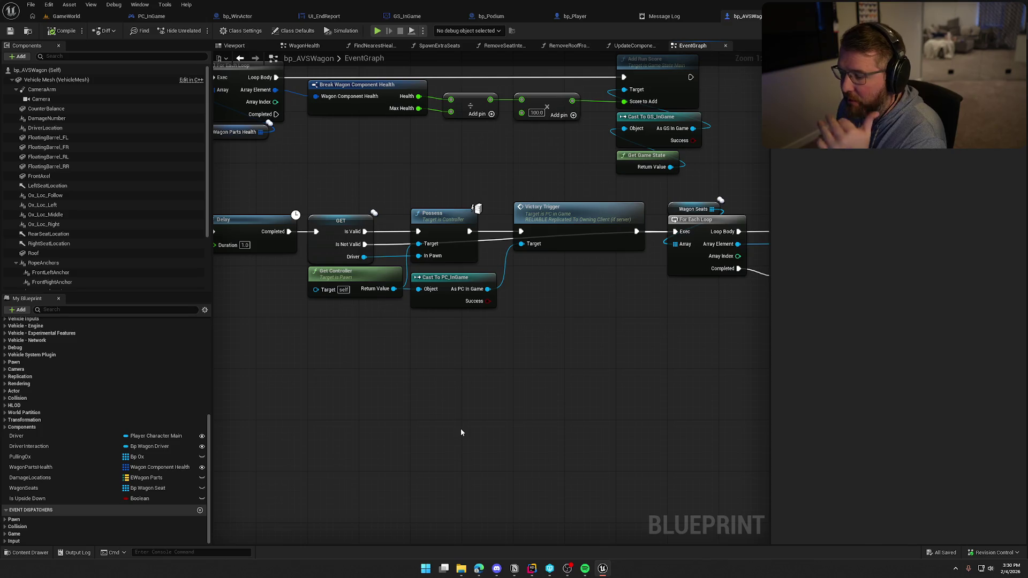
mouse_move(446, 360)
left_mouse_down()
mouse_move(232, 334)
mouse_move(506, 349)
mouse_move(517, 362)
left_mouse_up()
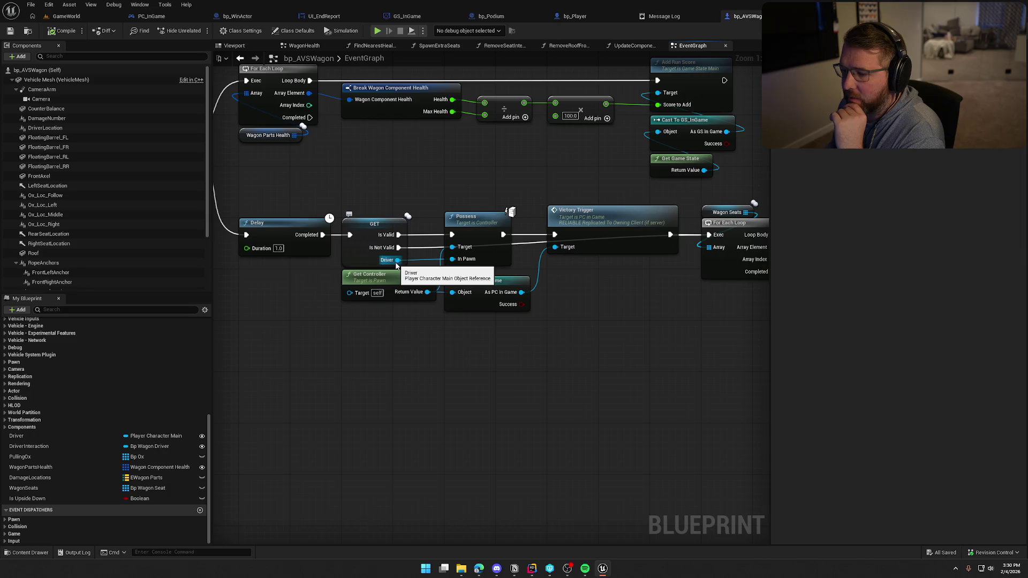
Step: Add Get Controller from the Driver pin, line up the PC_InGame cast by Victory Trigger, and compile
left_click_drag(398, 260, 453, 327)
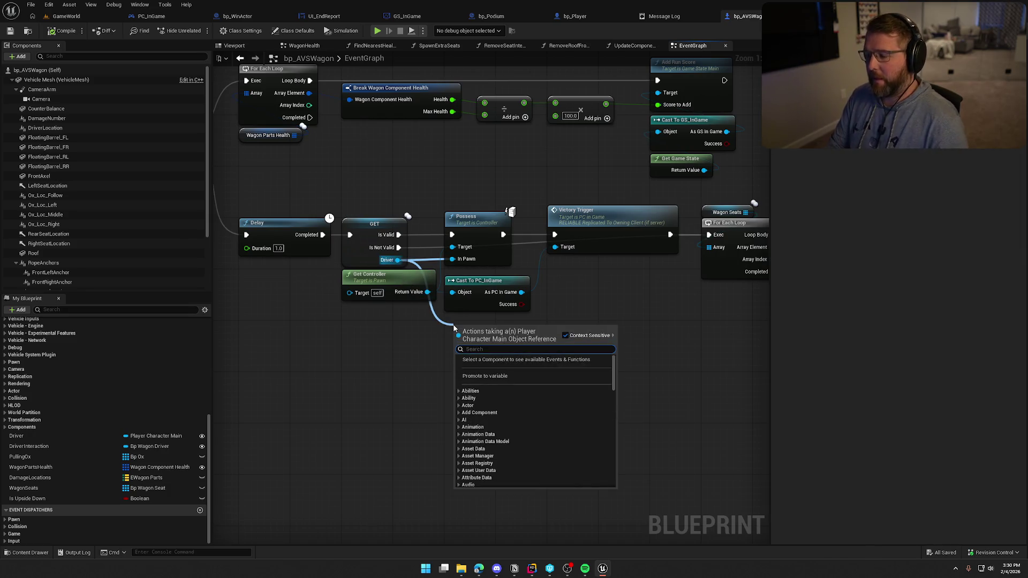
type("get controll")
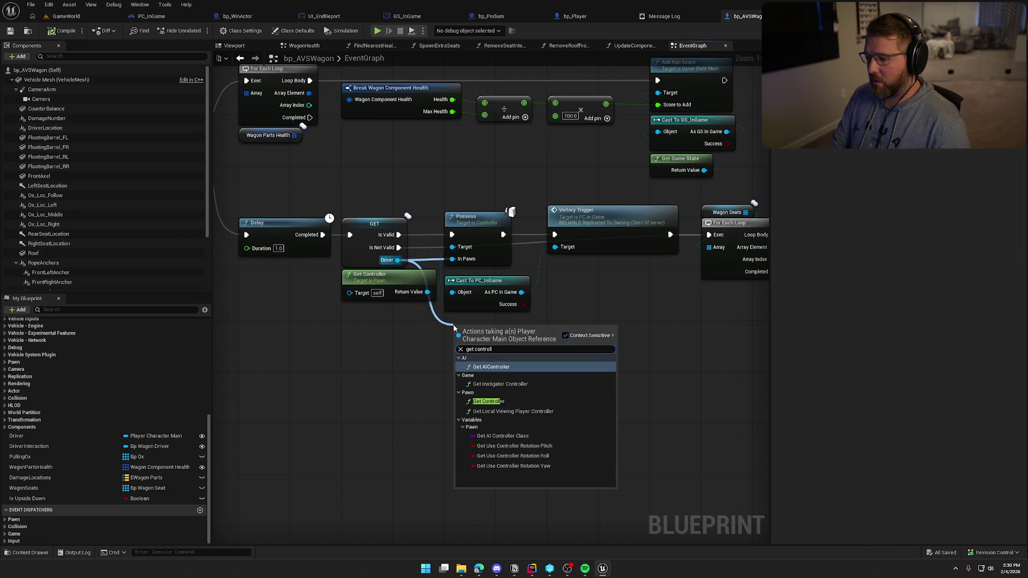
left_click(488, 401)
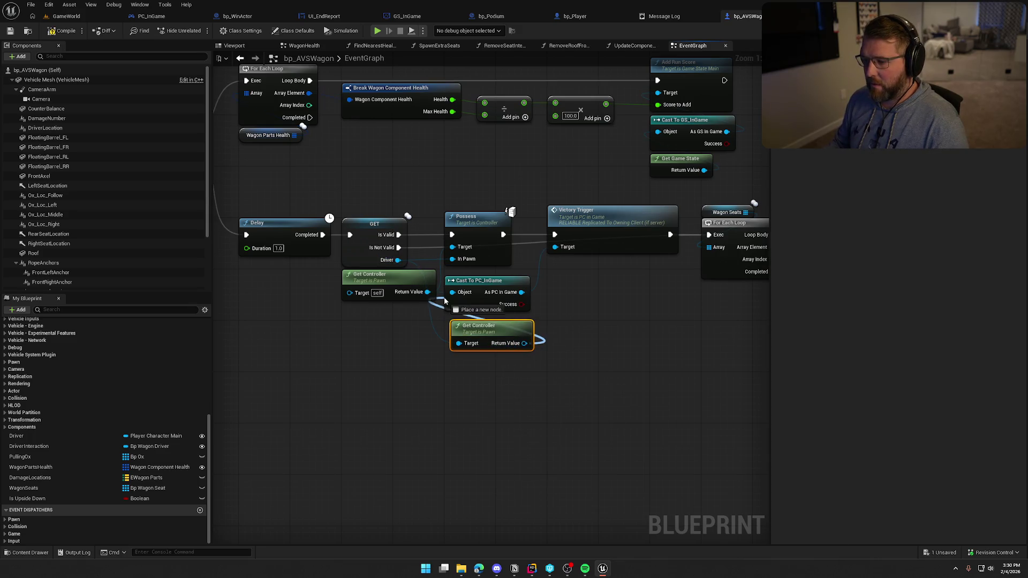
left_click_drag(466, 282, 579, 267)
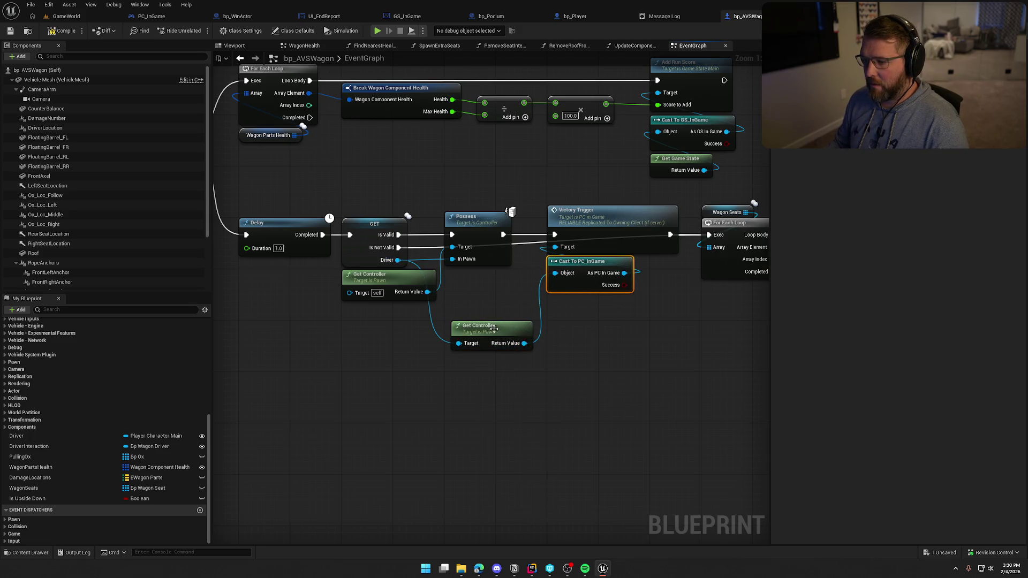
left_click_drag(494, 329, 487, 278)
left_click(526, 347)
left_click_drag(585, 263, 585, 275)
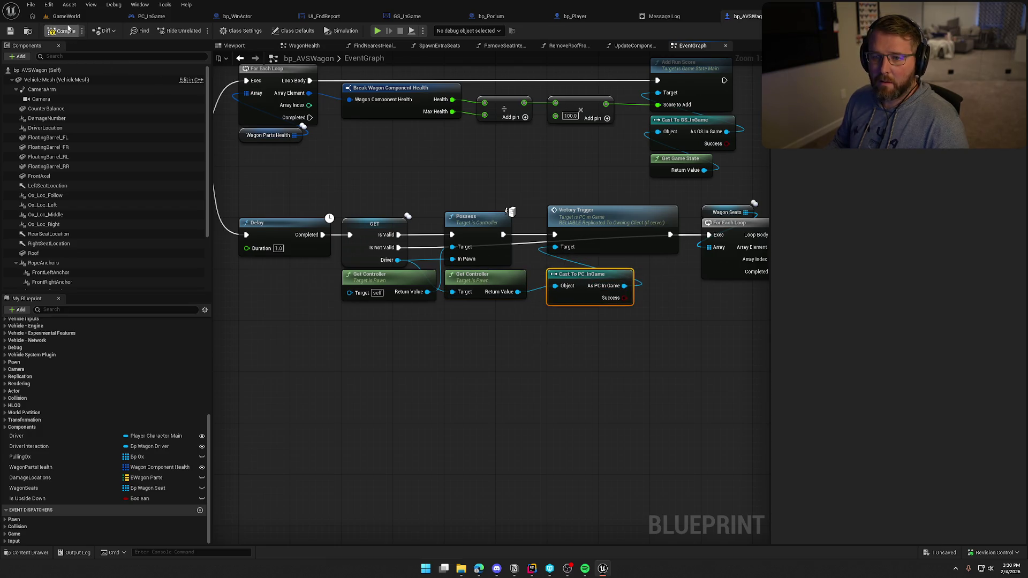
left_click(66, 31)
Step: Play-test by boarding the wagon and driving it through the trading-post gate into the victory trigger
left_click(66, 16)
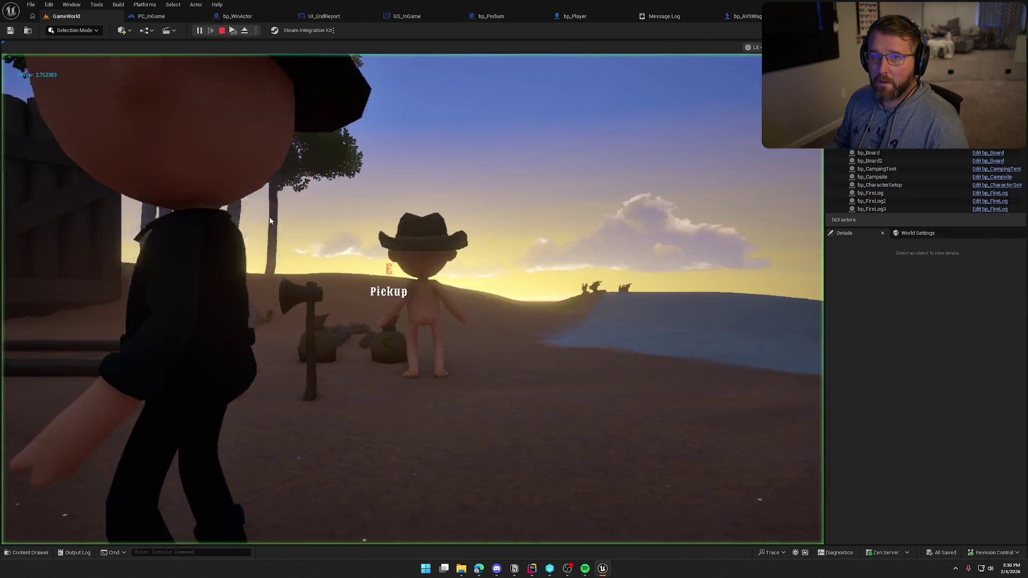
left_click(270, 220)
key("w")
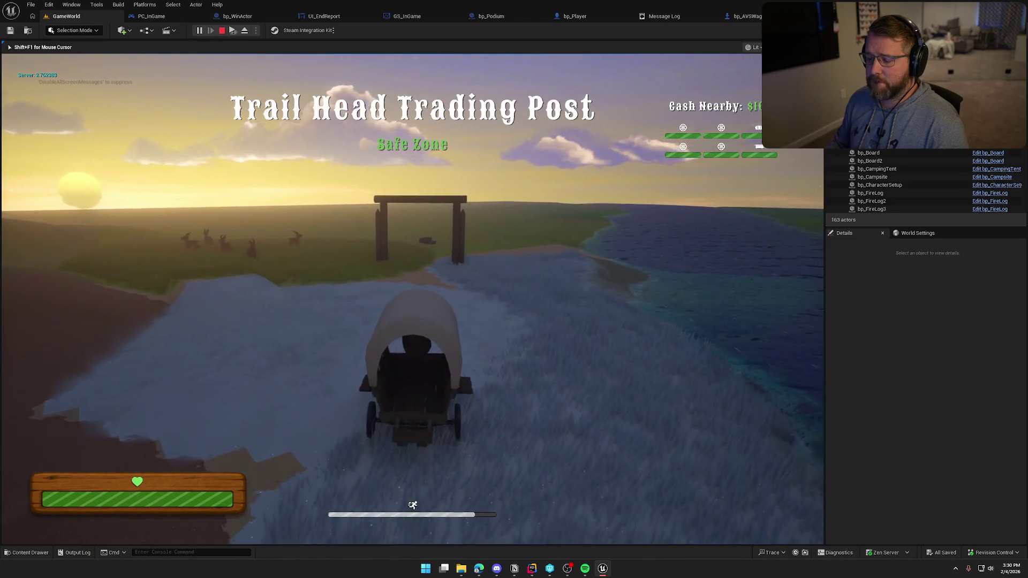
key("w")
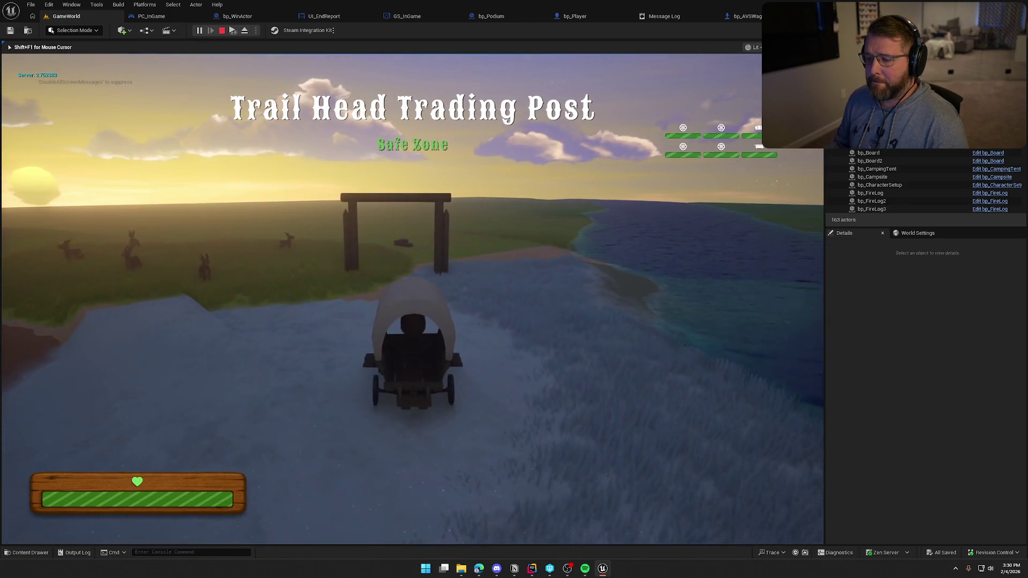
key("w")
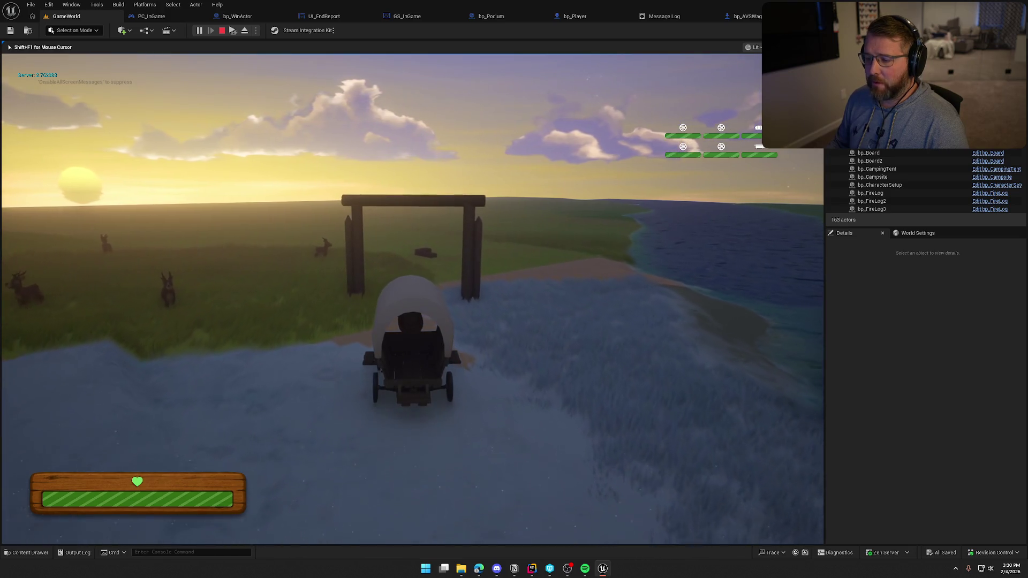
key("w")
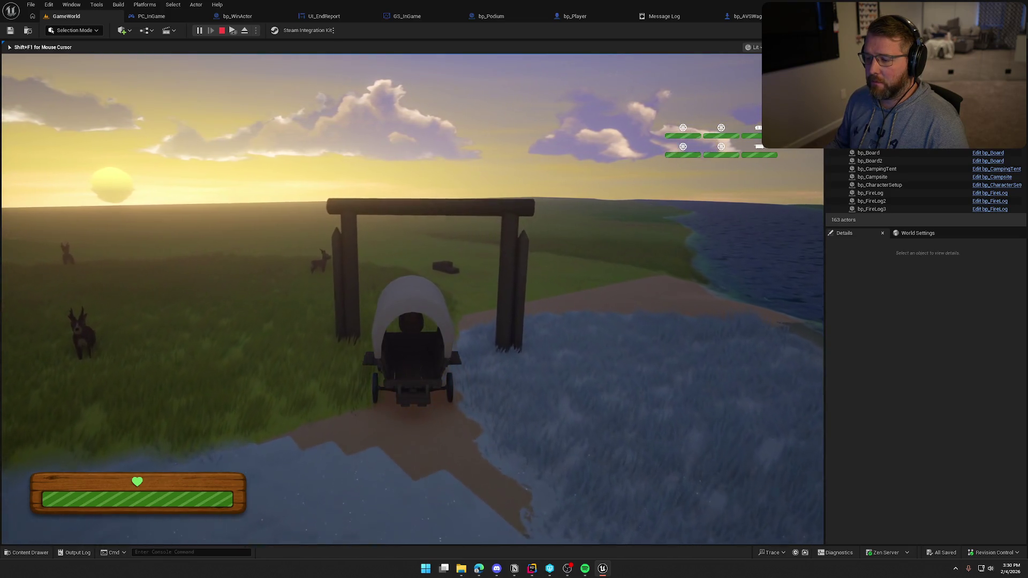
key("w")
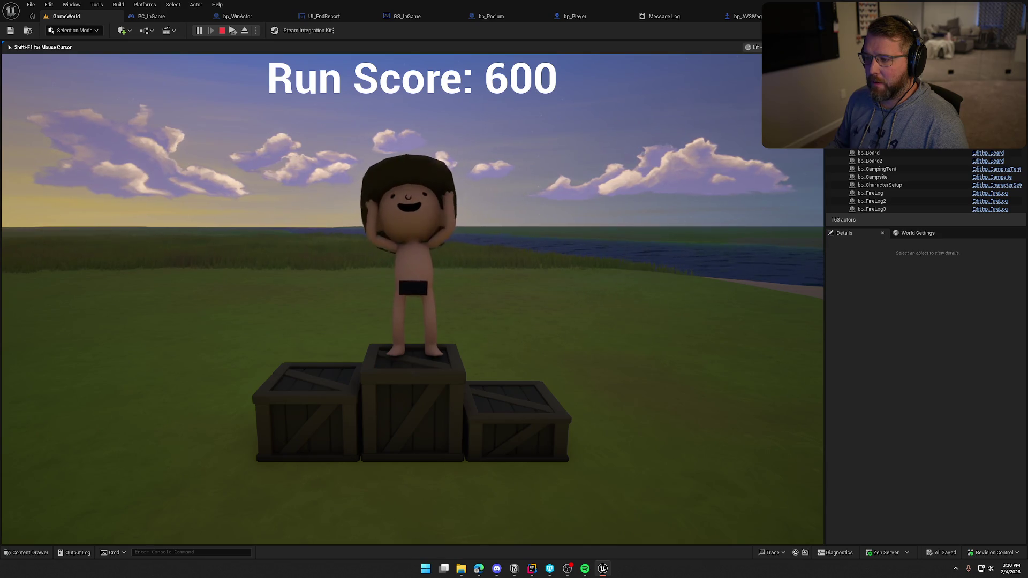
key("Escape")
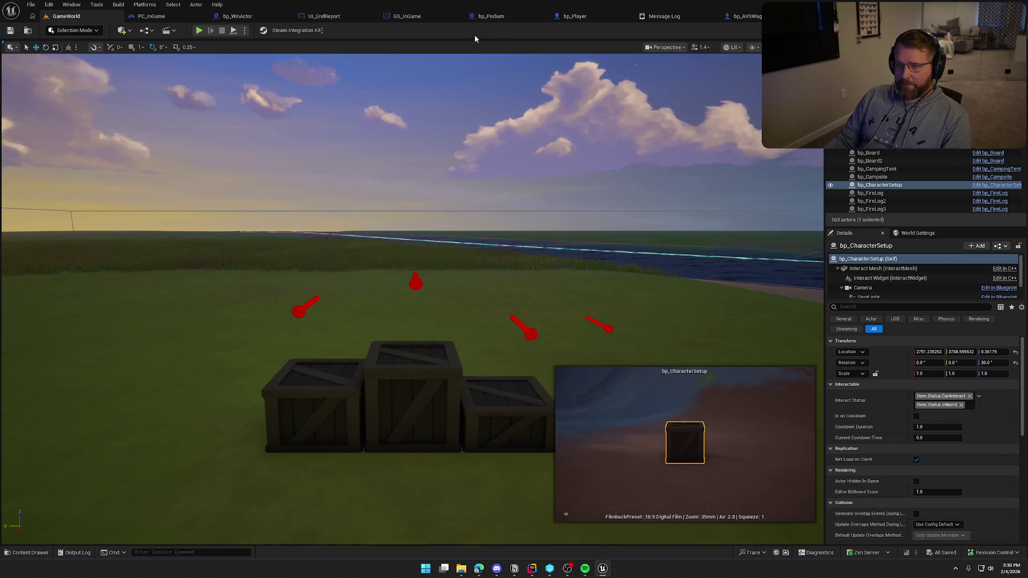
left_click(574, 16)
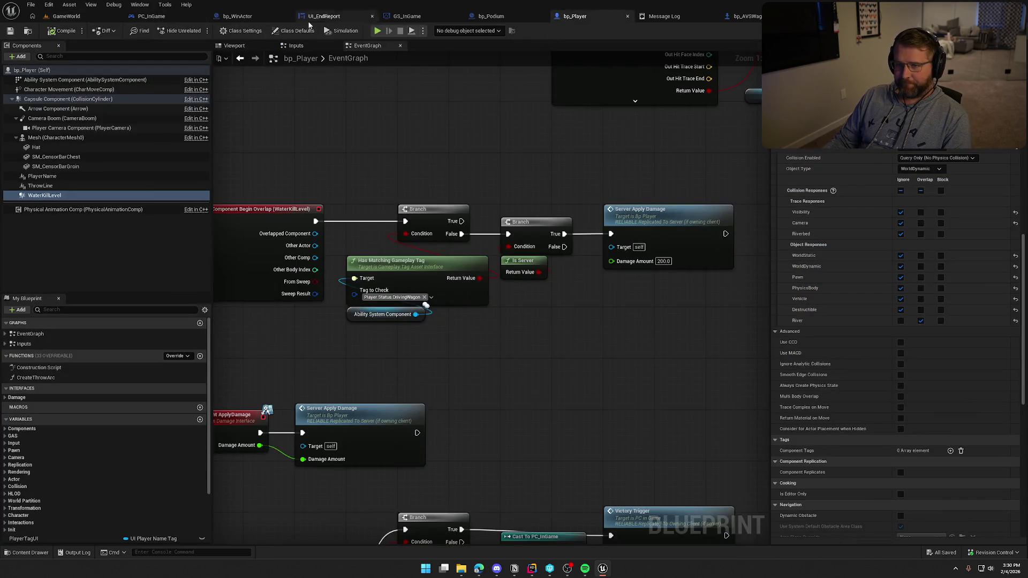
left_click(744, 16)
left_click_drag(500, 381, 547, 408)
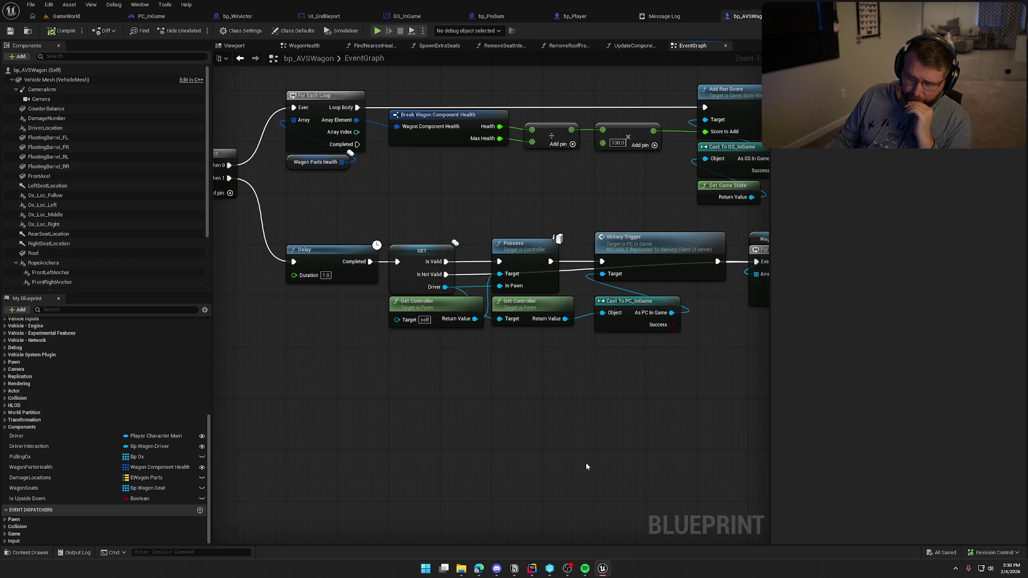
double_click(658, 246)
mouse_move(629, 393)
left_mouse_down()
mouse_move(407, 353)
mouse_move(534, 383)
left_mouse_up()
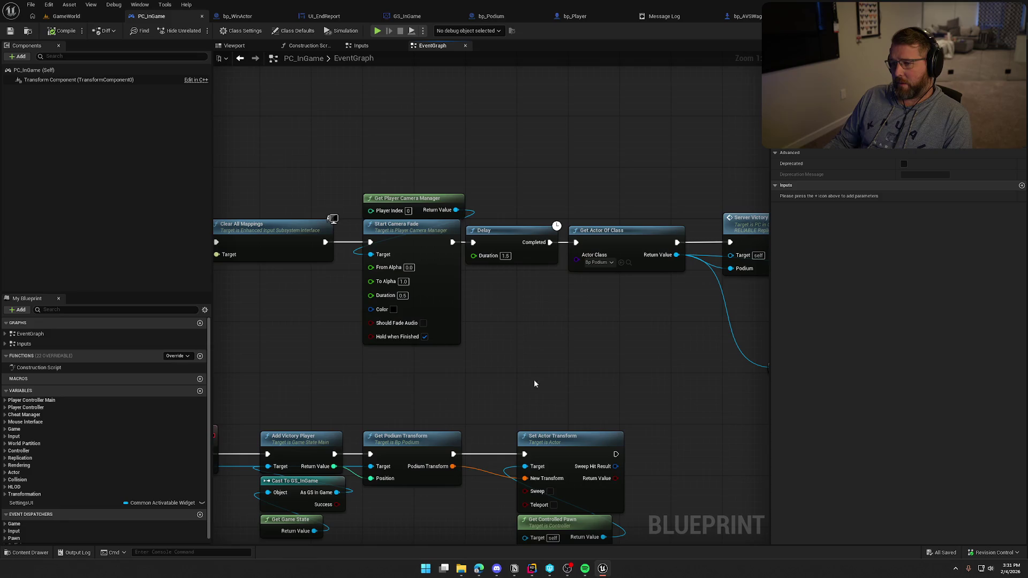
mouse_move(658, 346)
left_mouse_down()
mouse_move(358, 313)
mouse_move(523, 352)
mouse_move(214, 348)
mouse_move(637, 375)
left_mouse_up()
left_click_drag(326, 329, 520, 336)
left_click_drag(277, 280, 496, 291)
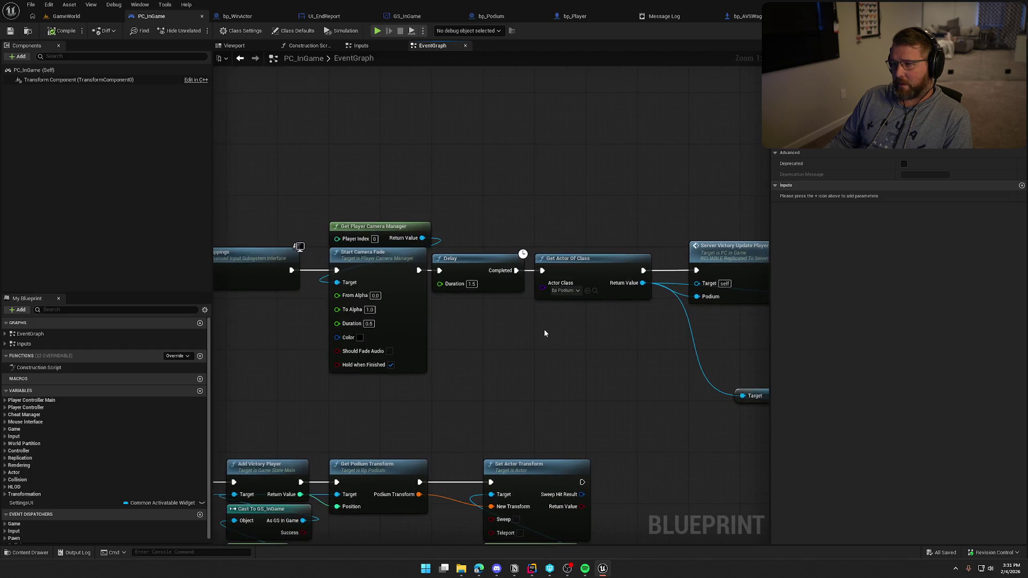
left_click(573, 17)
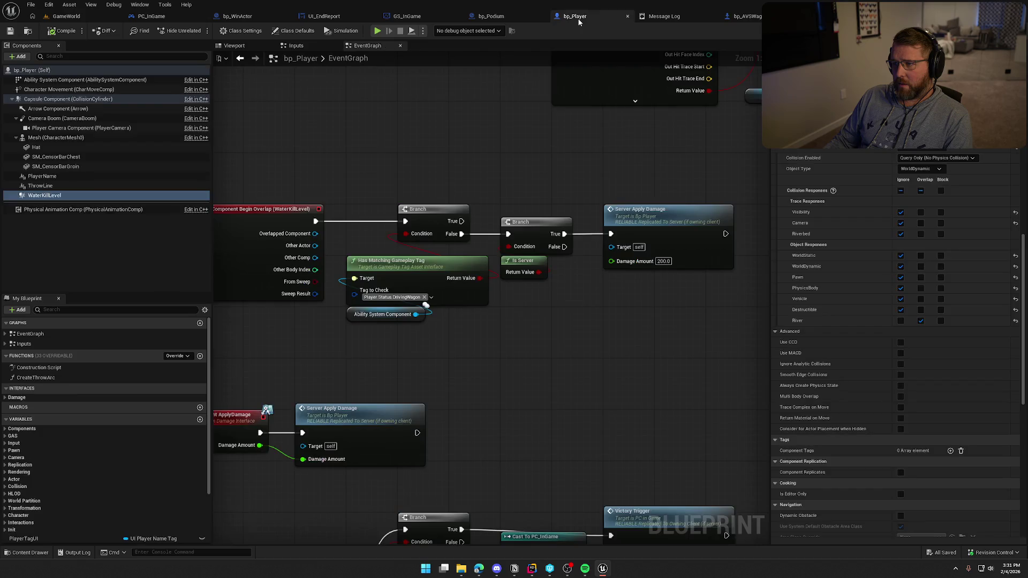
left_click(744, 17)
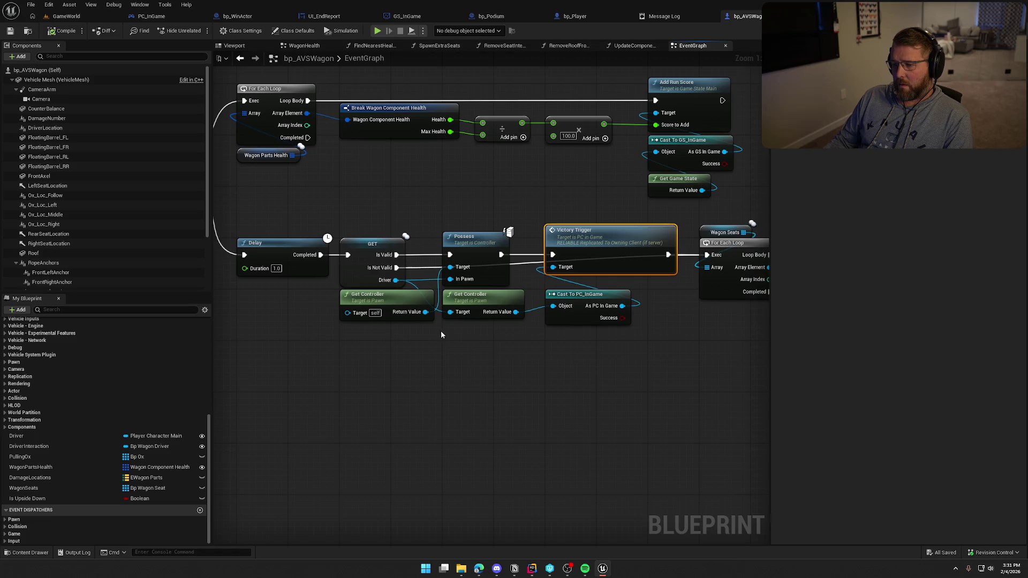
Step: Delete the redundant Get Controller, feed Get Controller into Cast To PC_InGame, and wire the cast to Possess Target
left_click(474, 315)
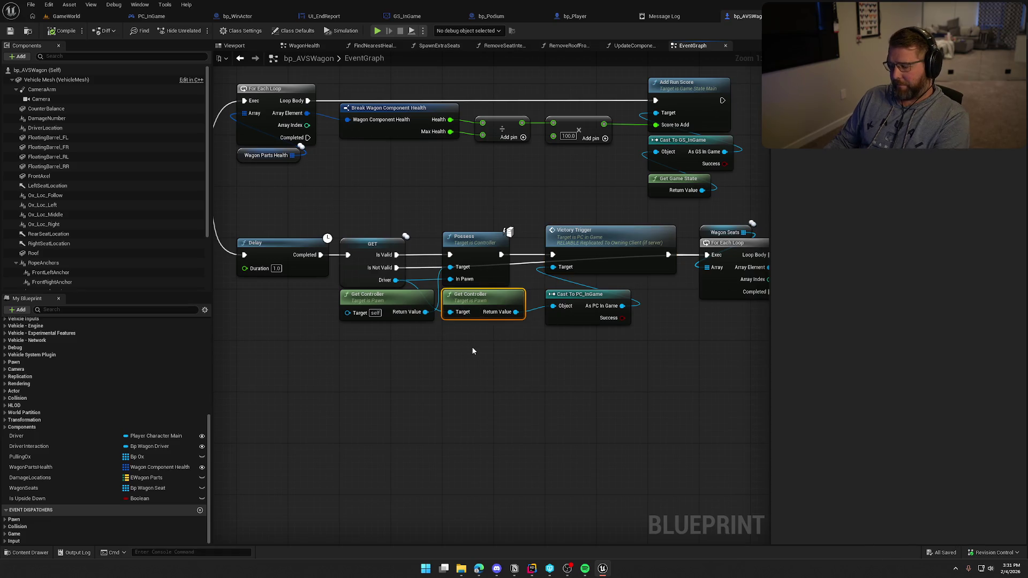
key("Delete")
mouse_move(553, 305)
left_mouse_down()
mouse_move(515, 317)
mouse_move(425, 313)
mouse_move(388, 339)
mouse_move(389, 355)
left_mouse_up()
mouse_move(578, 297)
left_mouse_down()
mouse_move(436, 297)
mouse_move(372, 311)
left_mouse_up()
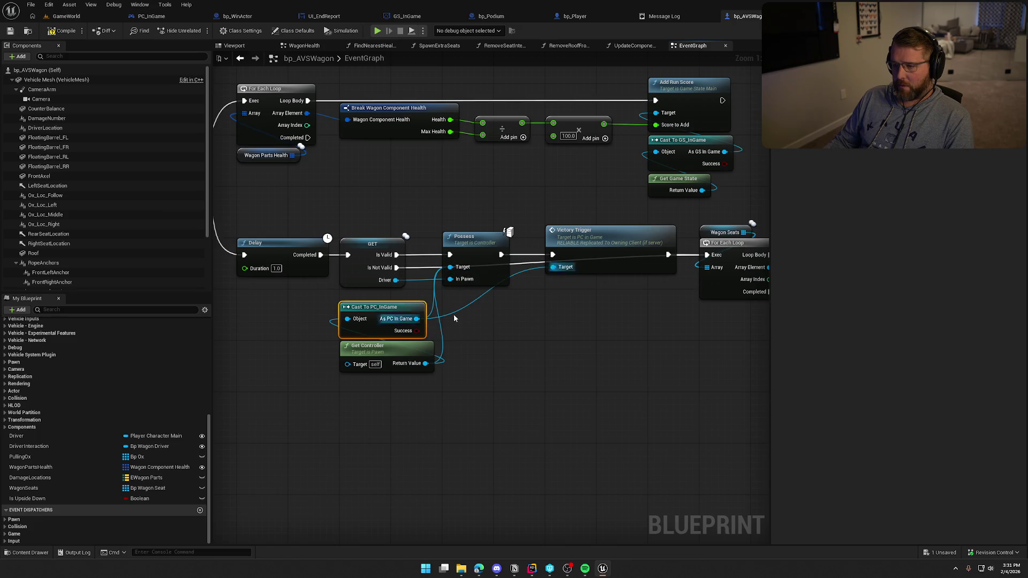
left_click(427, 364, "alt")
left_click_drag(425, 363, 347, 318)
left_click_drag(417, 318, 453, 269)
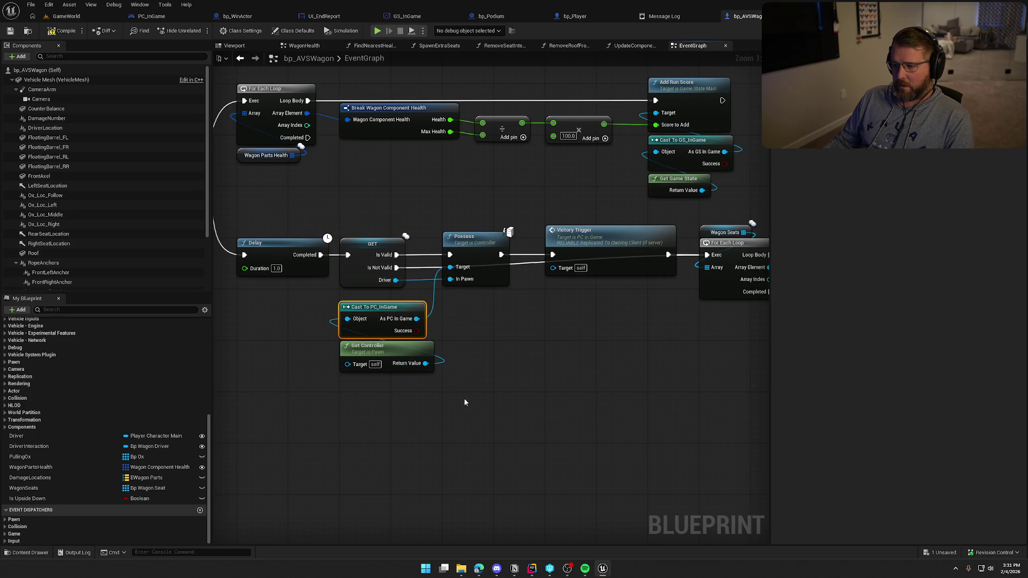
mouse_move(508, 392)
left_mouse_down()
mouse_move(413, 316)
mouse_move(371, 301)
mouse_move(300, 298)
left_mouse_up()
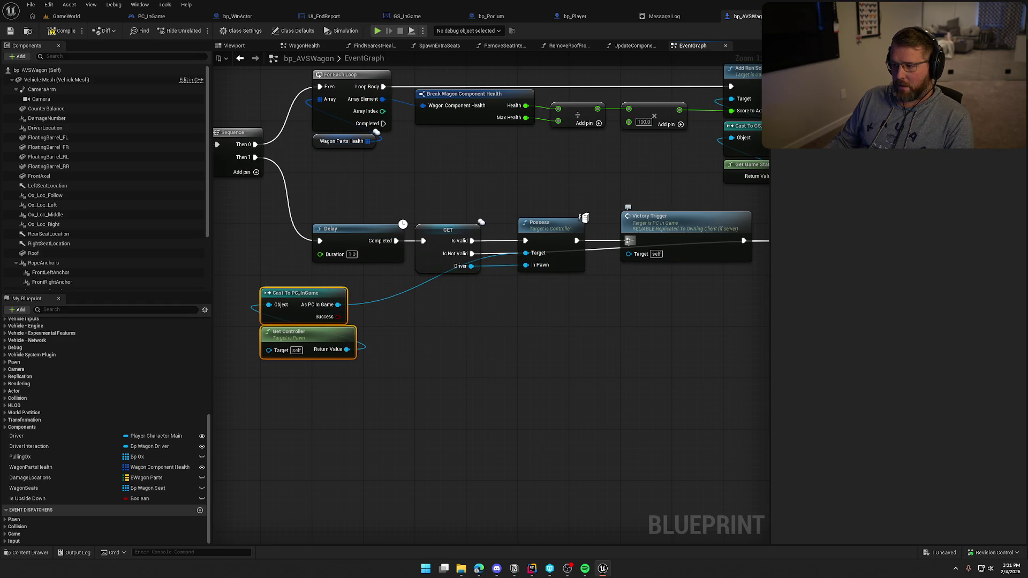
Step: Connect Possess into the For Each Loop and wire Then 1 into Victory Trigger before the Delay
left_click_drag(560, 267, 474, 399)
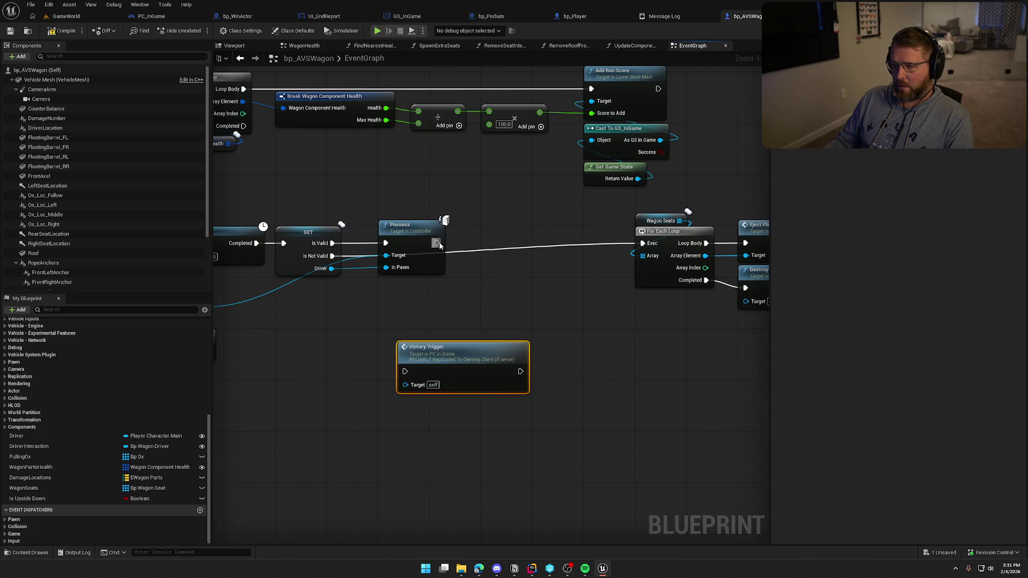
left_click_drag(437, 243, 642, 243)
scroll(428, 358, "down", 2)
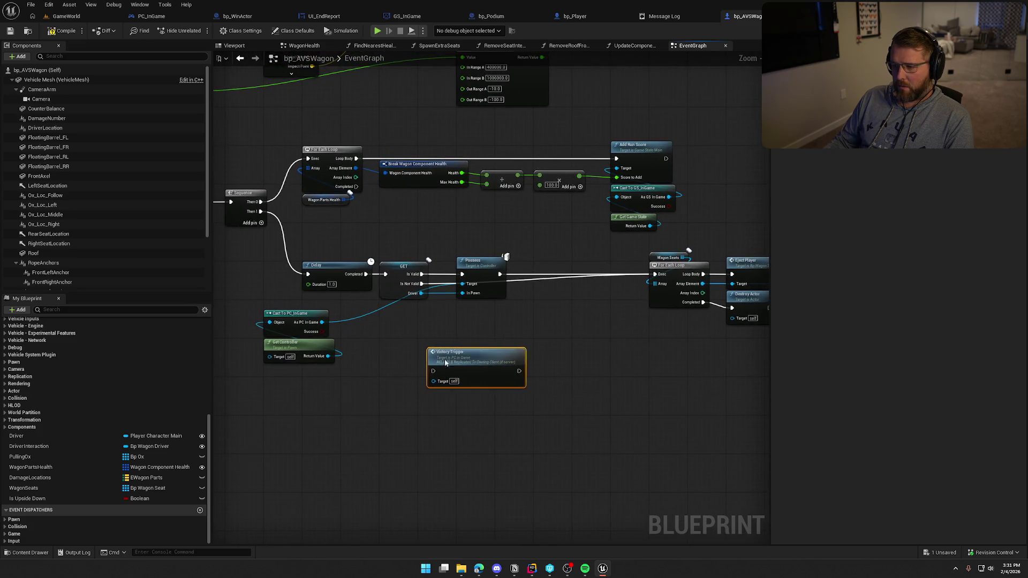
mouse_move(444, 363)
left_mouse_down()
mouse_move(392, 362)
mouse_move(379, 287)
mouse_move(344, 217)
left_mouse_up()
scroll(358, 254, "up", 1)
left_click_drag(275, 226, 340, 263)
mouse_move(616, 350)
left_mouse_down()
mouse_move(327, 286)
mouse_move(468, 307)
mouse_move(532, 301)
mouse_move(456, 263)
mouse_move(436, 306)
left_mouse_up()
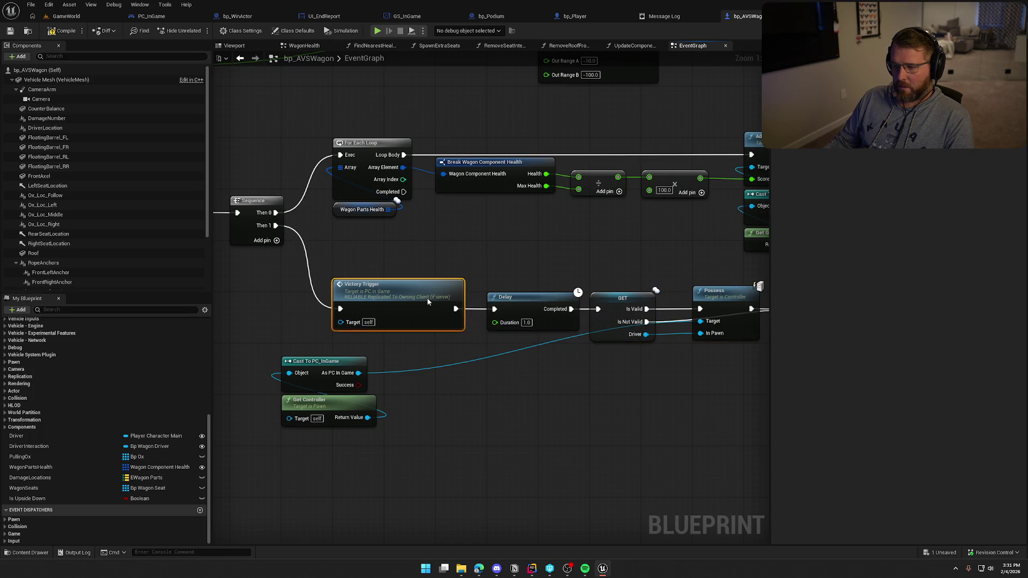
Step: Connect the PC_InGame cast result to Victory Trigger's Target and tuck the cast pair beneath it
left_click(408, 433)
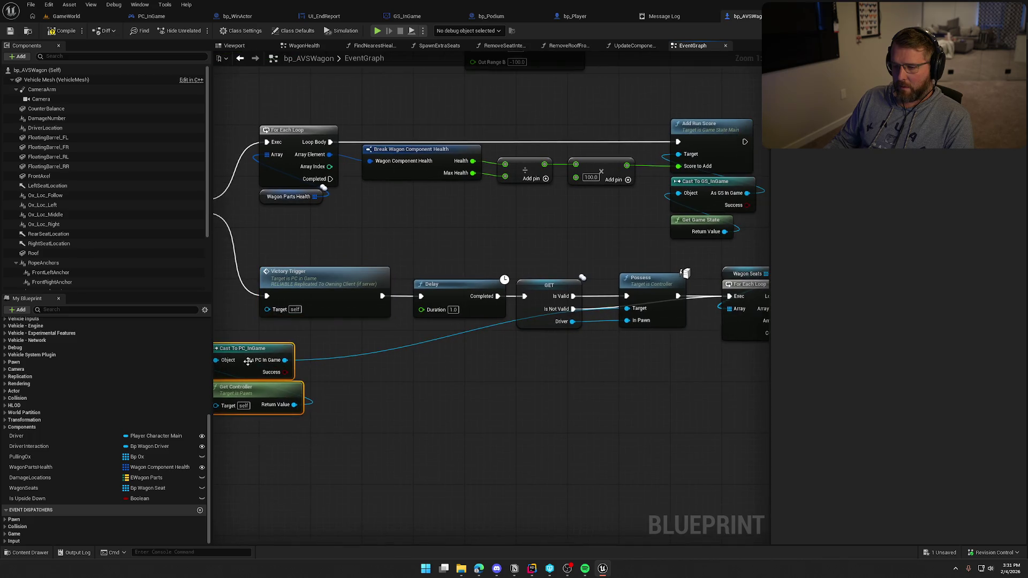
mouse_move(285, 360)
left_mouse_down()
mouse_move(271, 358)
mouse_move(267, 309)
left_mouse_up()
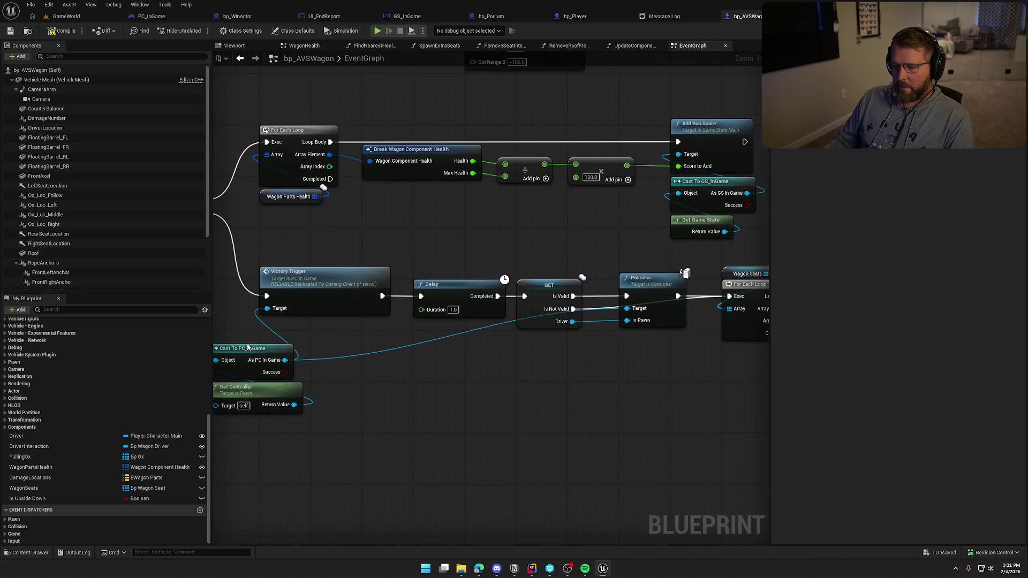
left_click(268, 352)
left_click(292, 399, "ctrl")
left_click_drag(252, 349, 304, 323)
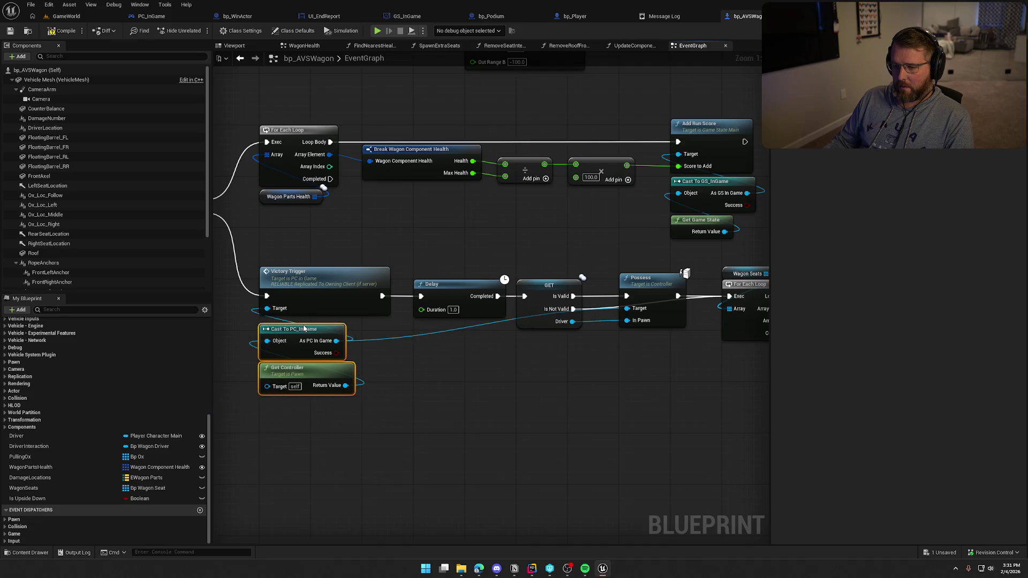
left_click_drag(369, 368, 284, 383)
mouse_move(381, 375)
left_mouse_down()
mouse_move(483, 361)
mouse_move(300, 348)
mouse_move(317, 271)
left_mouse_up()
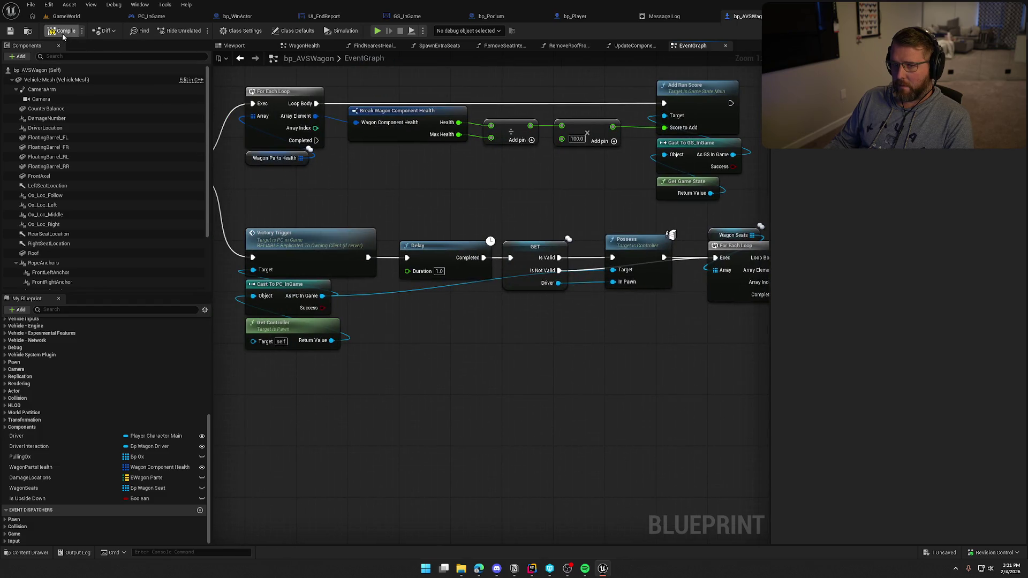
Step: Play-test GameWorld: mount the wagon, drive it to the win trigger for Run Score 600, then stop
left_click(61, 17)
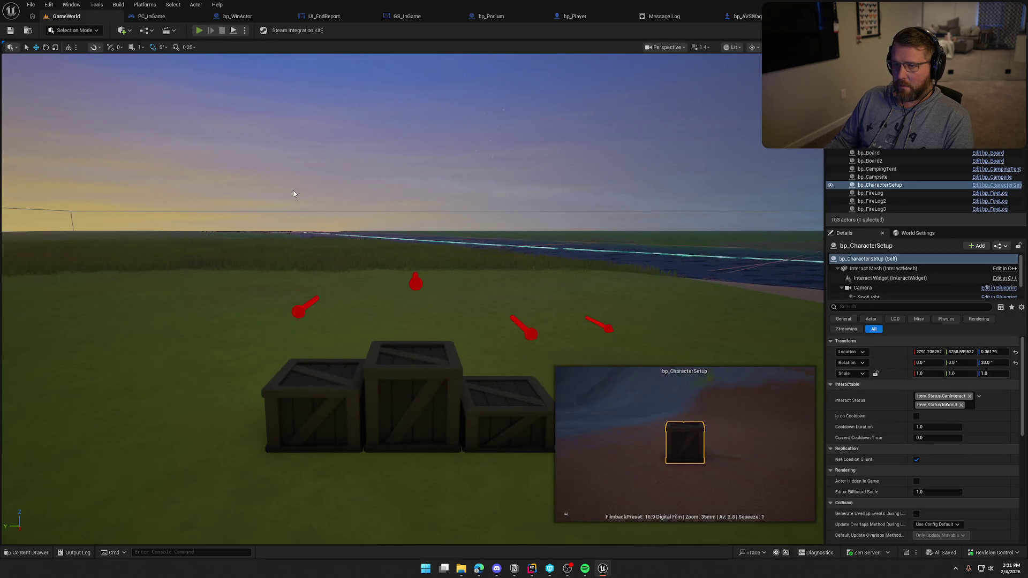
key("alt+p")
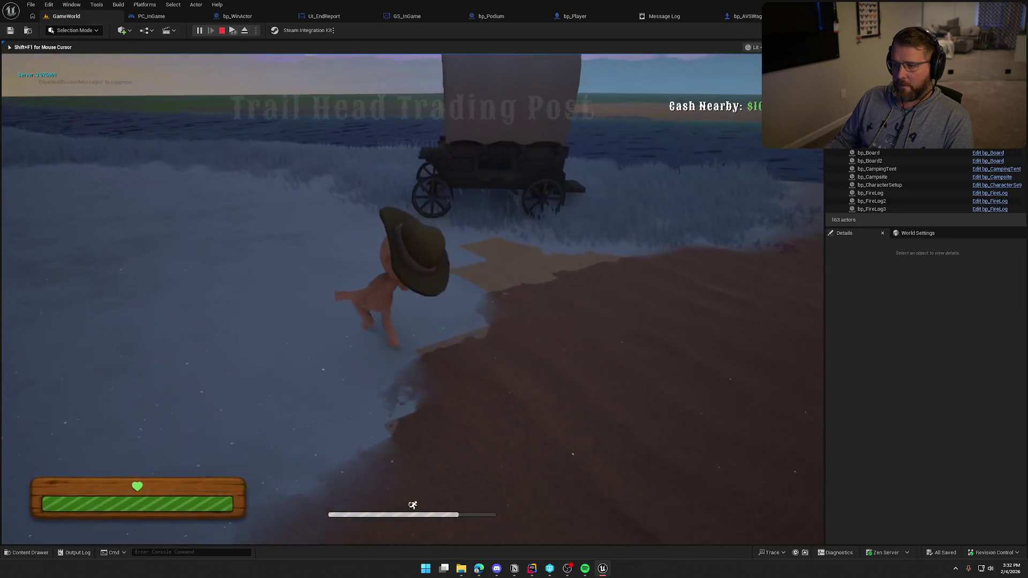
key("e")
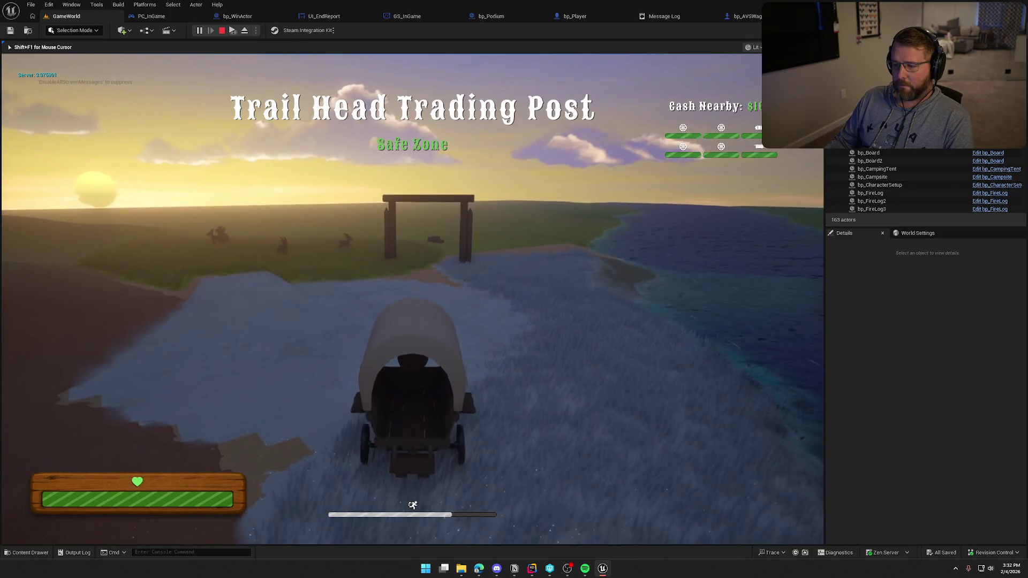
key("w")
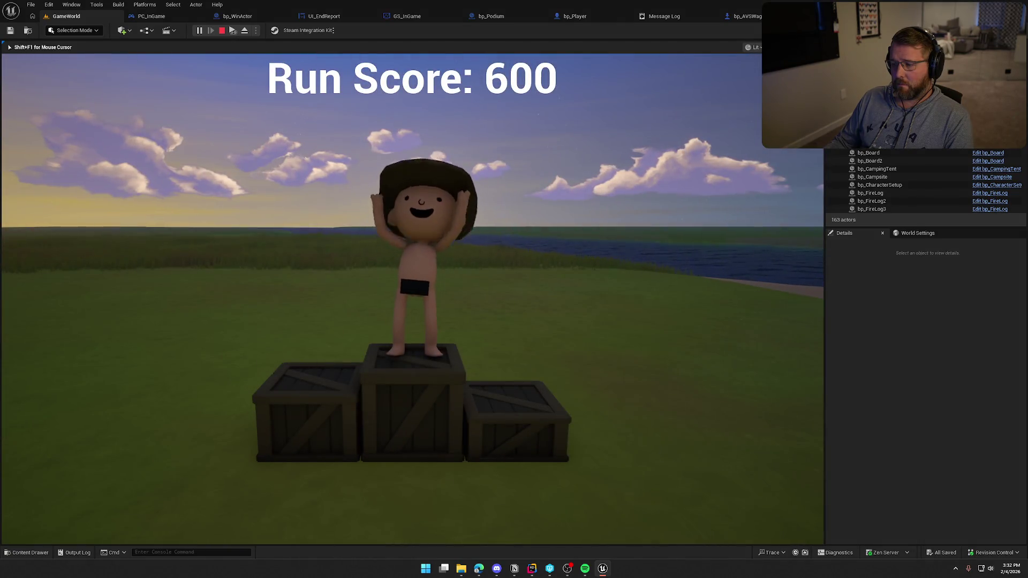
key("Escape")
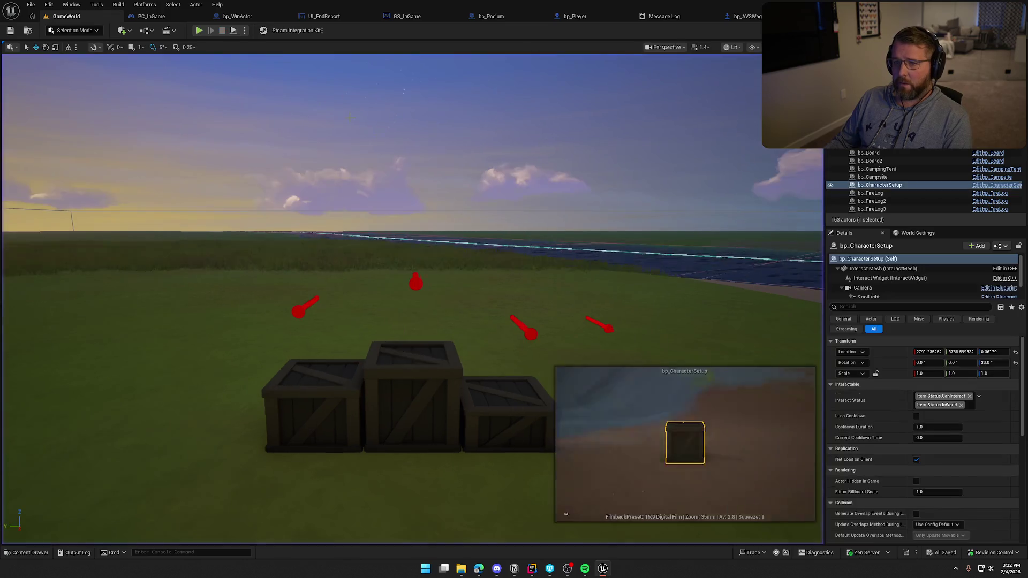
Step: In bp_WinActor, unwire Draw Debug Sphere so Cast To bp_Player feeds Sphere Overlap Actors directly
left_click(151, 16)
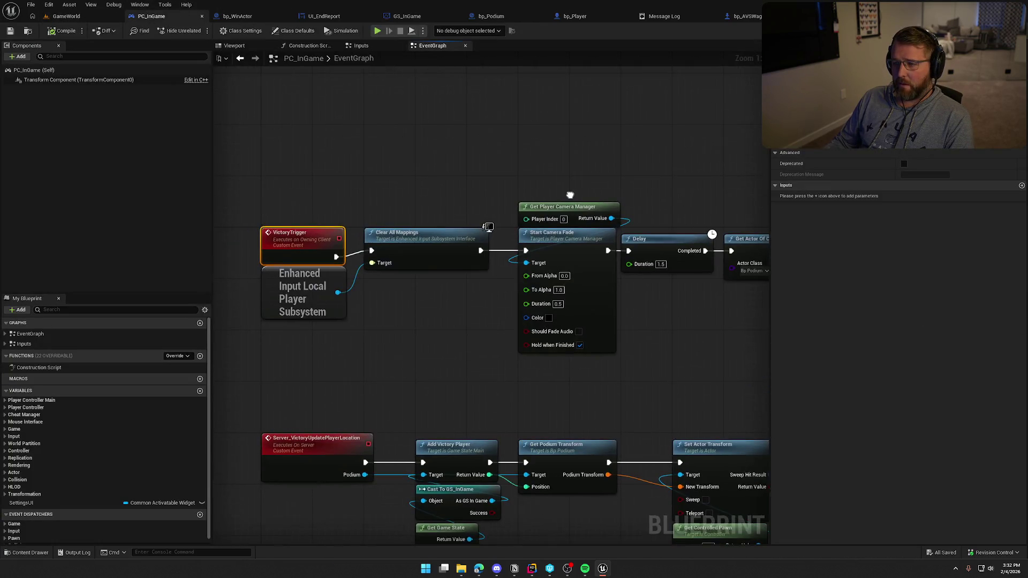
left_click_drag(570, 195, 561, 264)
left_click(237, 16)
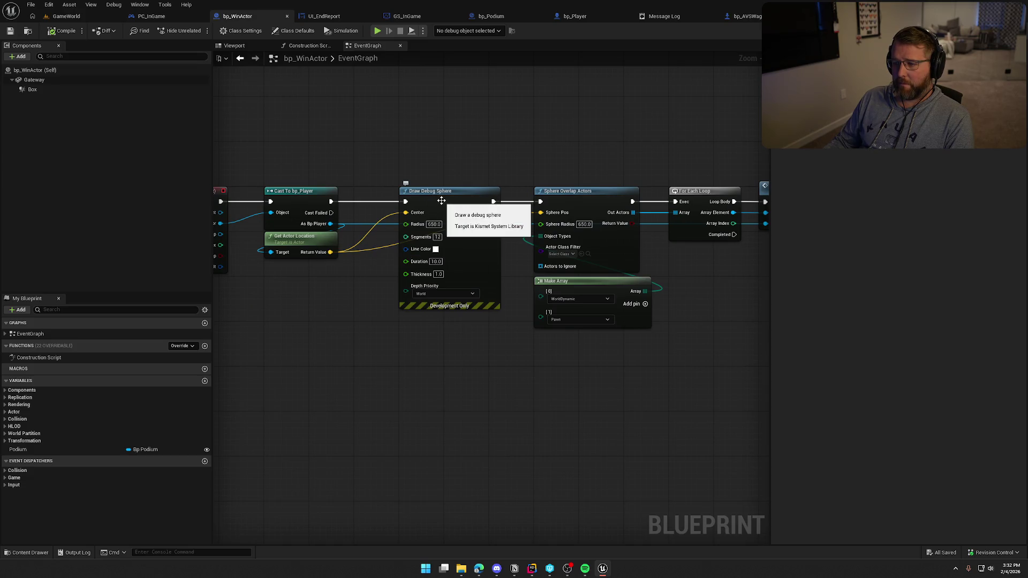
left_click_drag(441, 200, 418, 274)
mouse_move(331, 201)
left_mouse_down()
mouse_move(454, 218)
mouse_move(541, 202)
left_mouse_up()
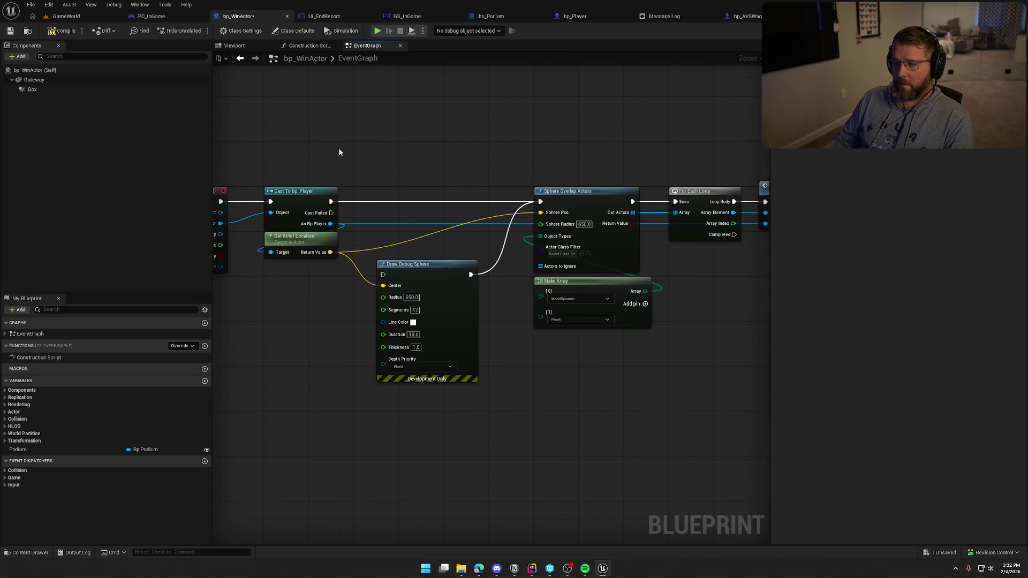
left_click(61, 17)
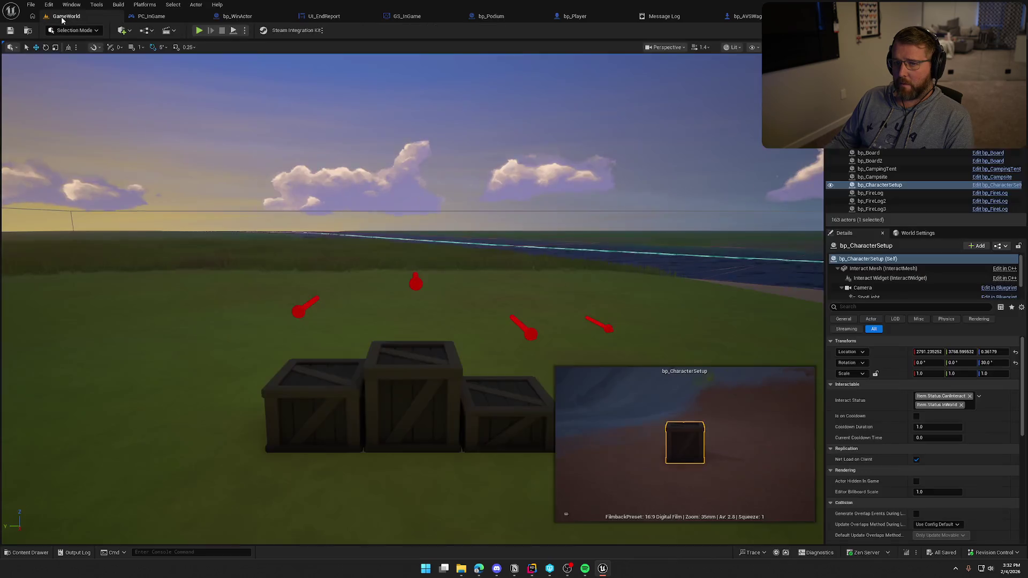
Step: Start a new play test, board the covered wagon as driver, and drive it toward the wooden gate
left_click(202, 32)
key("w")
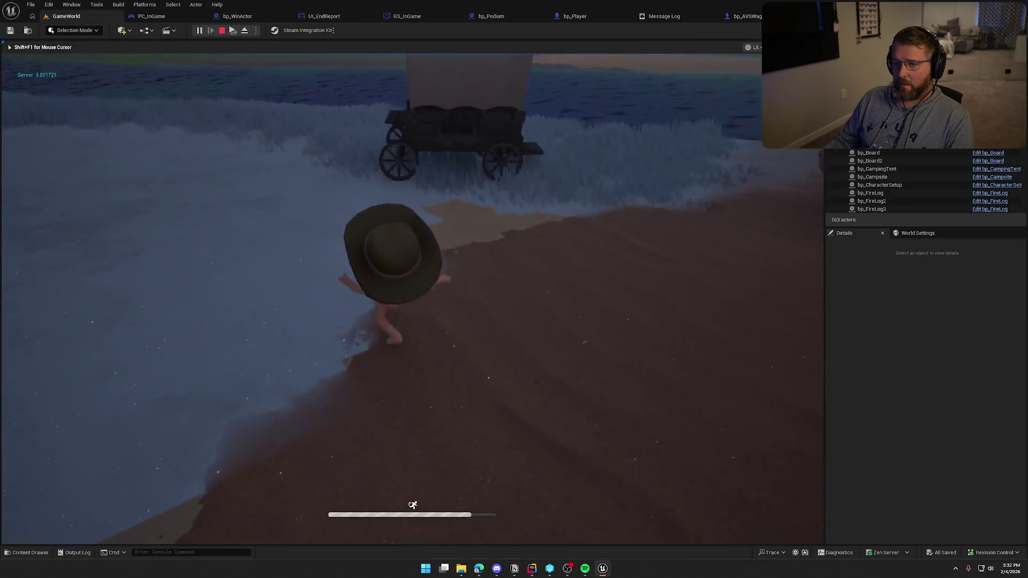
key("e")
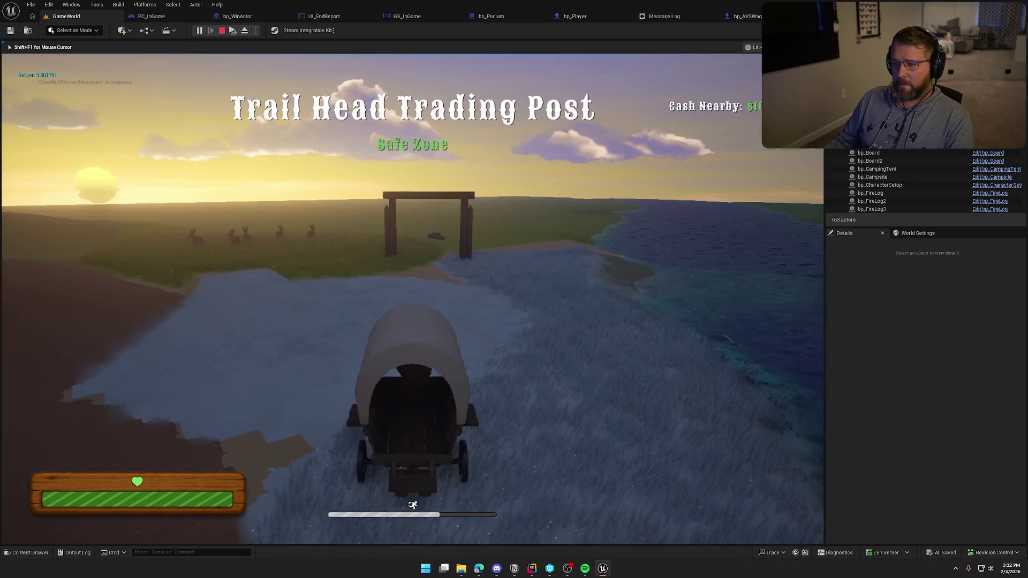
key("w")
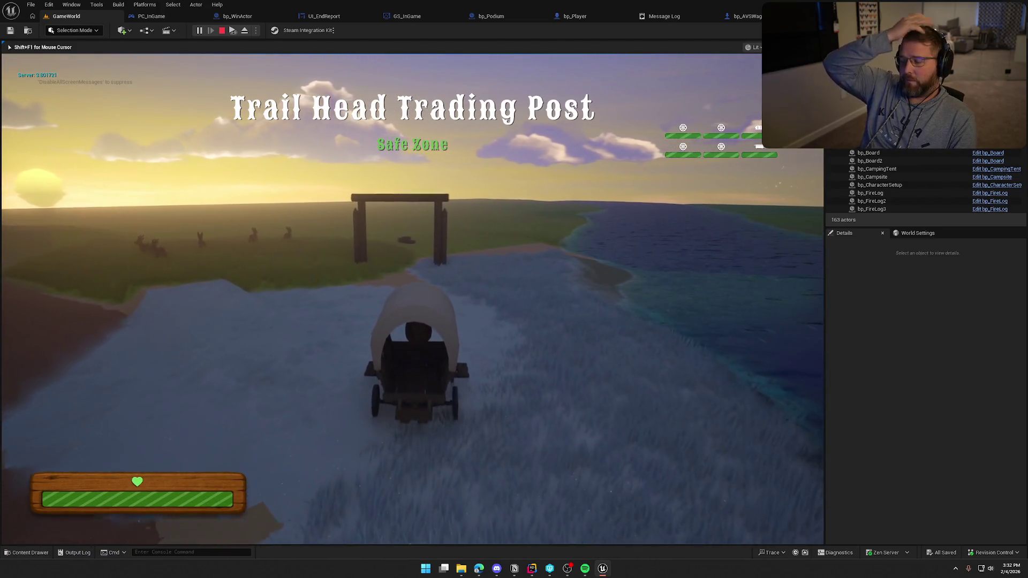
key("w")
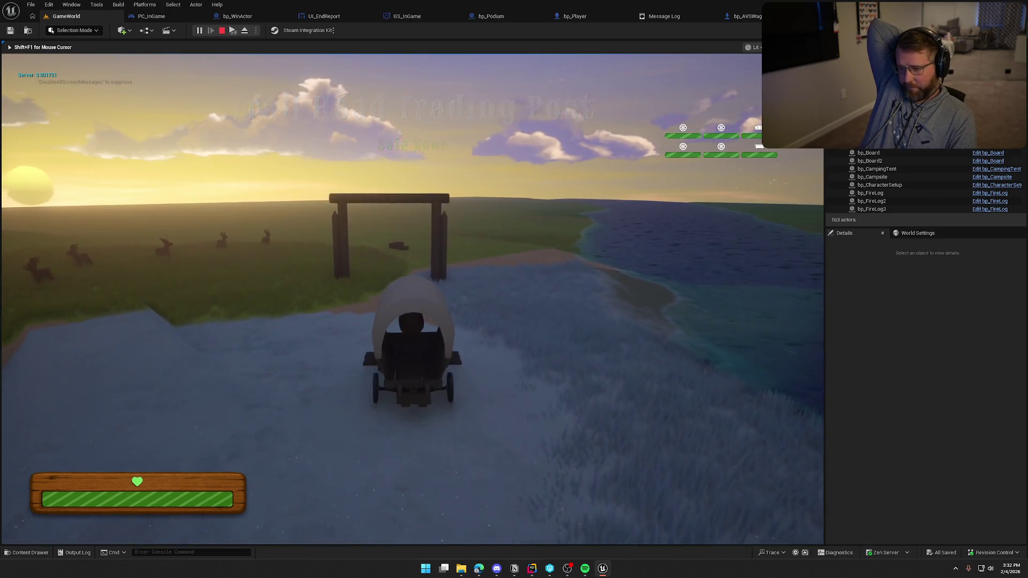
key("w")
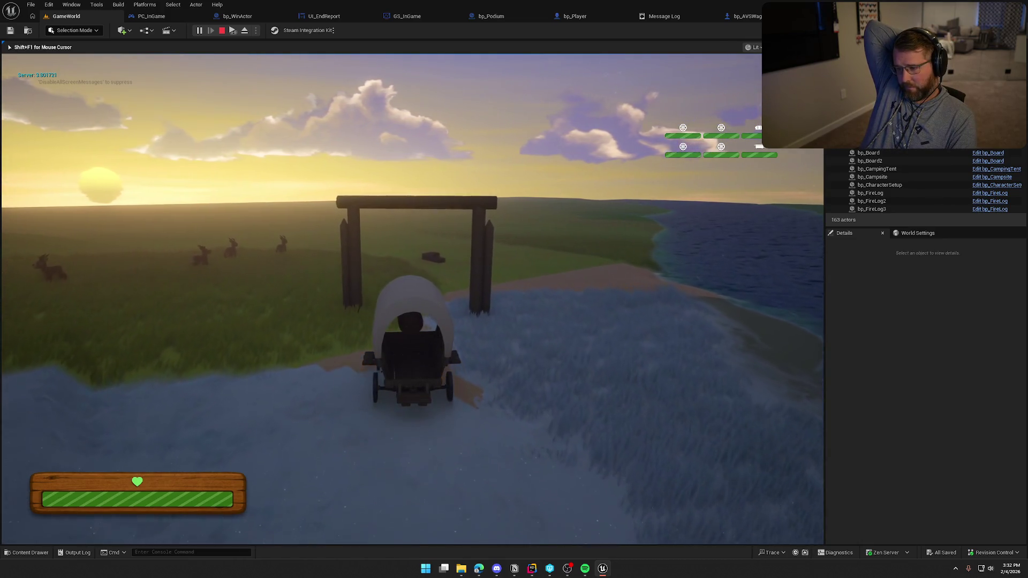
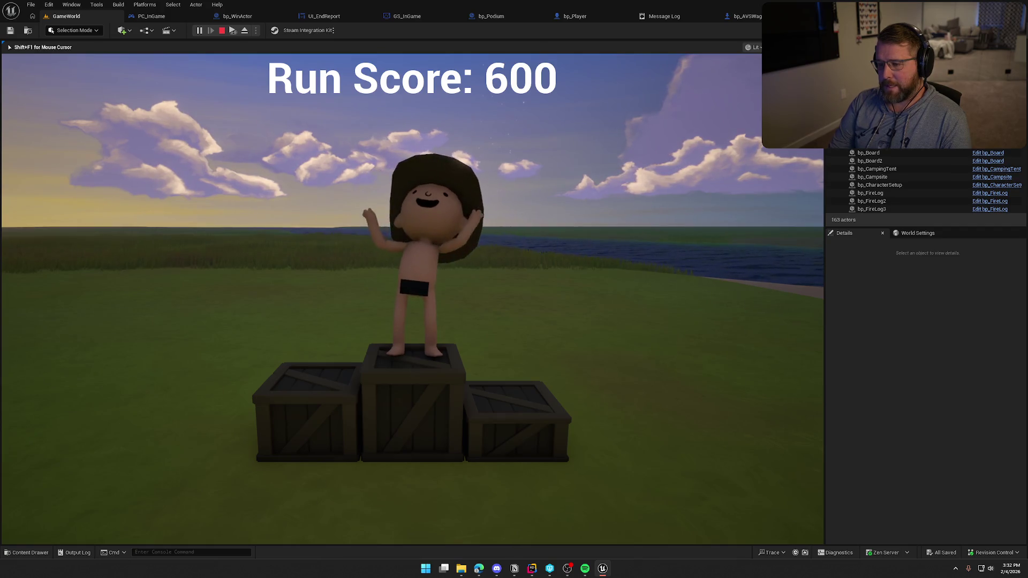
Step: Stop the running play session and clear the actor selection
key("Escape")
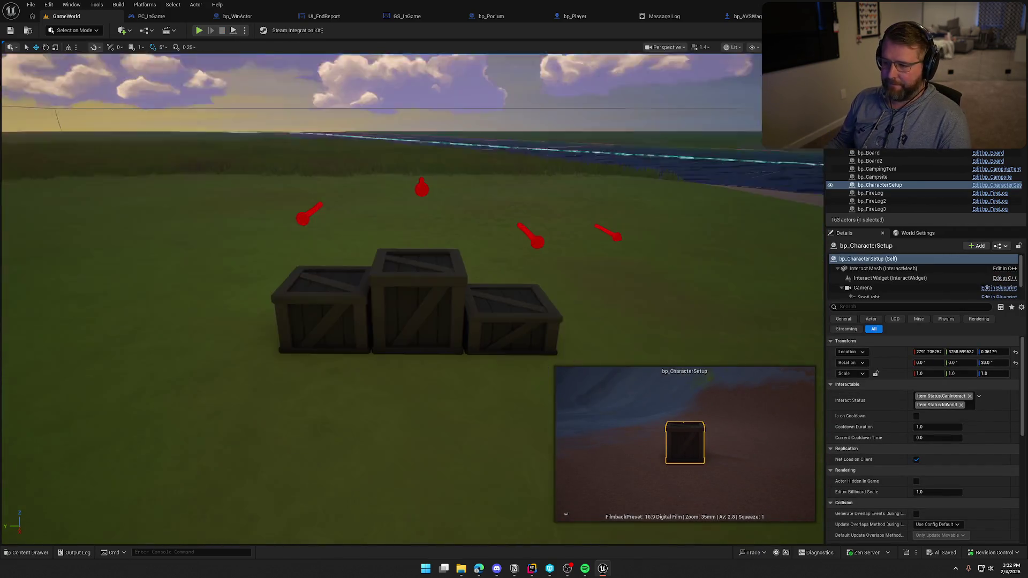
left_click(534, 172)
scroll(534, 172, "down", 10)
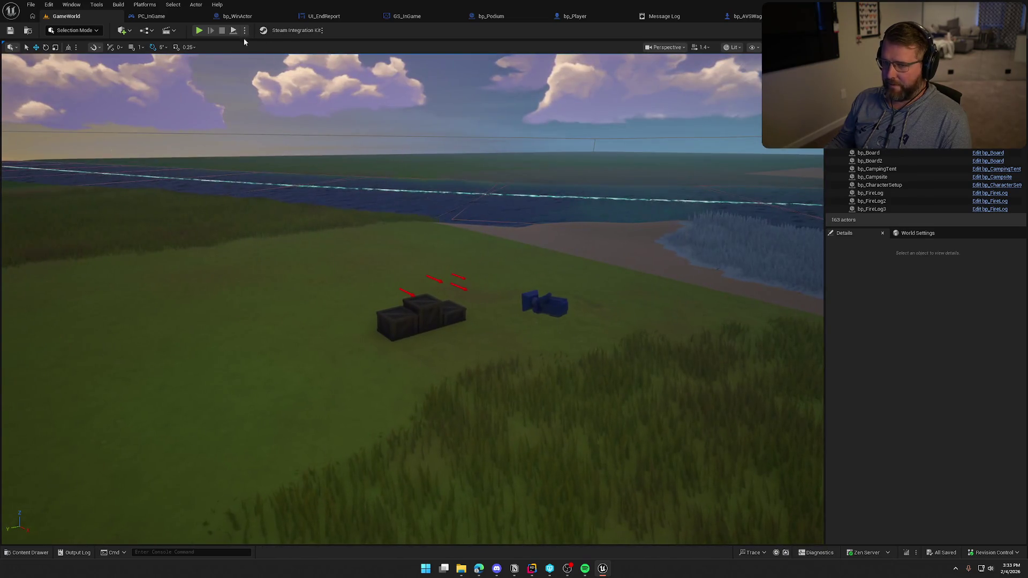
Step: Glance at PC_InGame, return to GameWorld facing the gate and beach, and start a new play session
left_click(160, 18)
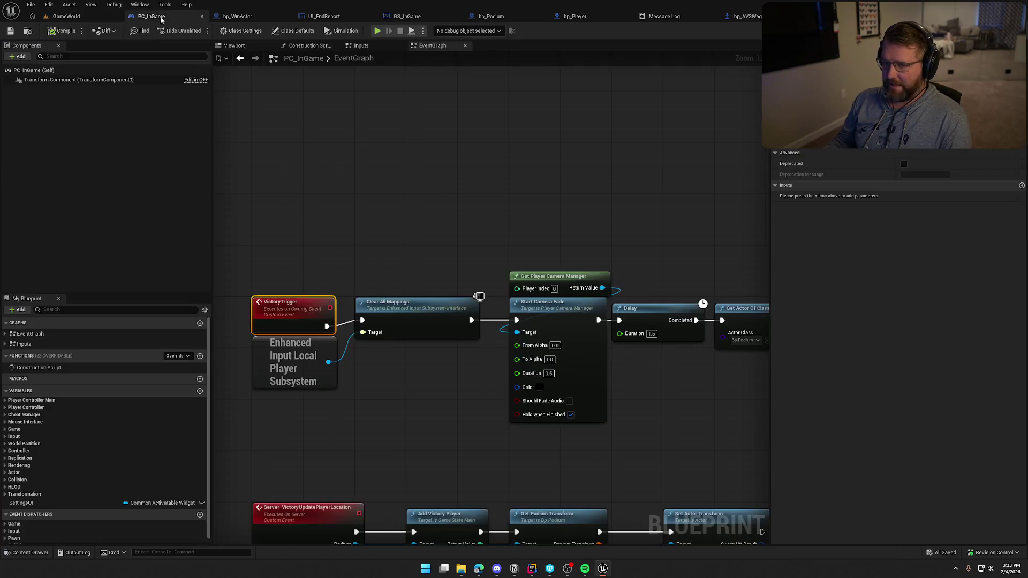
left_click(64, 17)
left_click_drag(378, 94, 482, 160)
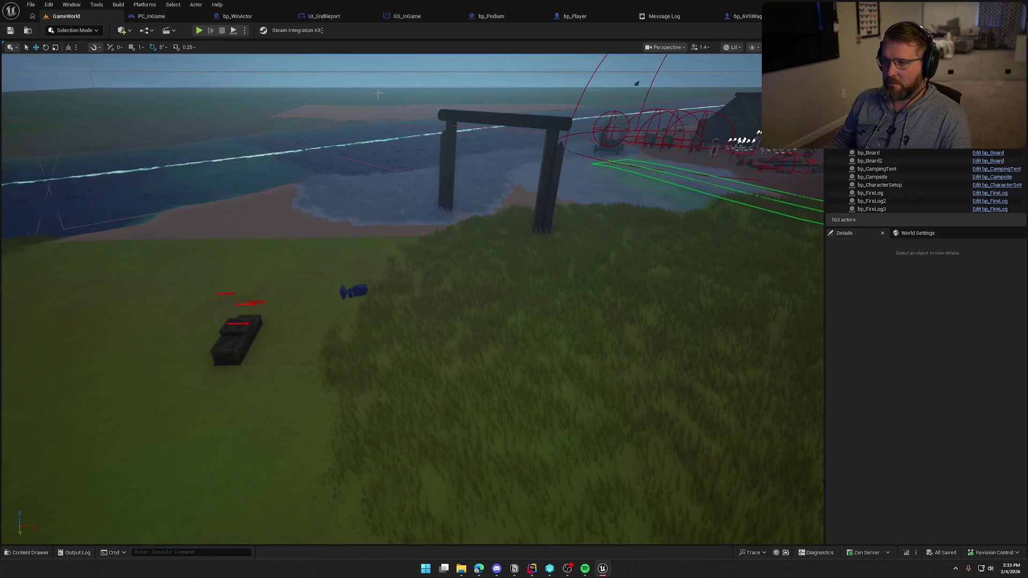
left_click(198, 30)
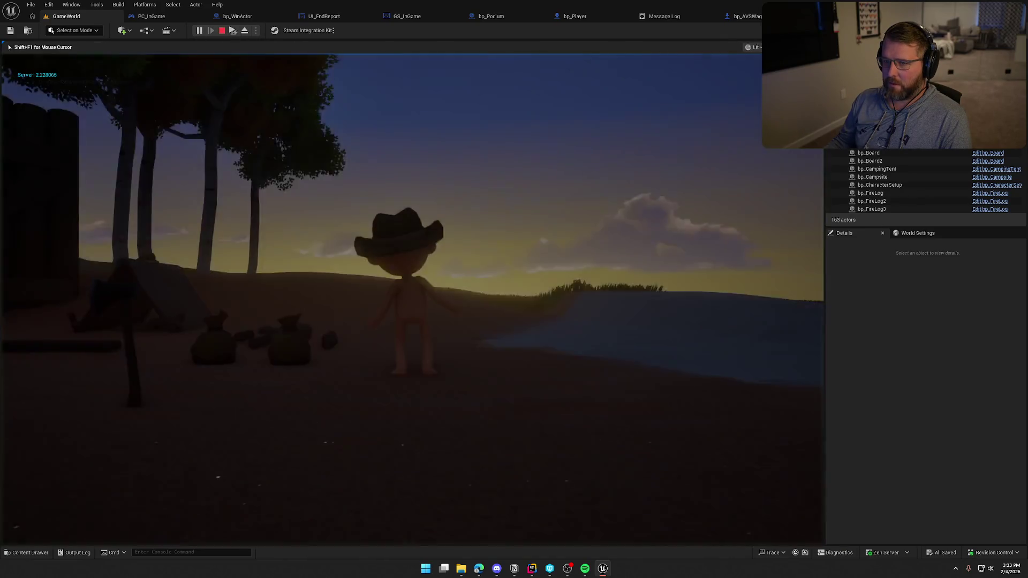
Step: Run the character through the grass until both players land on the crate podium
key("shift+w")
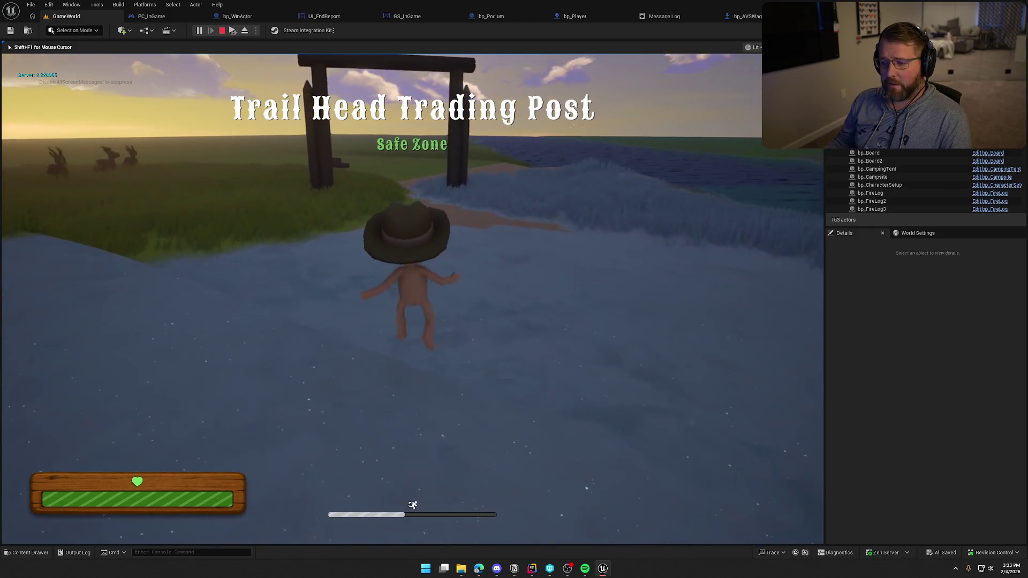
key("super")
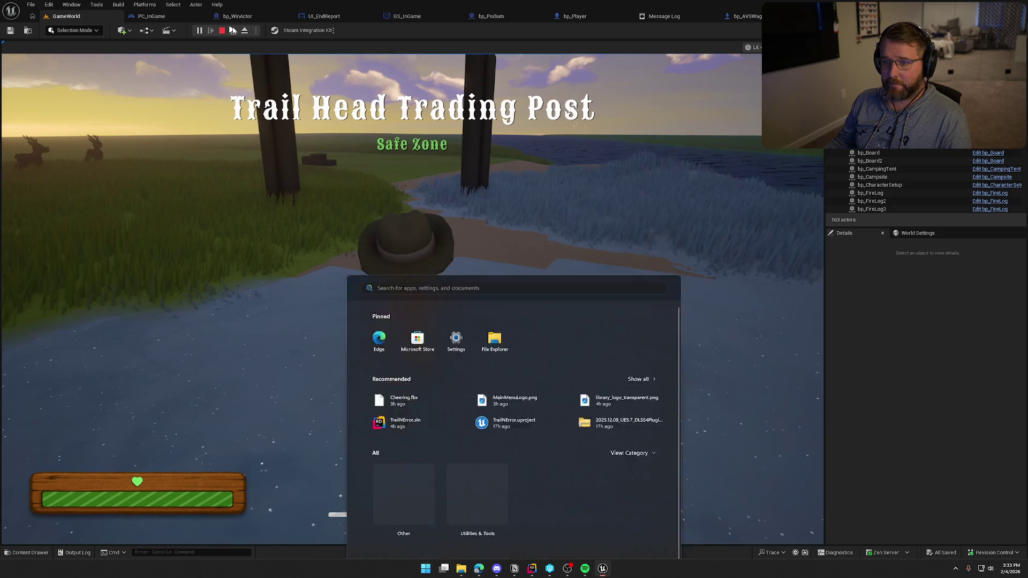
left_click(279, 68)
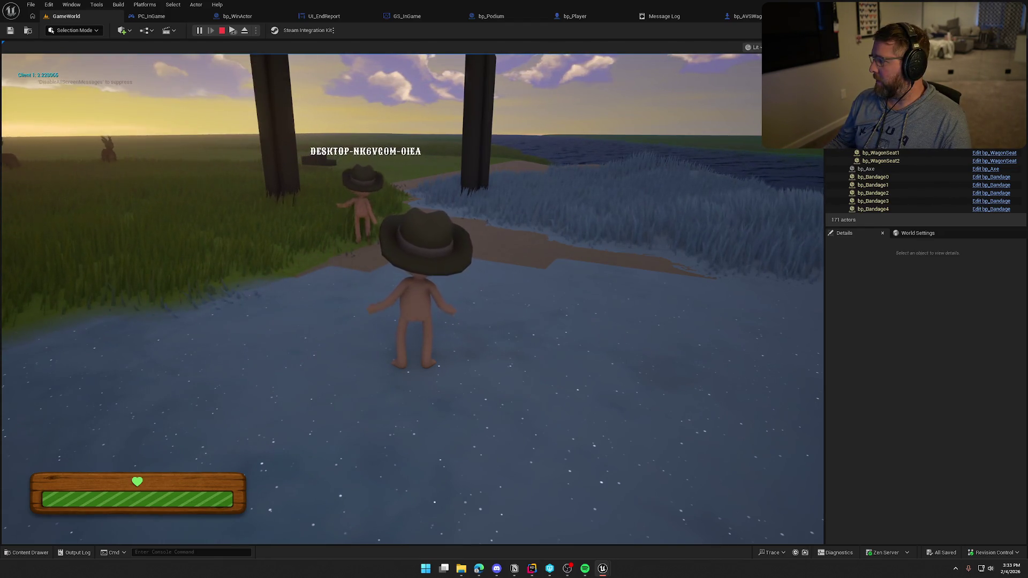
key("super")
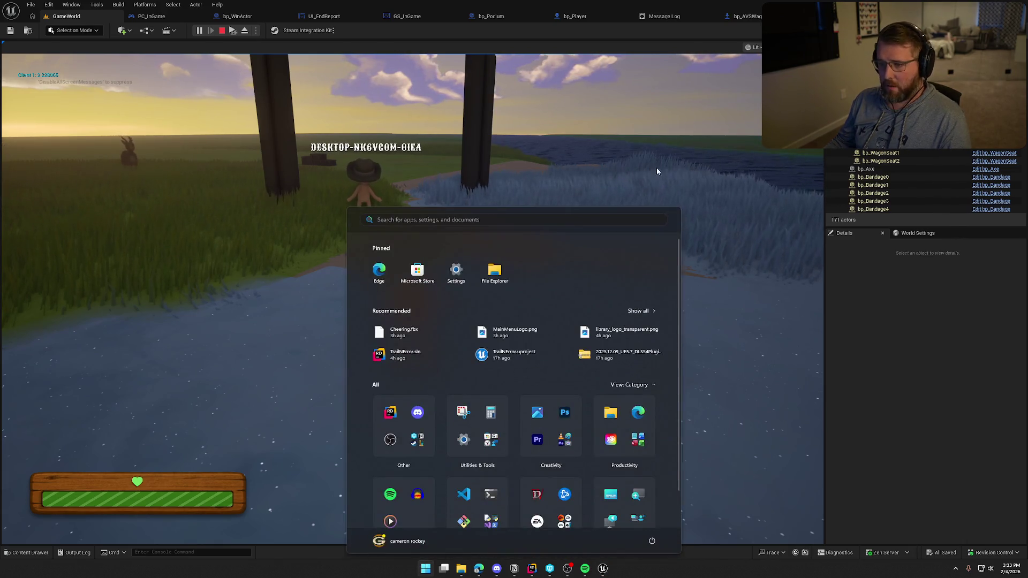
key("Escape")
key("w")
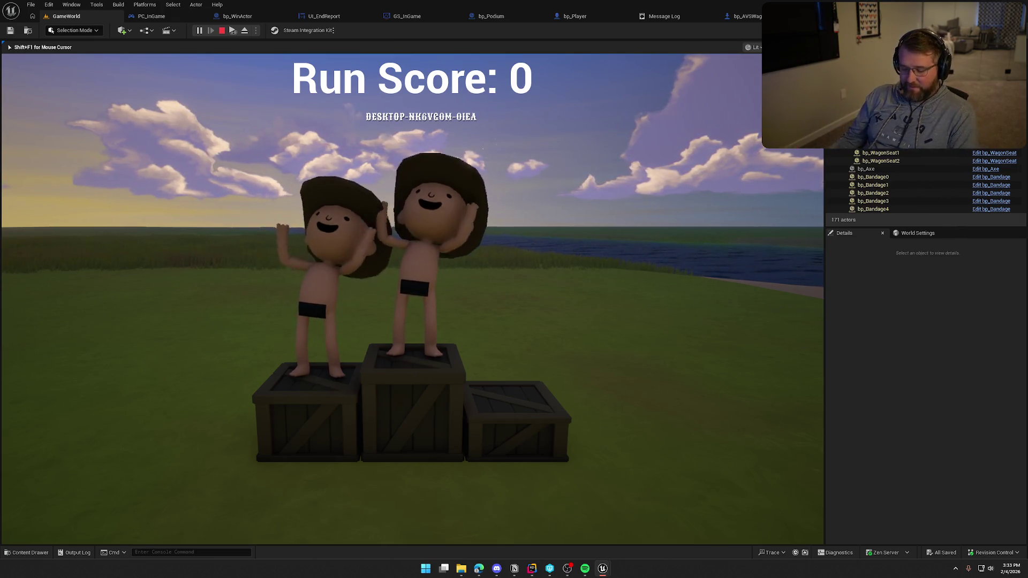
Step: Check the client window showing Run Score 0, then stop the play session
key("super")
key("super")
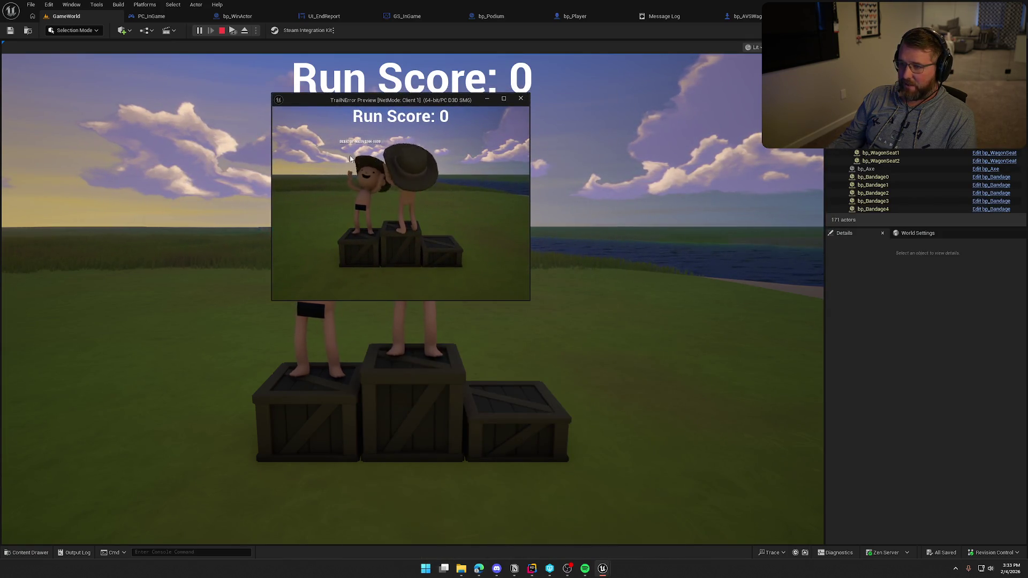
key("alt+Tab")
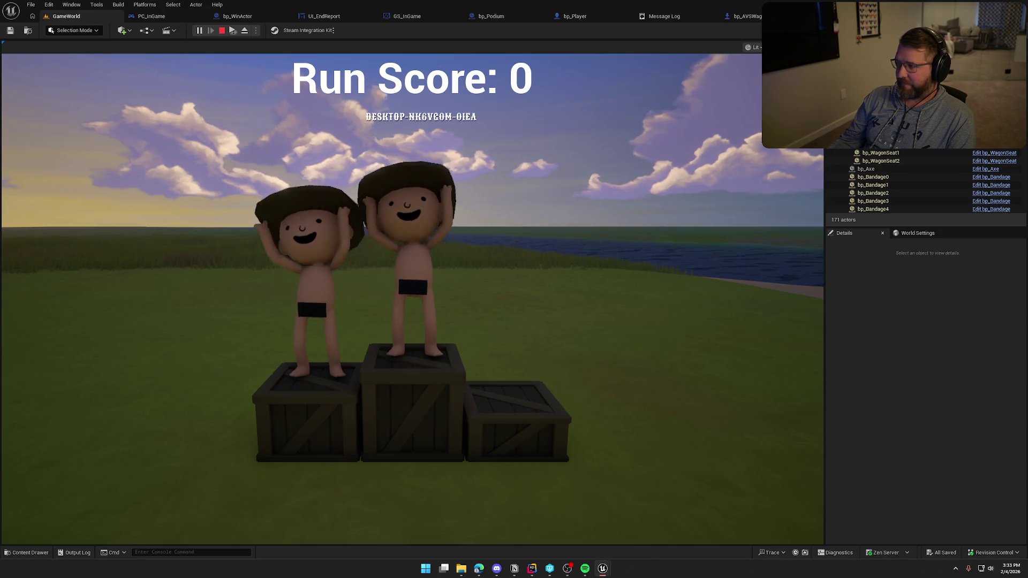
key("Escape")
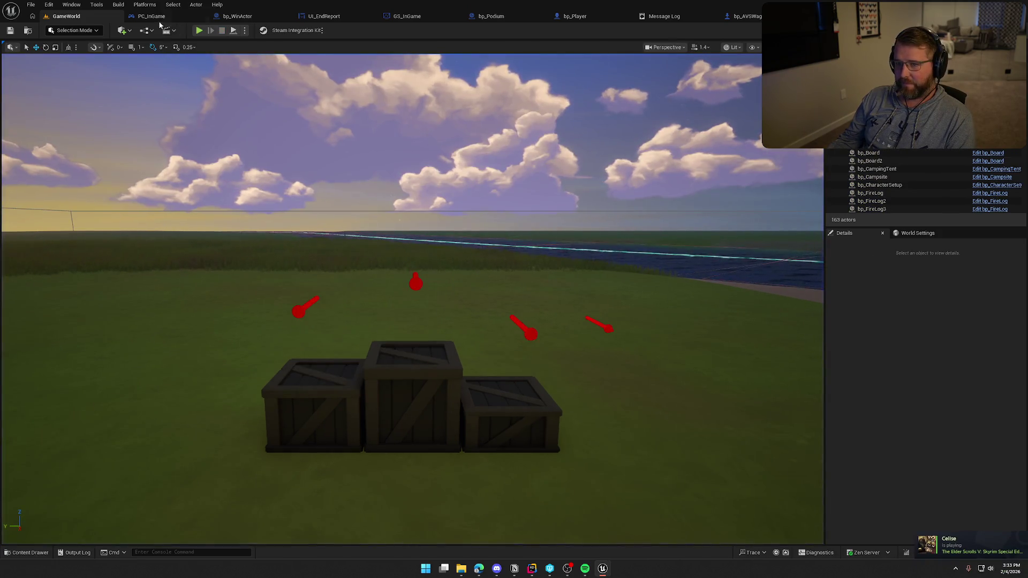
Step: In PC_InGame, inspect the VictoryTrigger event with its input and camera fade nodes
left_click(151, 16)
scroll(420, 165, "down", 2)
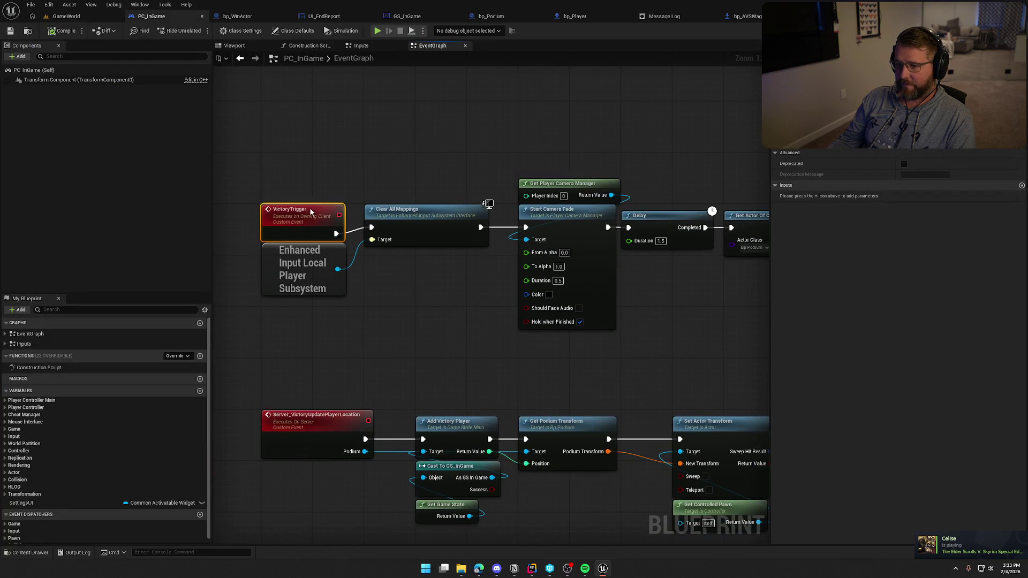
left_click_drag(311, 212, 311, 205)
mouse_move(323, 161)
left_mouse_down()
mouse_move(290, 182)
mouse_move(440, 290)
mouse_move(259, 195)
mouse_move(289, 220)
left_mouse_up()
left_click(449, 320)
scroll(465, 311, "down", 3)
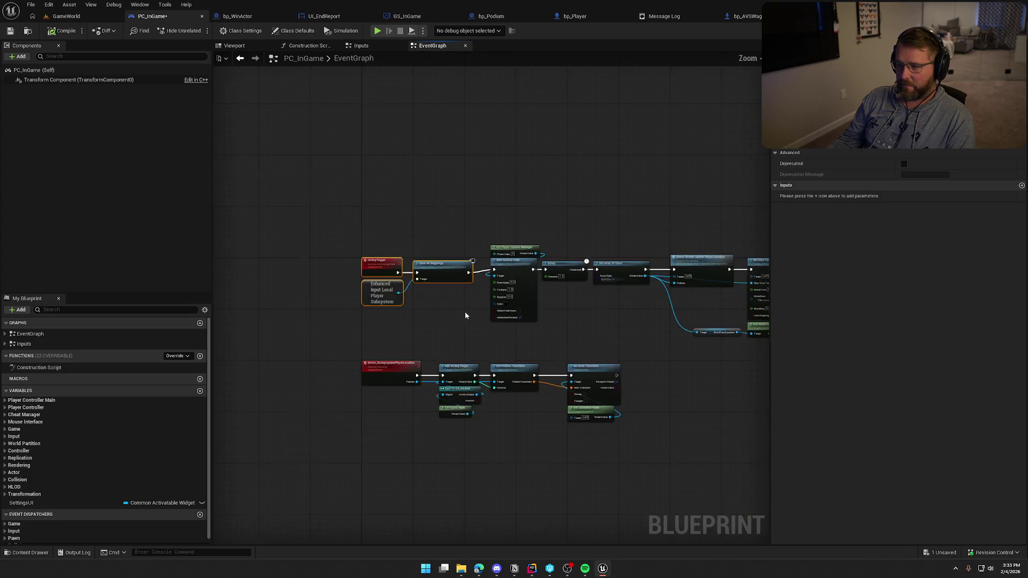
scroll(336, 273, "down", 4)
Step: Inspect the upper row of victory nodes in the PC_InGame graph
mouse_move(341, 246)
left_mouse_down()
mouse_move(352, 259)
mouse_move(569, 305)
left_mouse_up()
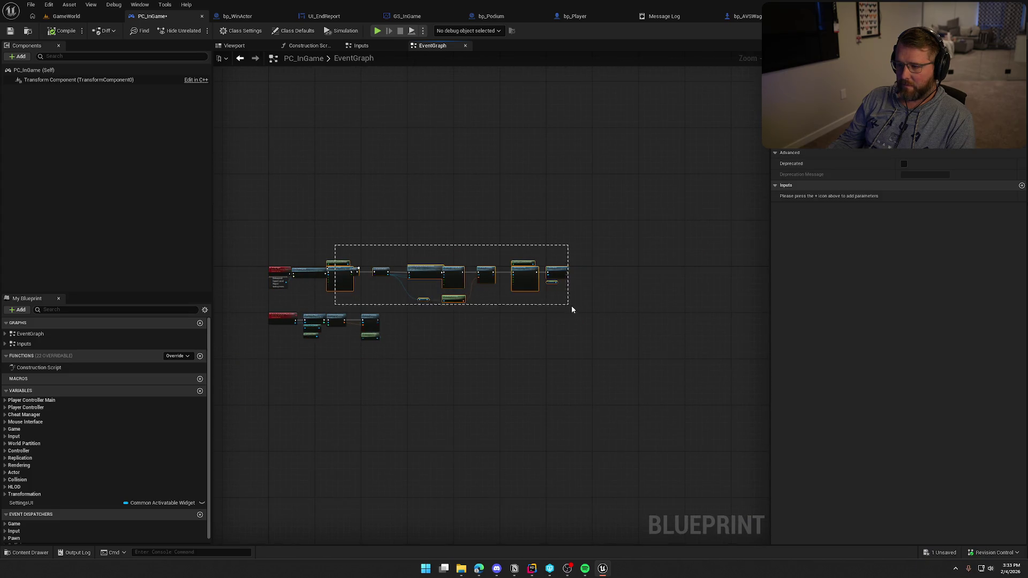
scroll(388, 282, "up", 5)
scroll(461, 300, "down", 2)
left_click(528, 172)
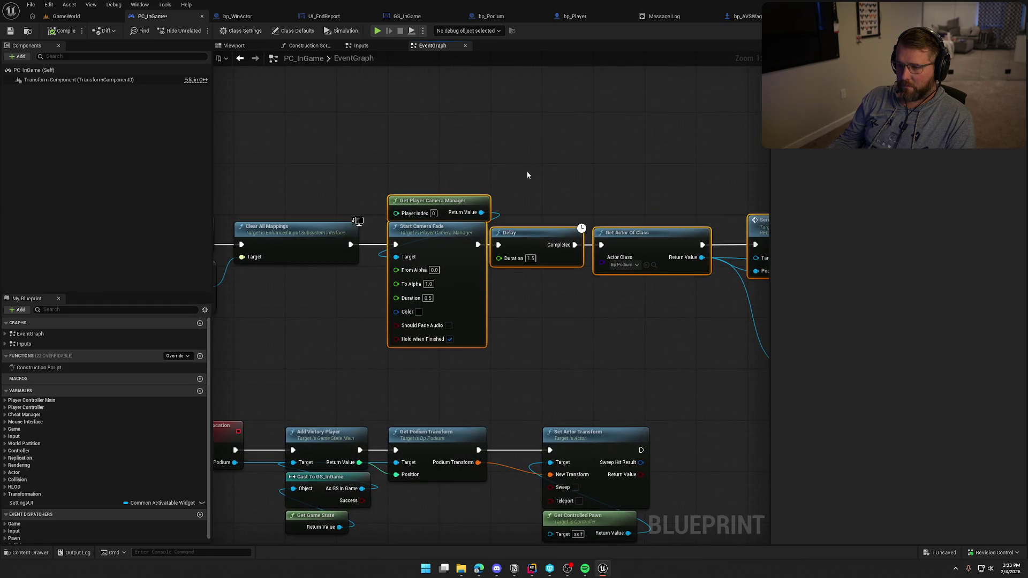
scroll(500, 321, "up", 2)
scroll(482, 332, "down", 1)
scroll(464, 309, "up", 1)
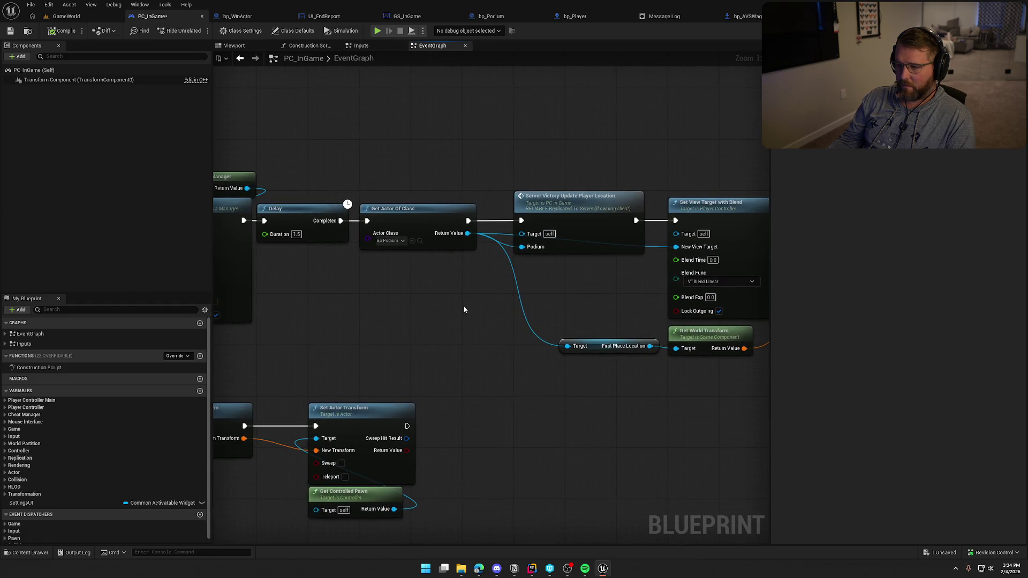
Step: Pan to Server Victory Update Player Location, Set Actor Transform and camera fade, then switch to bp_Player
left_click_drag(466, 307, 227, 304)
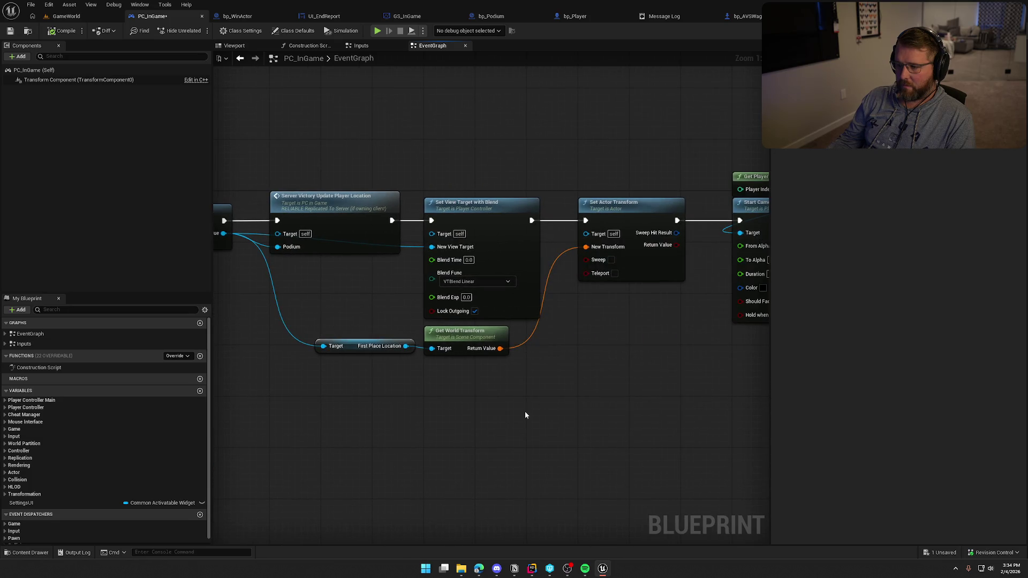
mouse_move(524, 411)
left_mouse_down()
mouse_move(257, 378)
mouse_move(523, 345)
mouse_move(661, 305)
mouse_move(575, 377)
left_mouse_up()
mouse_move(321, 250)
left_mouse_down()
mouse_move(693, 419)
mouse_move(114, 62)
left_mouse_up()
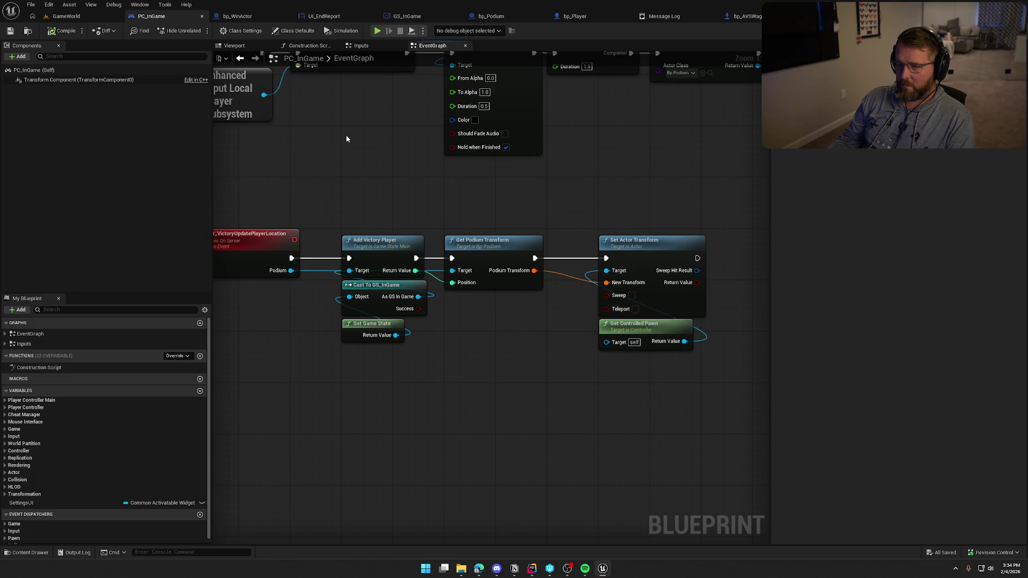
left_click(577, 16)
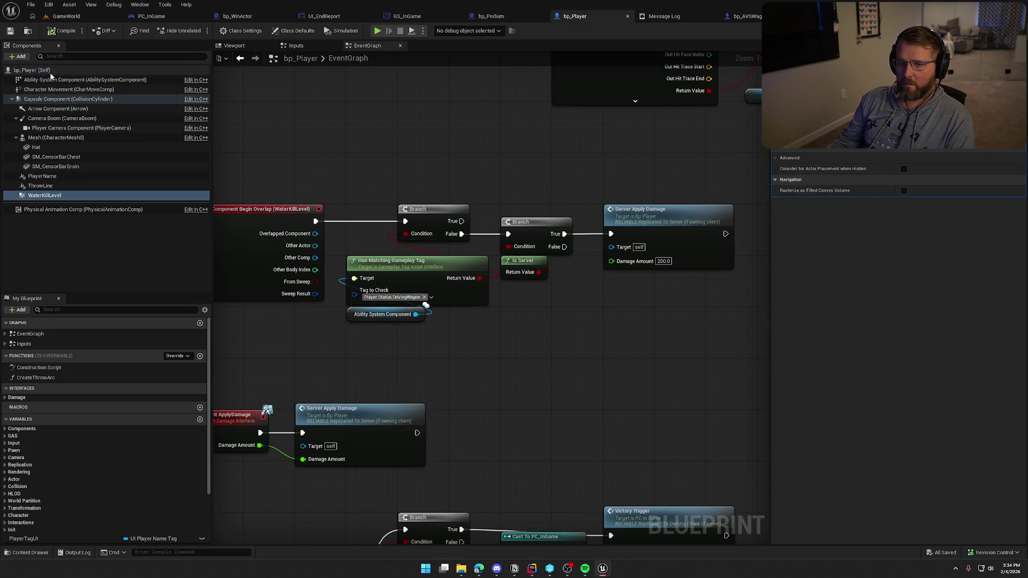
Step: Show bp_Player's Class Defaults, filter Details by 'ation', then close the Message Log
left_click(32, 70)
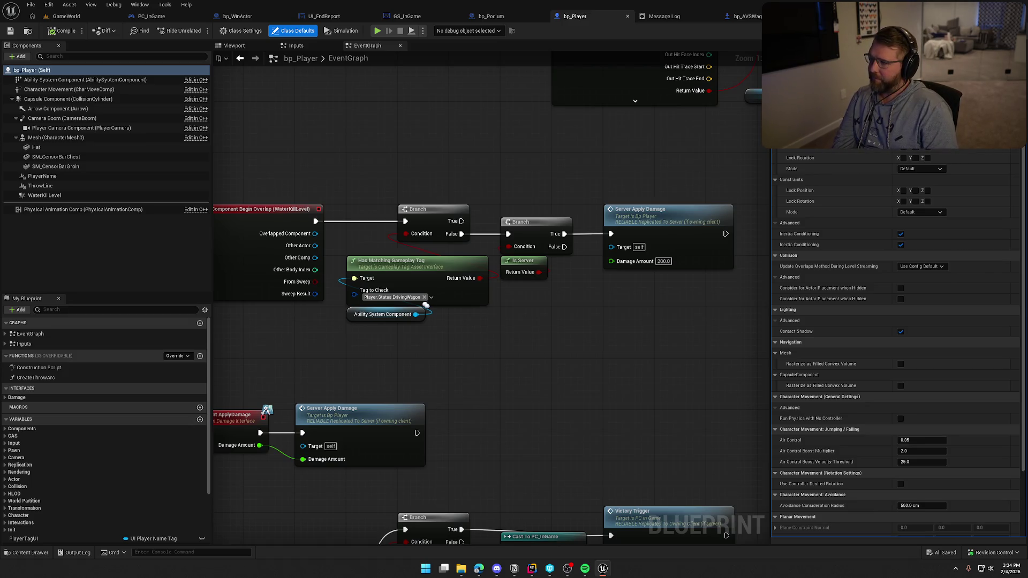
type("ation")
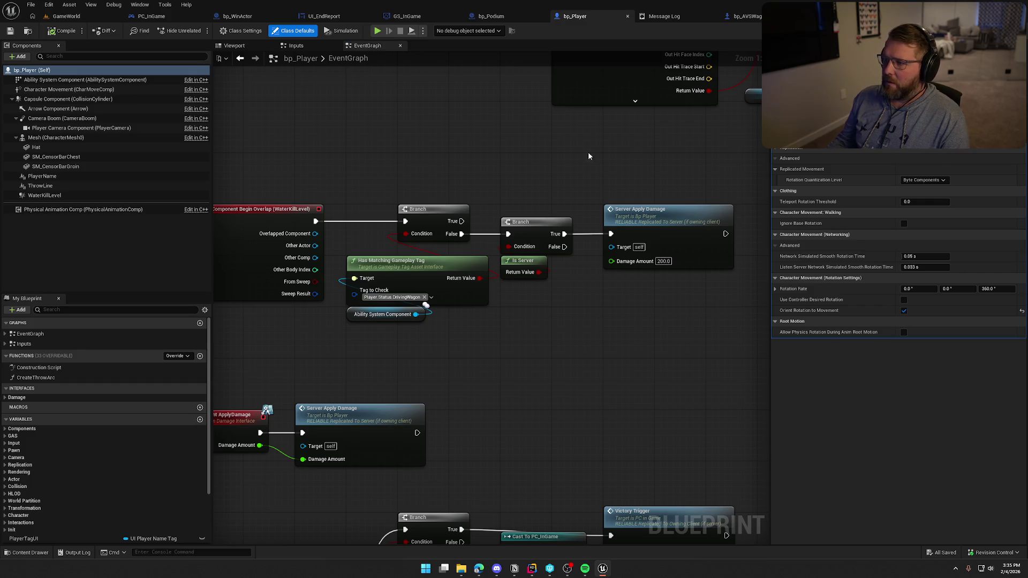
left_click(433, 172)
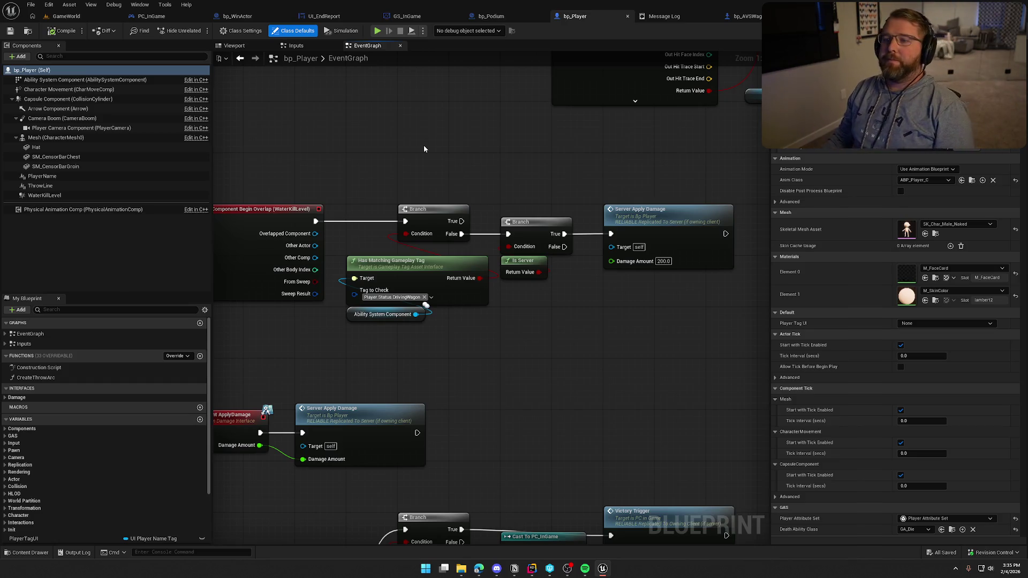
middle_click(659, 16)
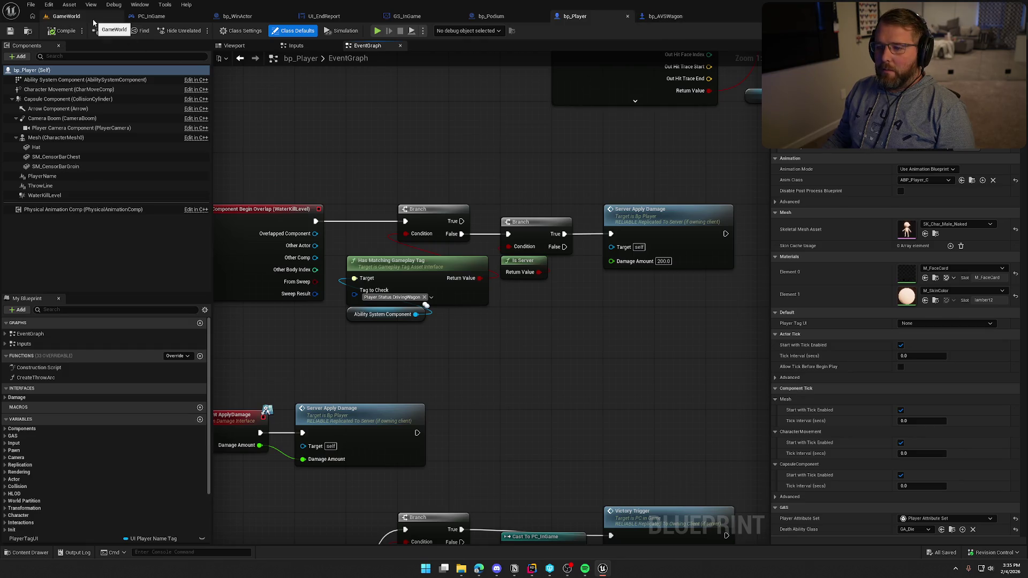
Step: Return to the GameWorld level viewport with the three-crate podium
left_click(66, 16)
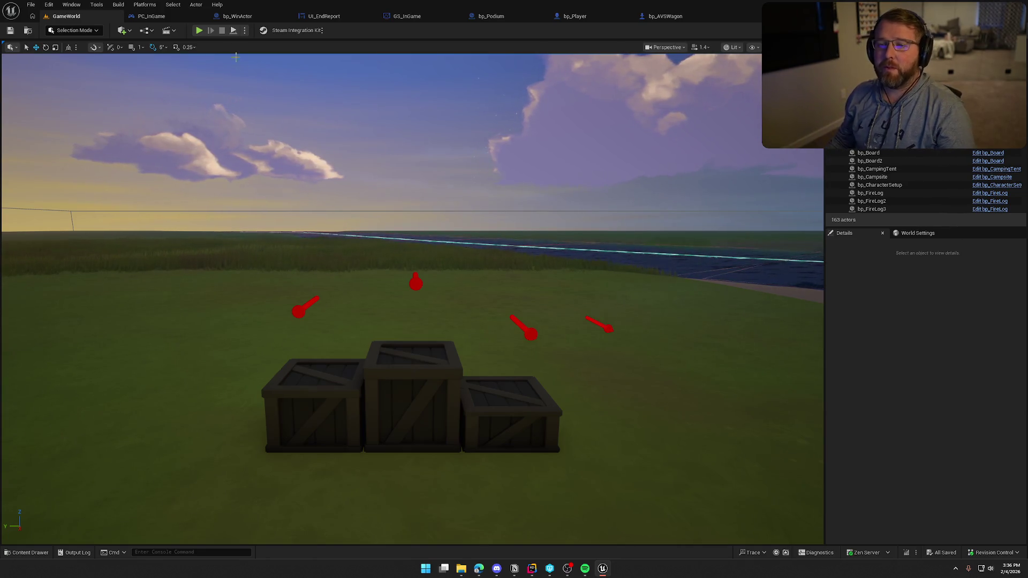
Step: Start a test run, grab the money bag and sprint toward the trading post, then stop
left_click(198, 30)
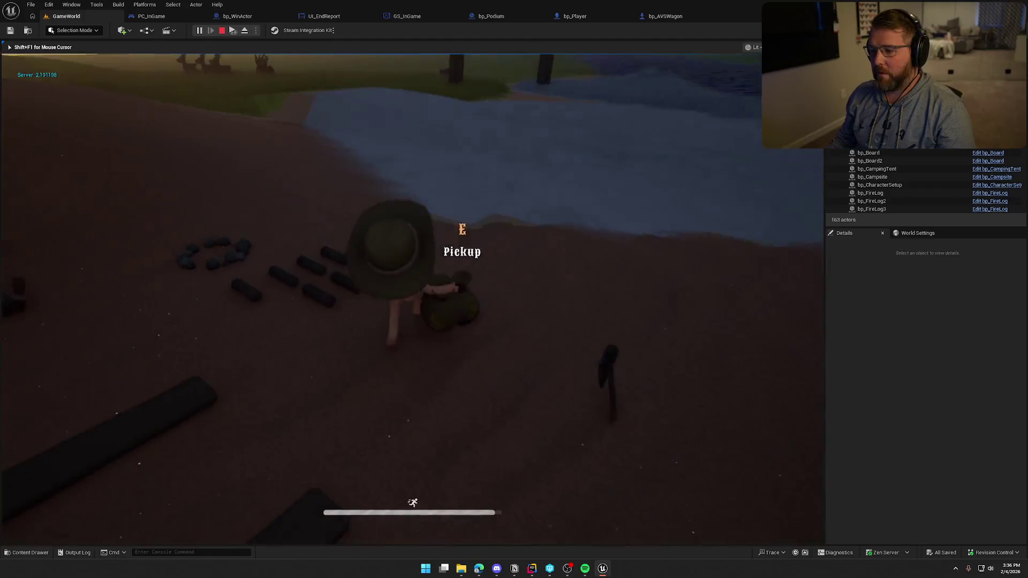
key("e")
key("shift+w")
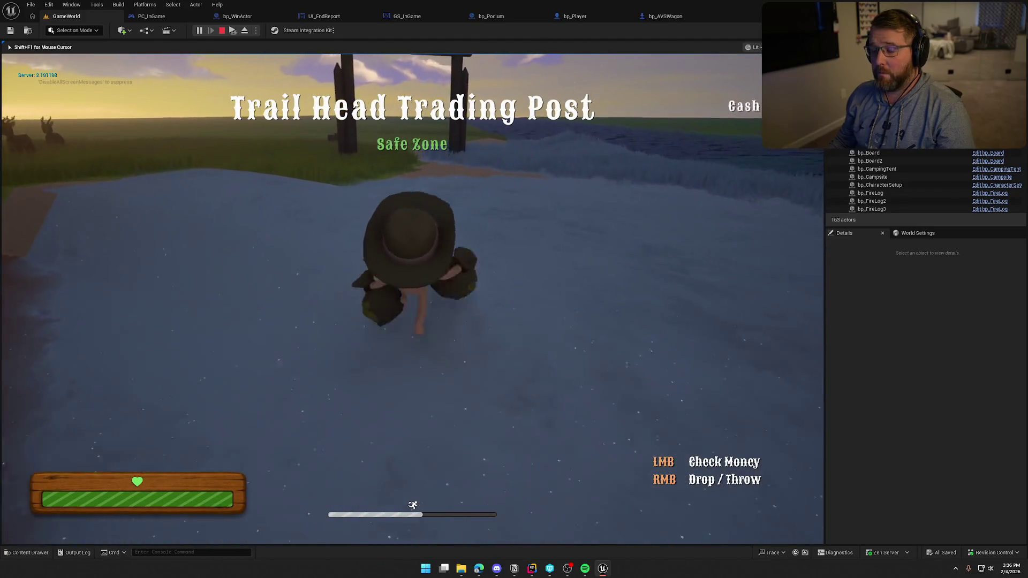
key("shift+w")
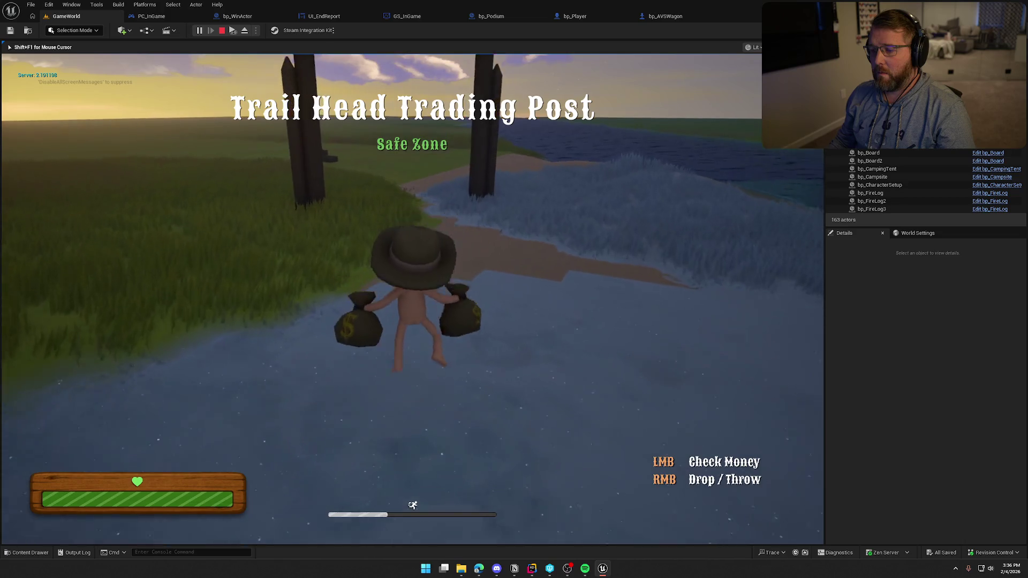
key("shift+w")
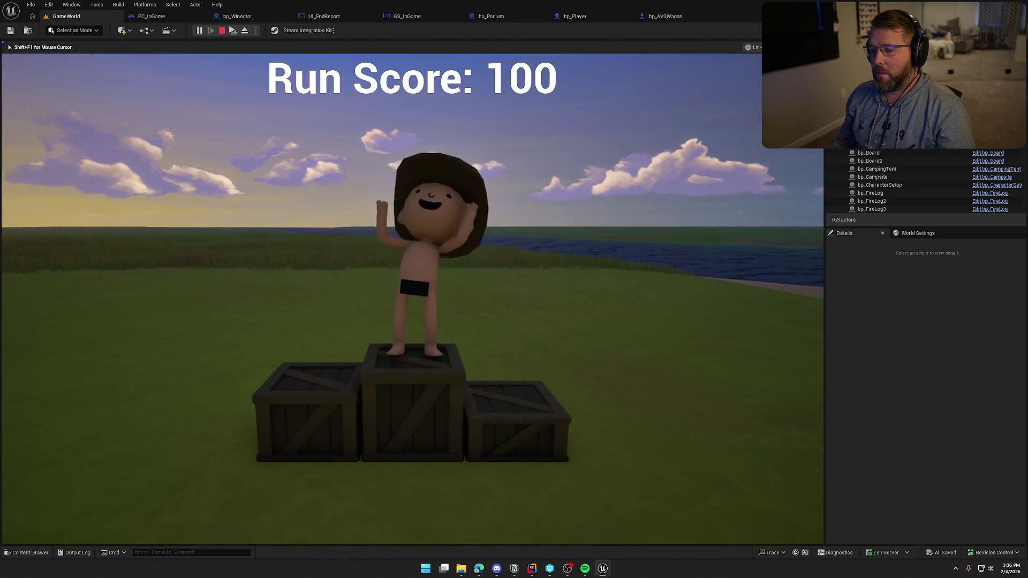
key("Escape")
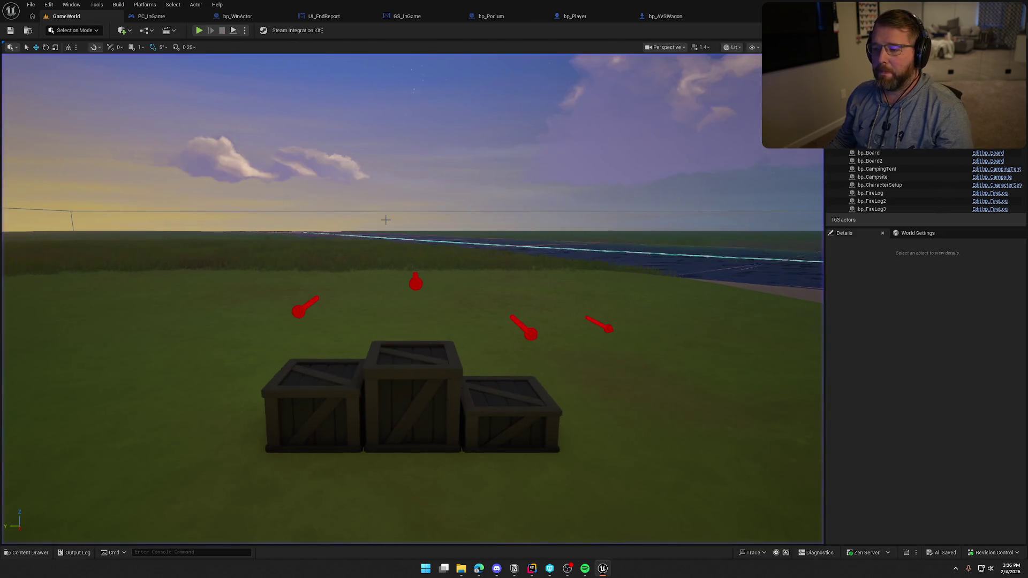
Step: In a new run, load a money bag onto the wagon and take the driver's seat
left_click(201, 32)
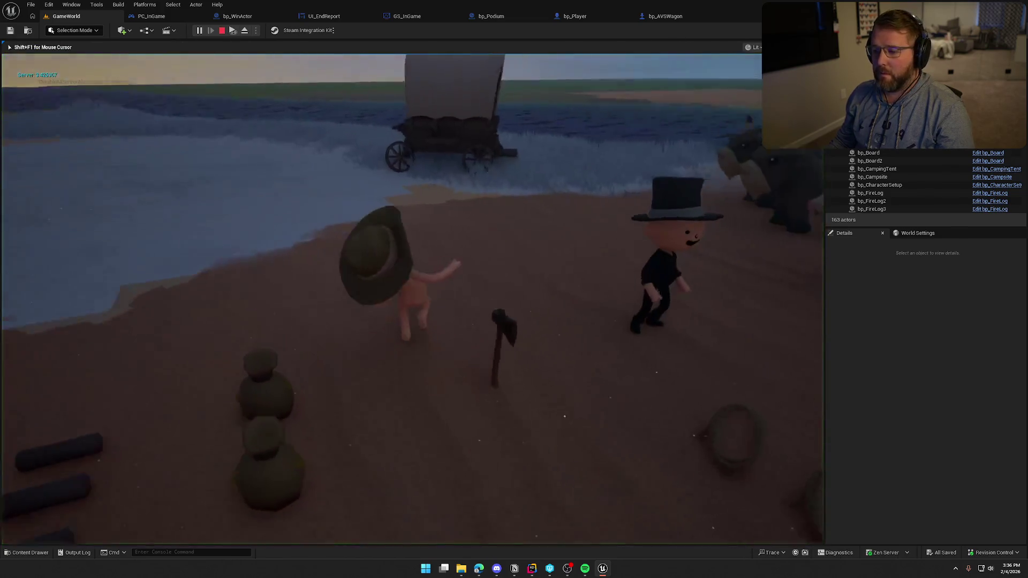
key("w")
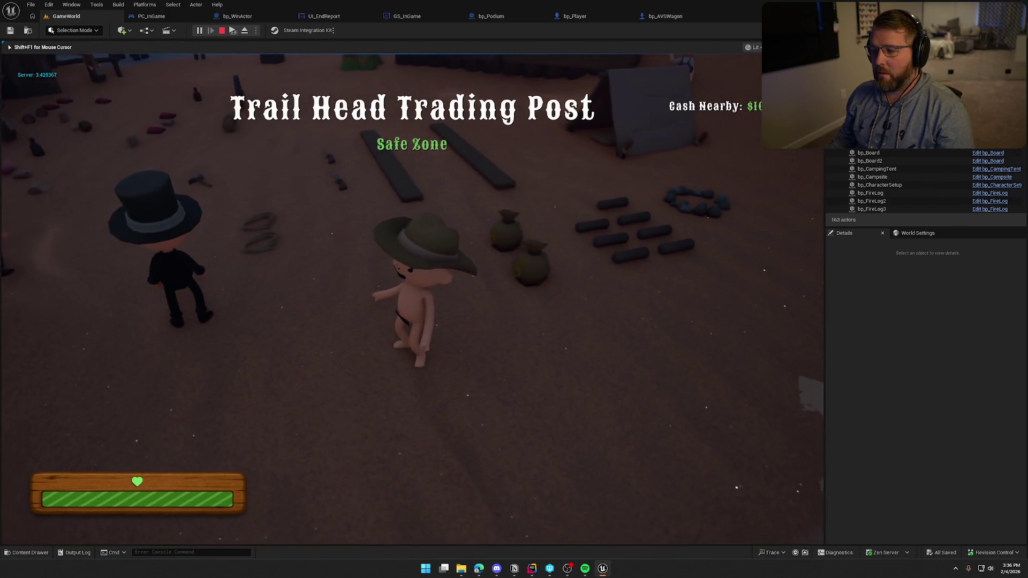
key("e")
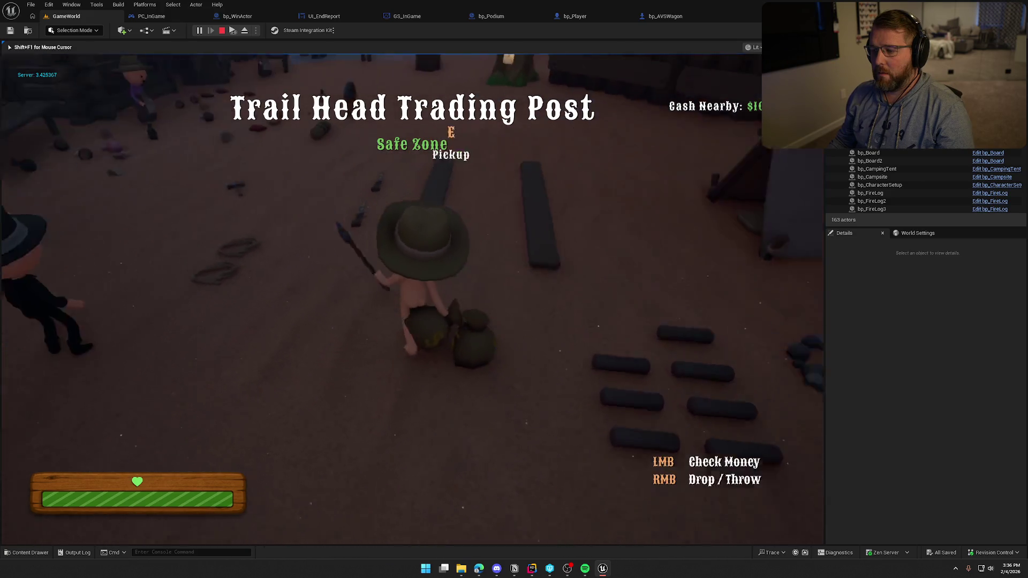
key("shift+w")
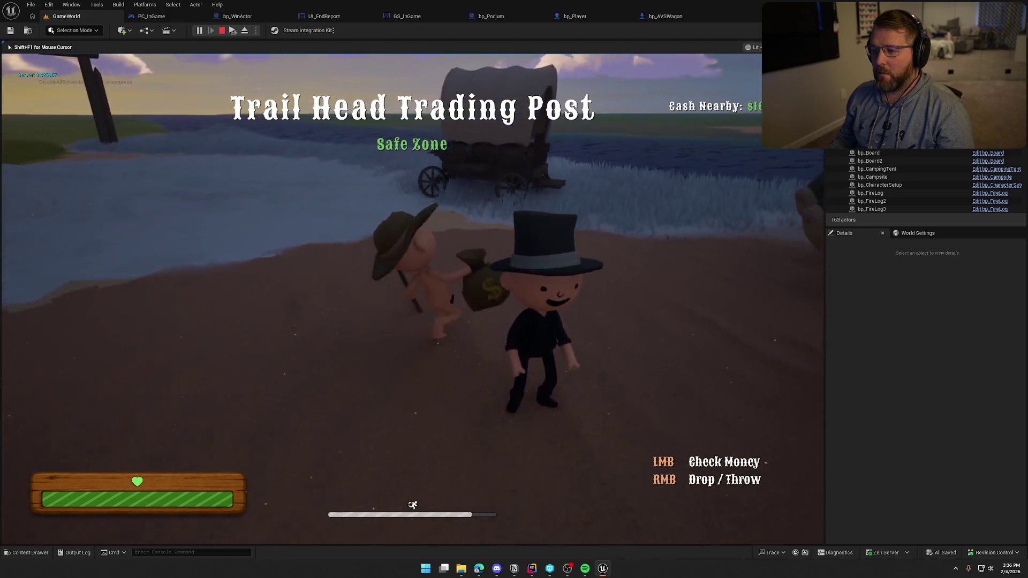
key("w")
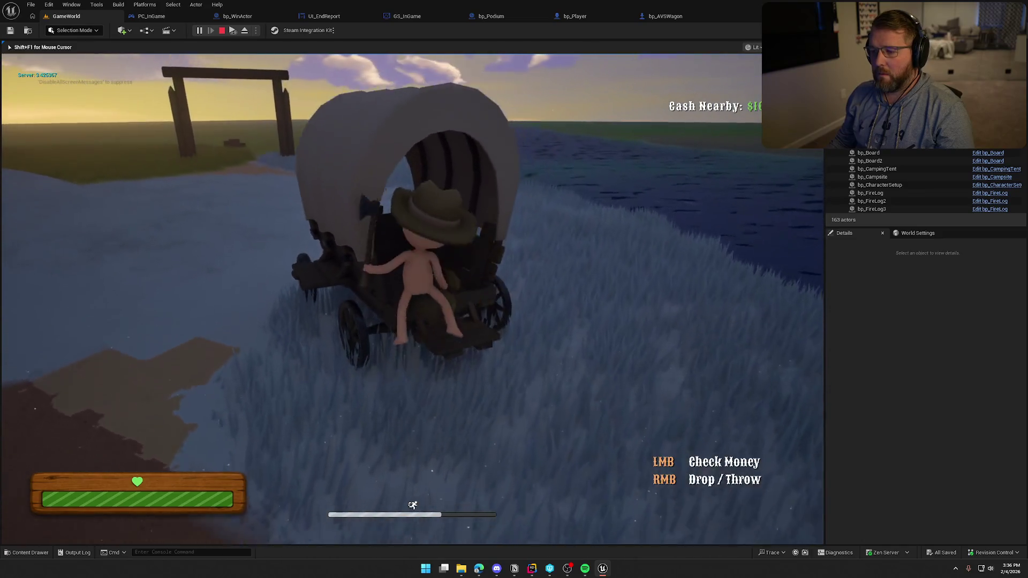
right_click(413, 298)
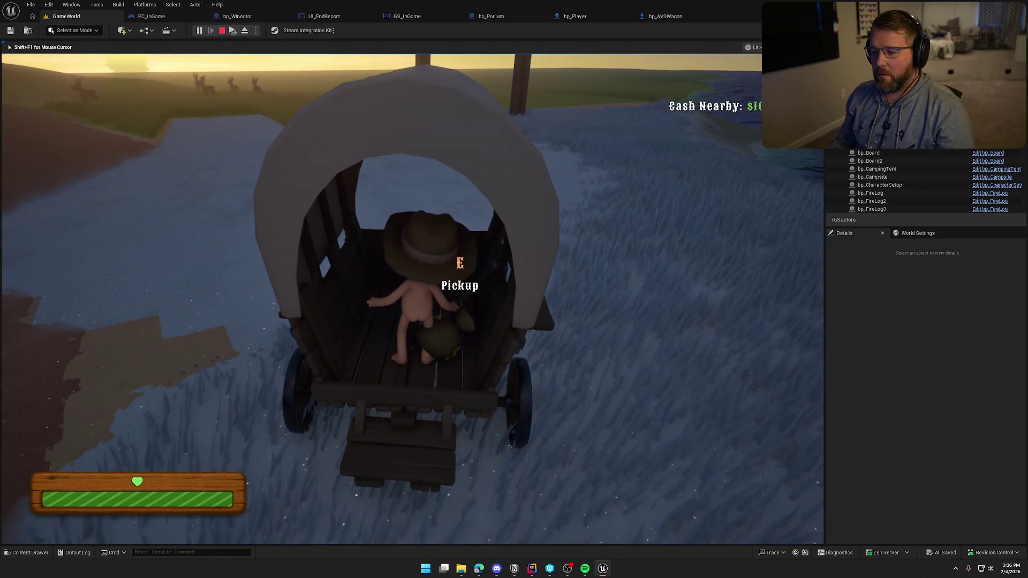
key("w")
key("e")
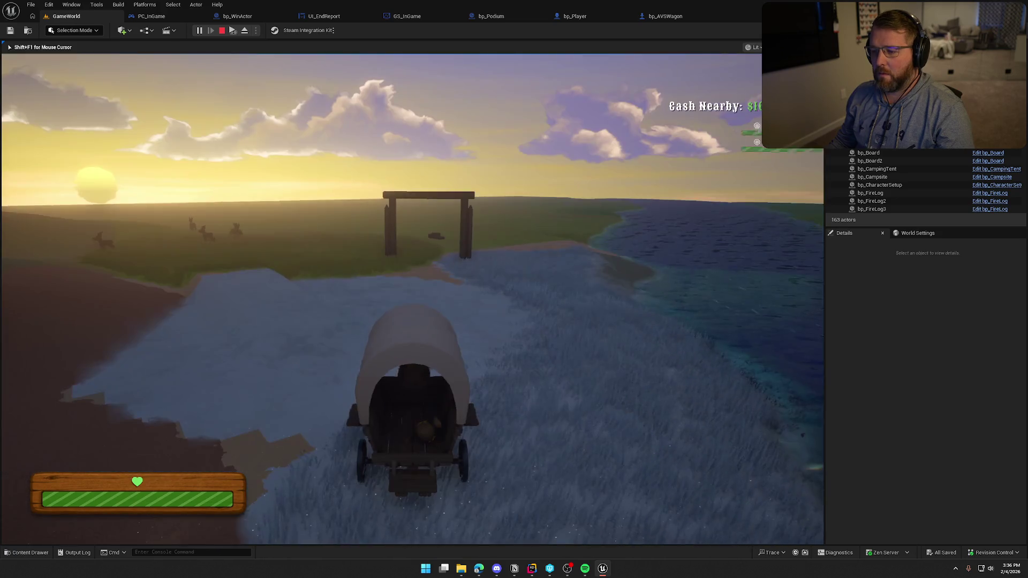
Step: Drive the wagon through the finish gate to the podium result, then stop play
key("w")
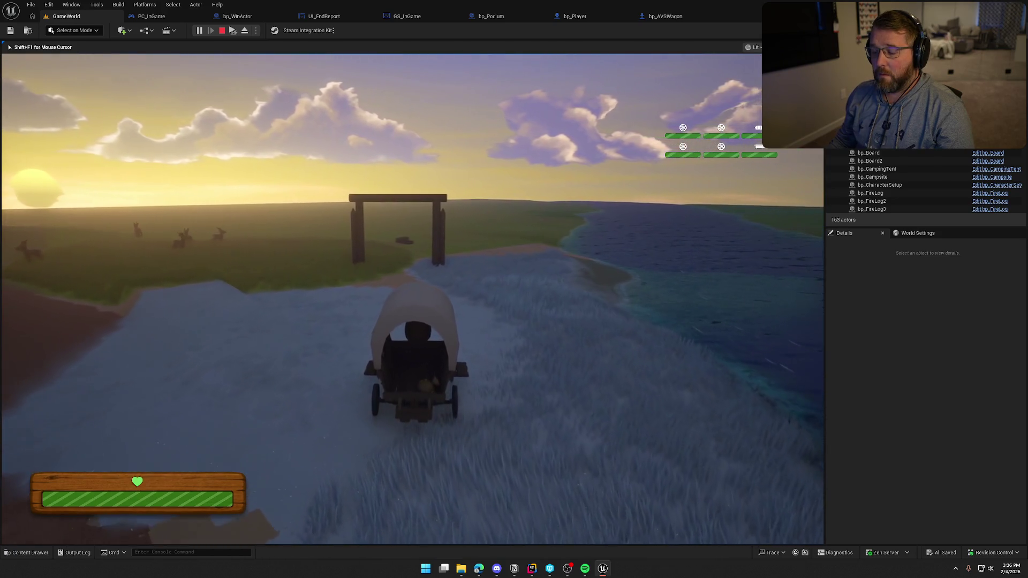
key("w")
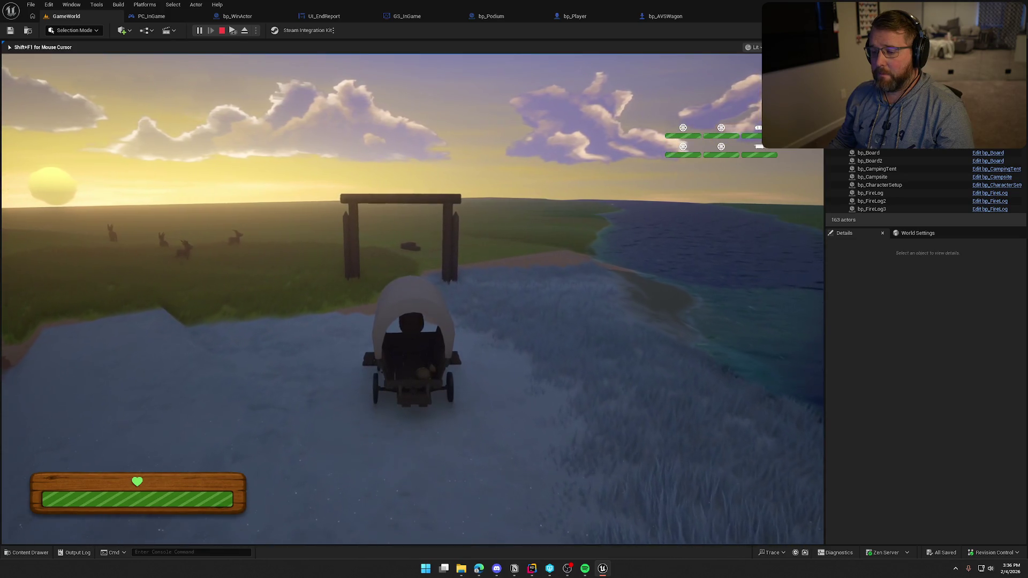
key("w")
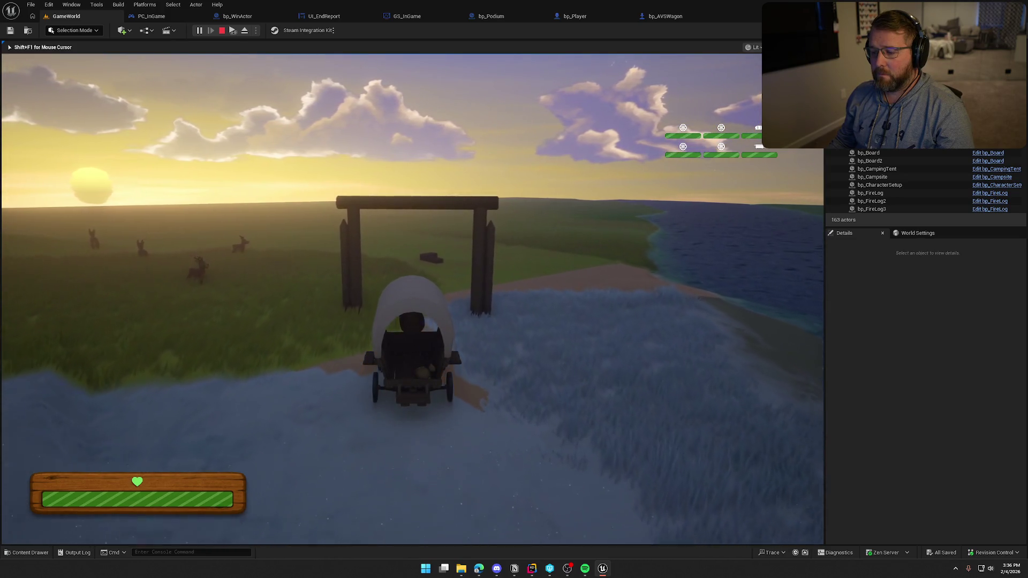
key("w")
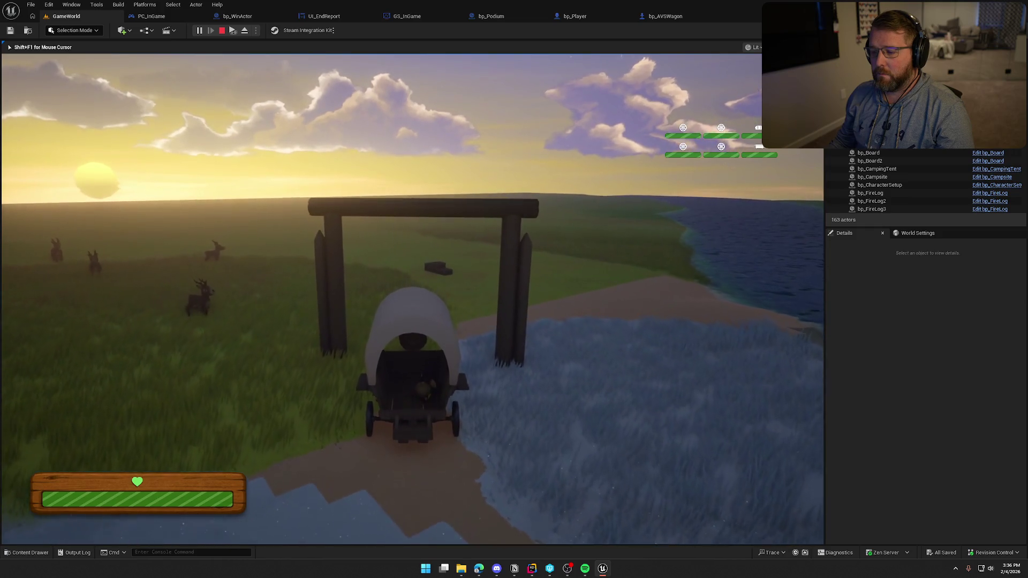
key("e")
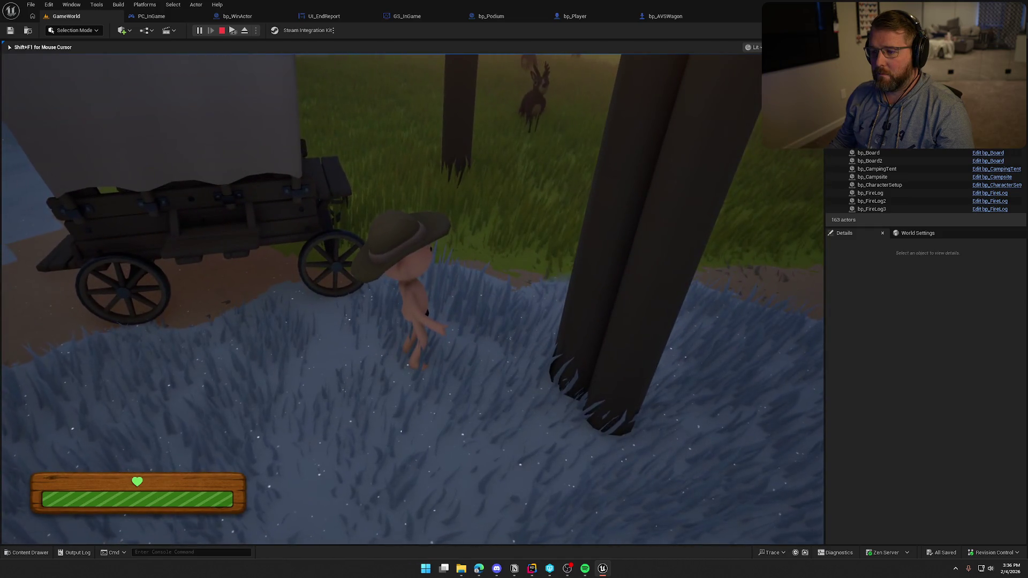
key("e")
key("w")
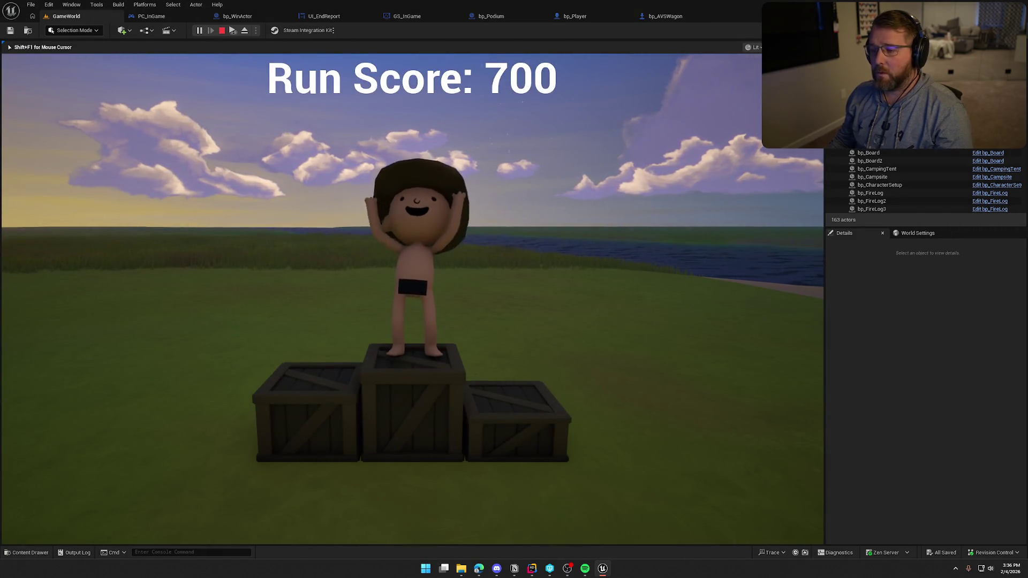
key("Escape")
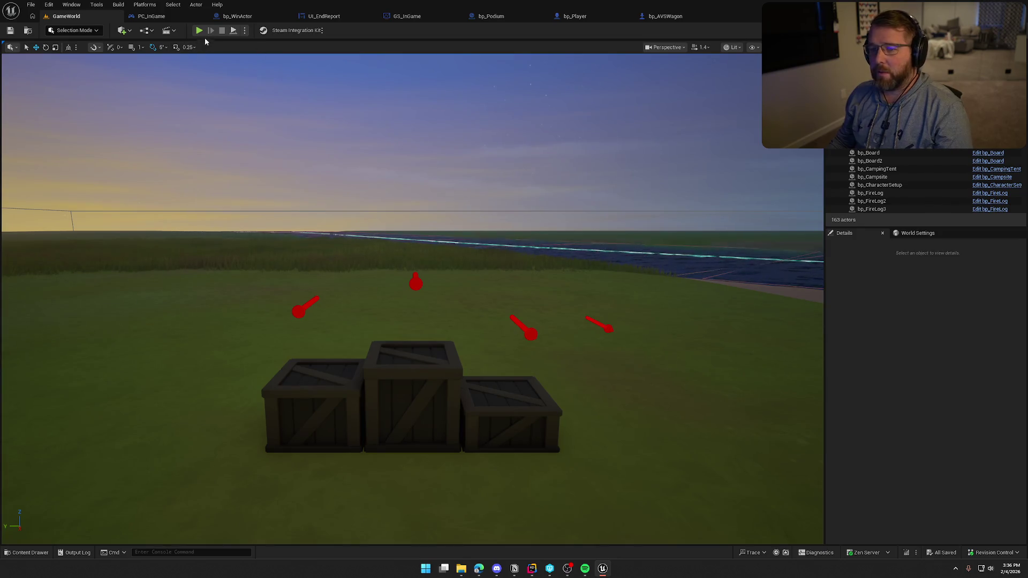
Step: In another run, carry logs through the gate toward the shore, ending at Run Score 200
left_click(199, 30)
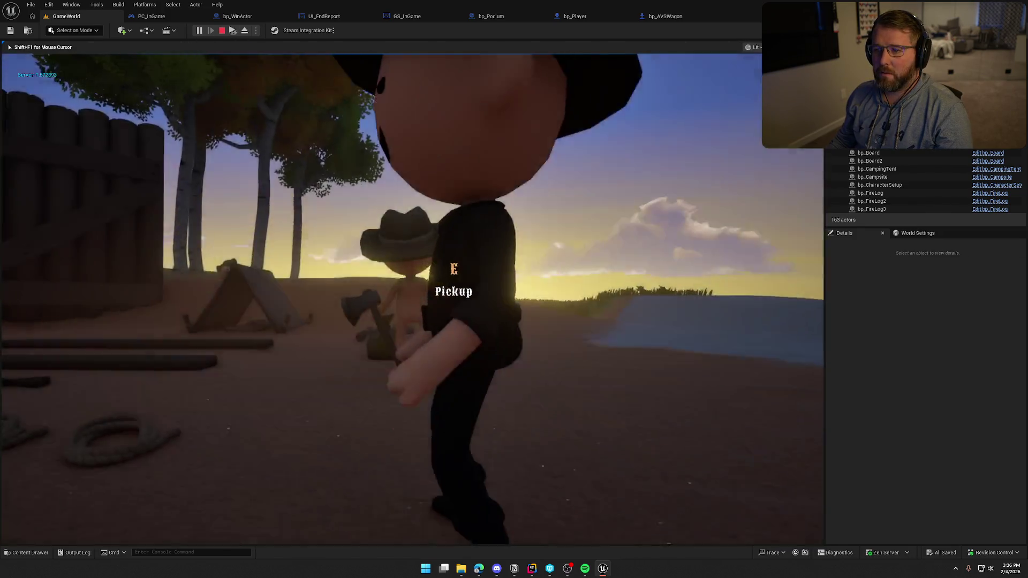
key("super")
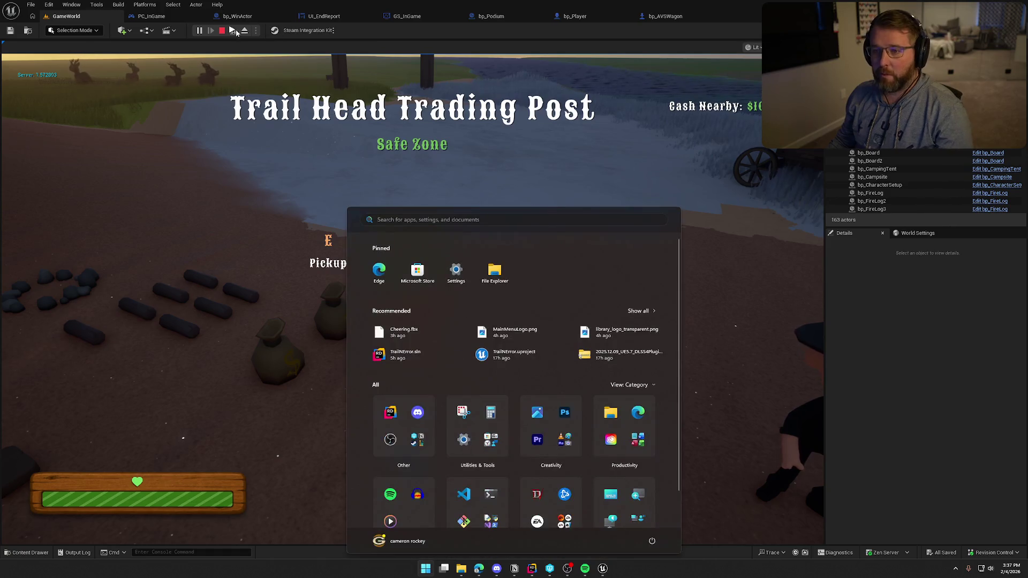
key("Escape")
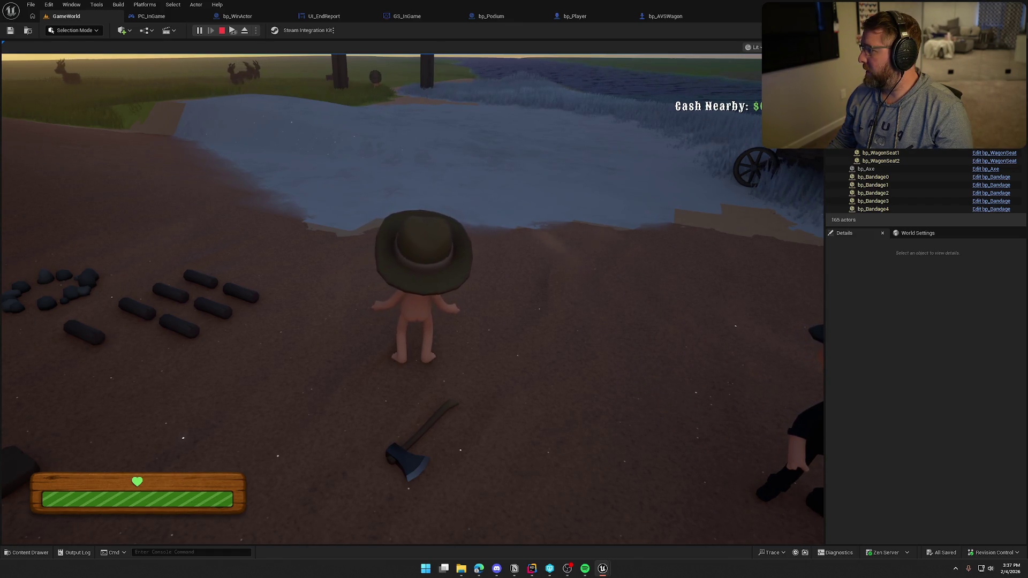
key("super")
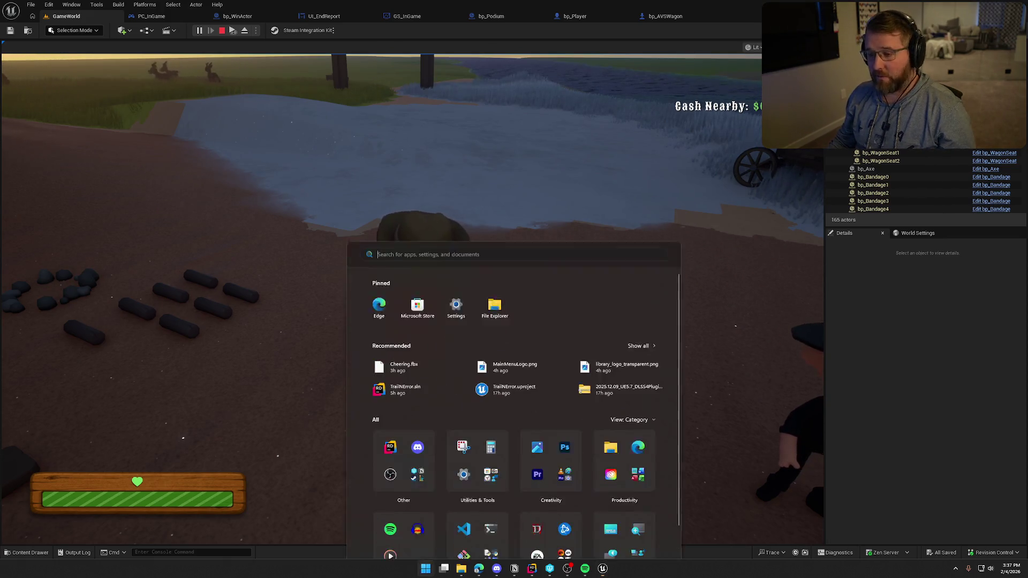
left_click(541, 172)
key("e")
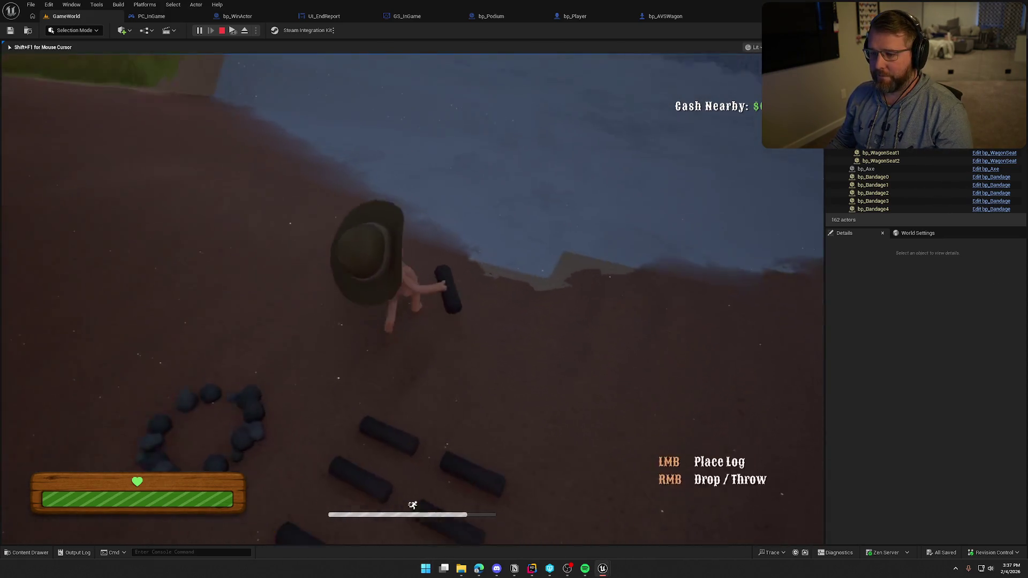
key("shift+w")
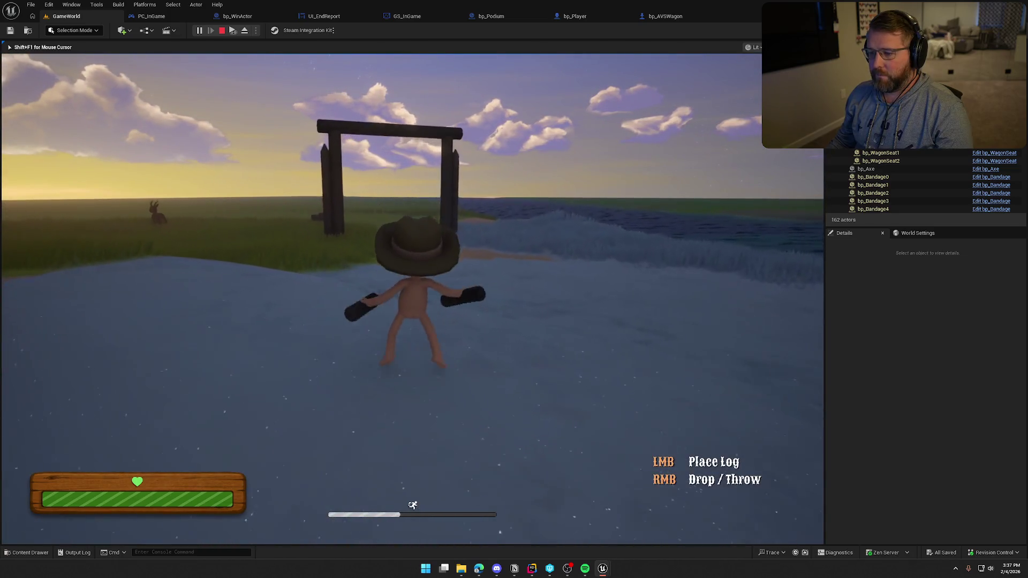
key("w")
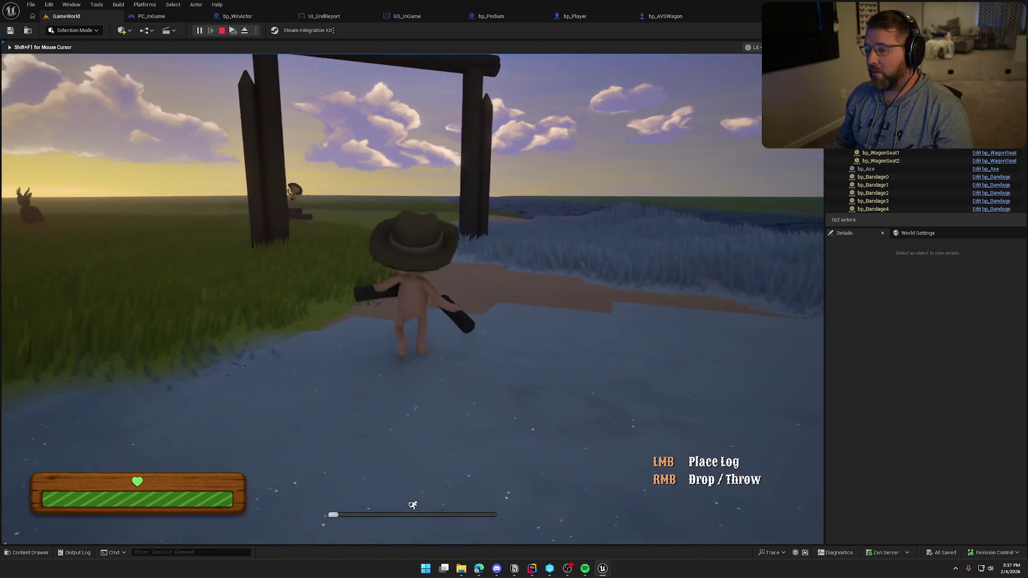
key("w")
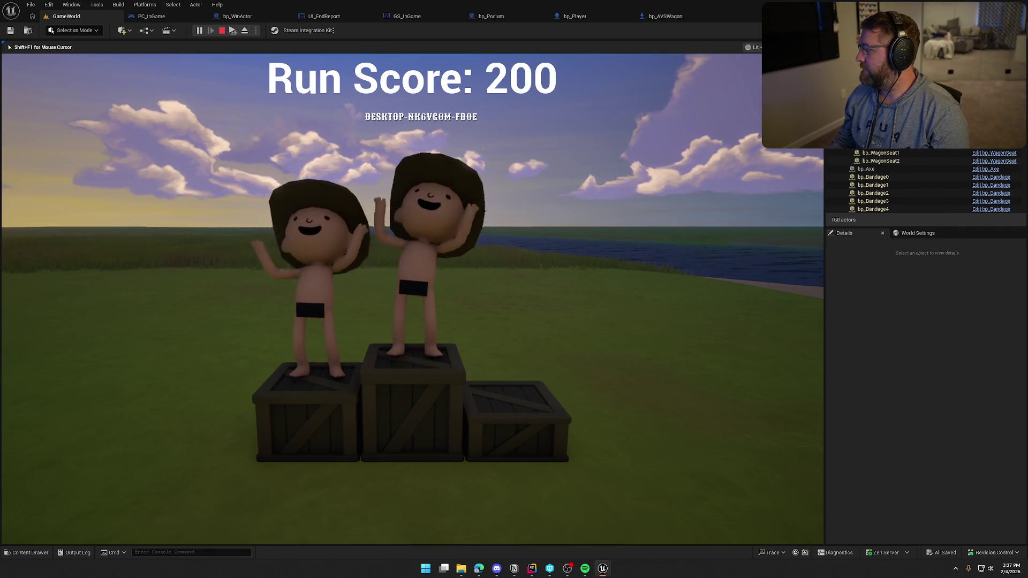
key("Escape")
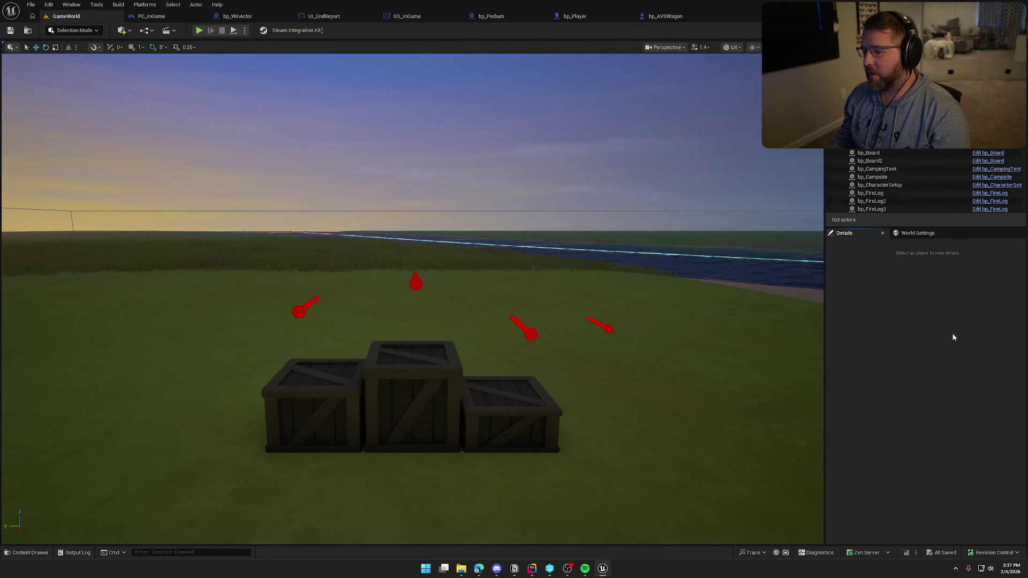
Step: Search bp_Player's details for 'rotation', then compile and save the Blueprint
left_click(572, 16)
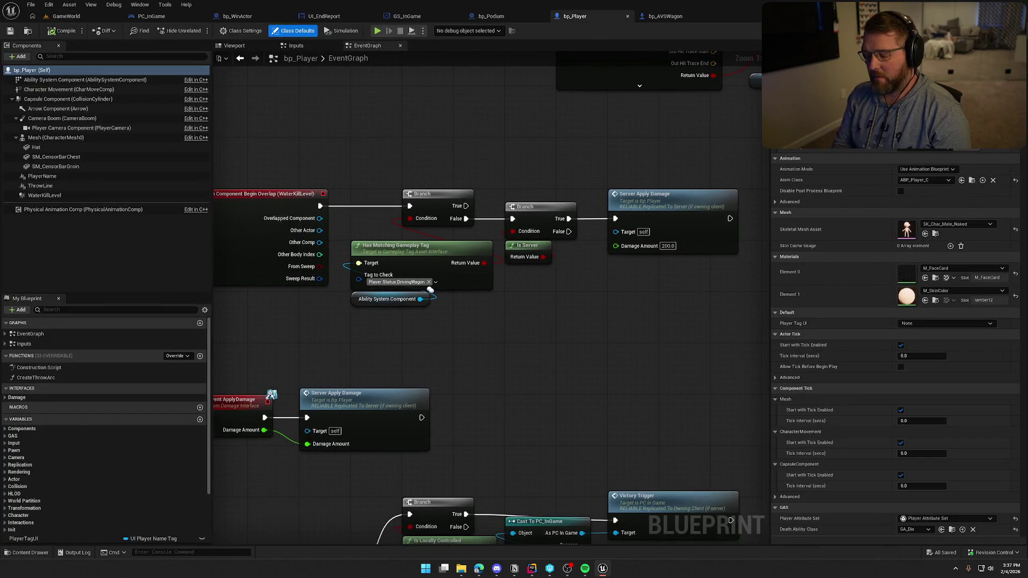
type("rotation")
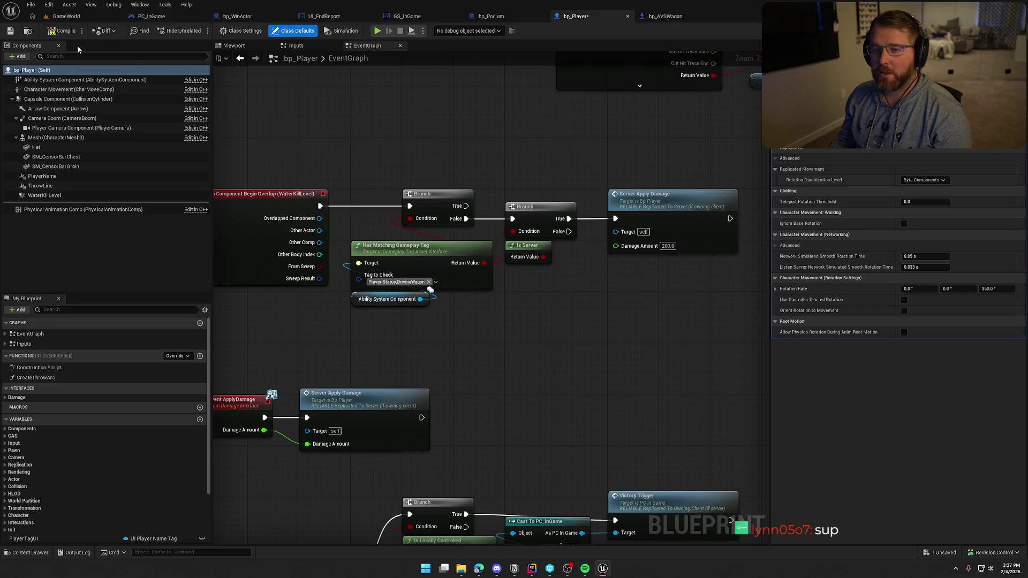
left_click(59, 31)
Step: Play-test from GameWorld by walking toward the camp items, then stop play
left_click(62, 16)
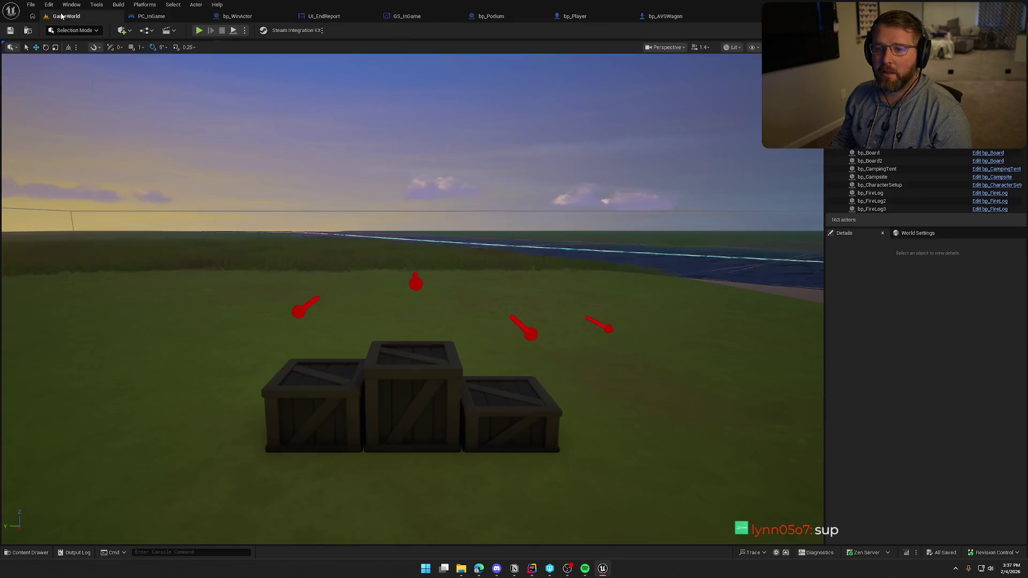
left_click(200, 30)
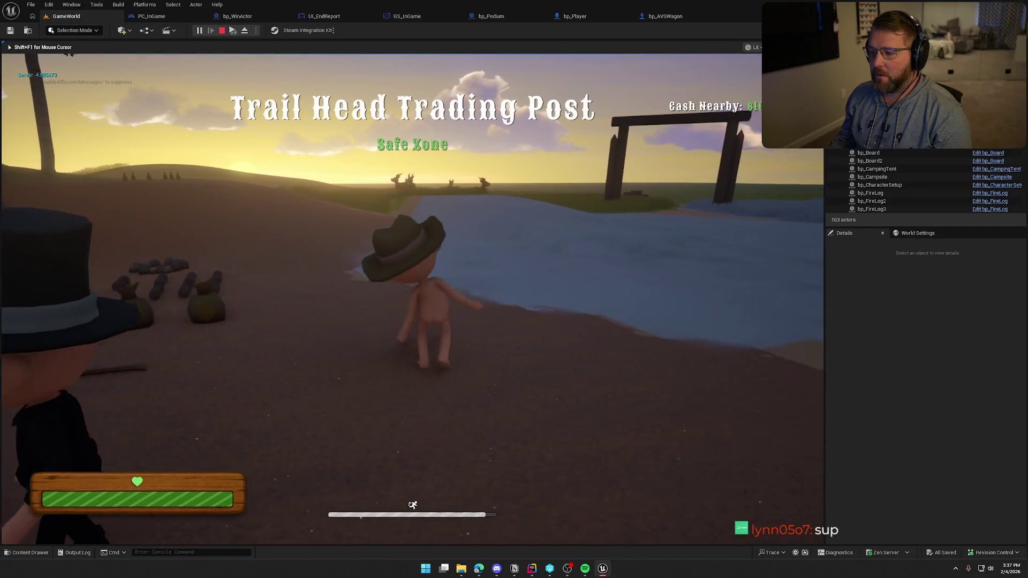
key("w")
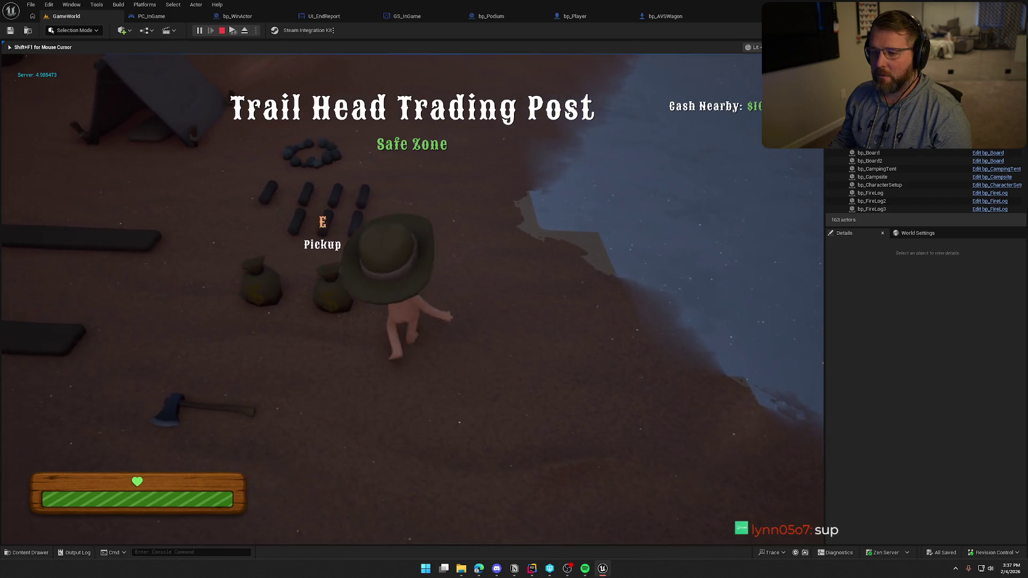
key("super")
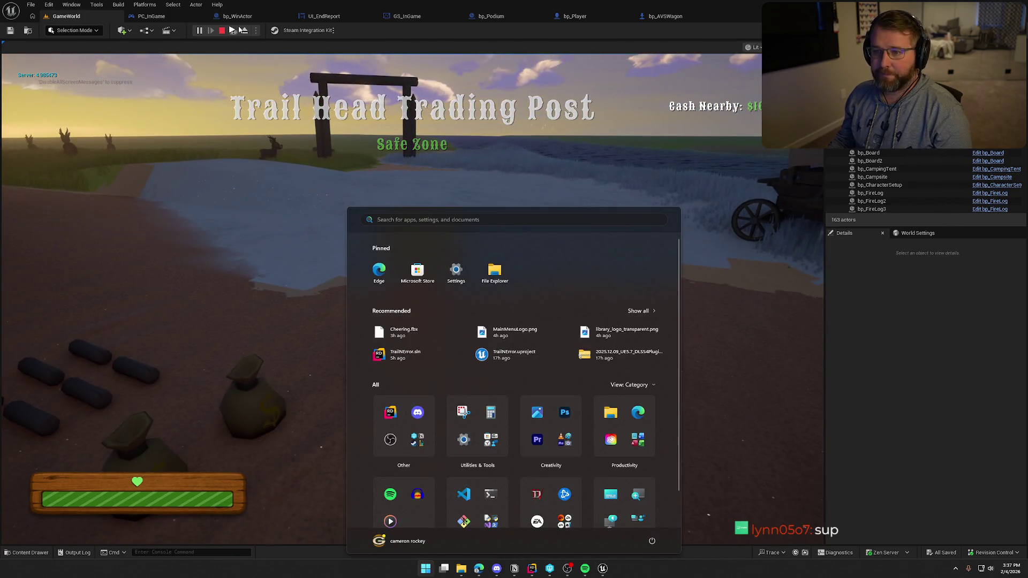
key("Escape")
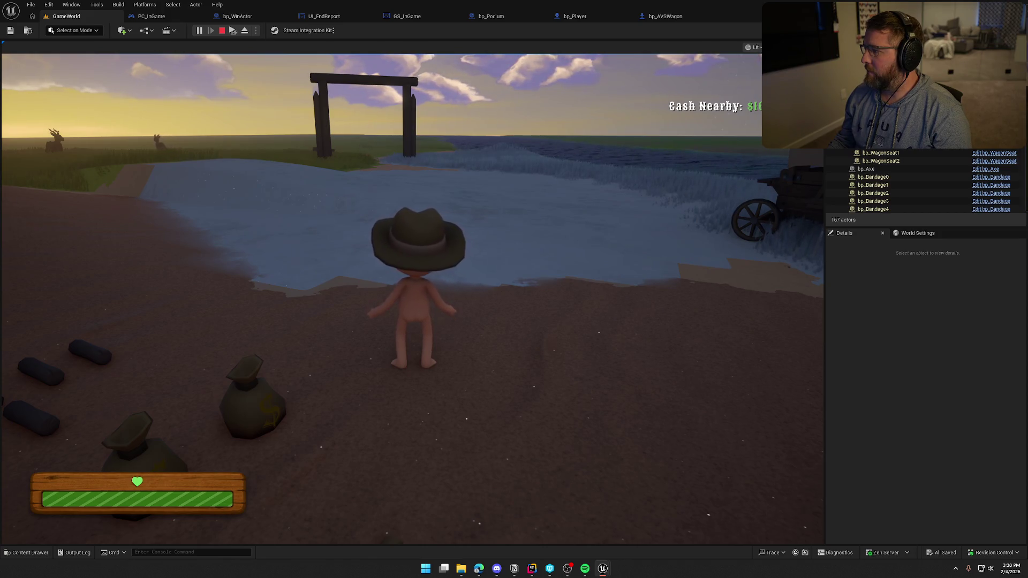
key("Escape")
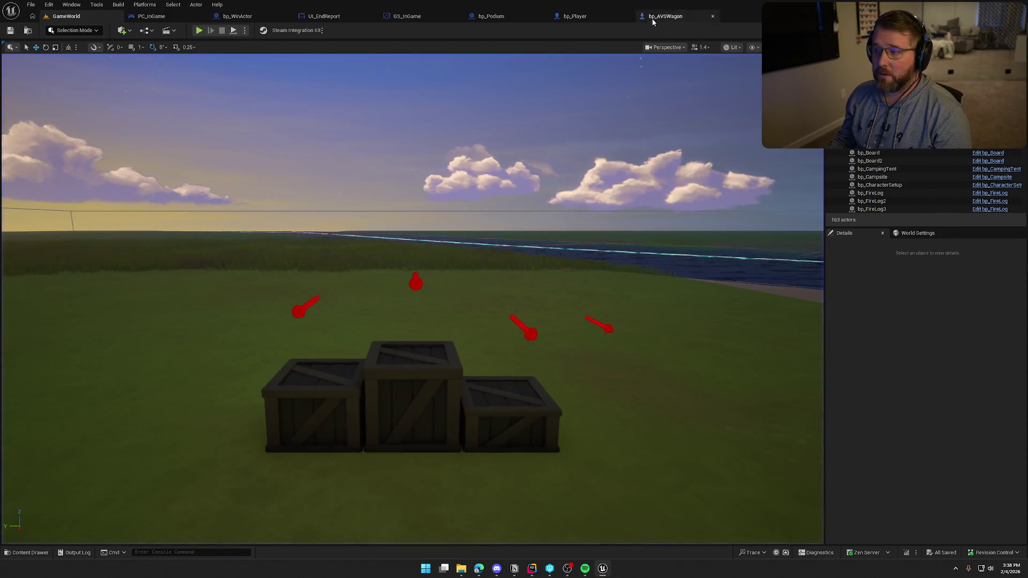
Step: Enable Orient Rotation to Movement in bp_Player's Character Movement settings
left_click(575, 16)
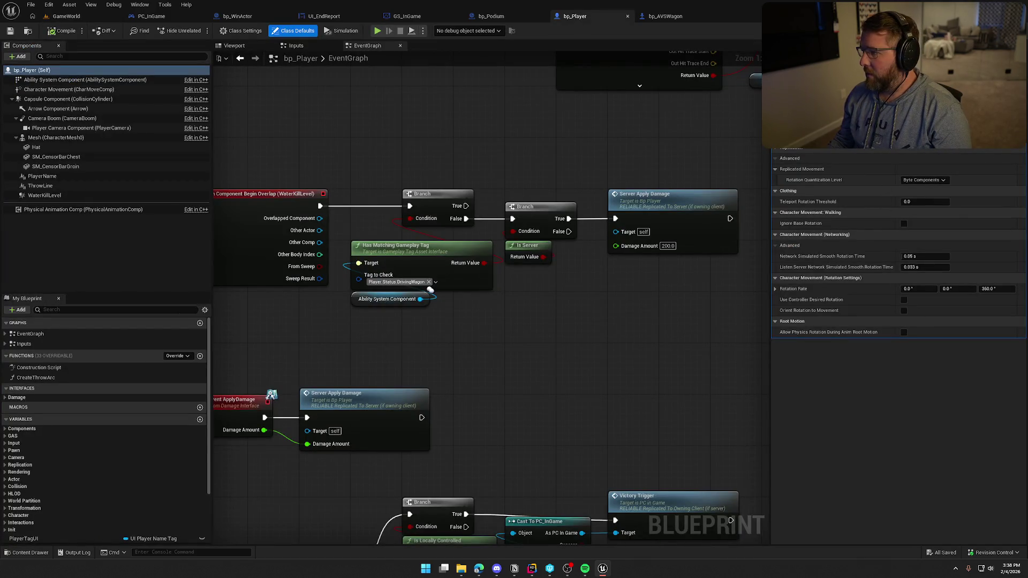
left_click(904, 311)
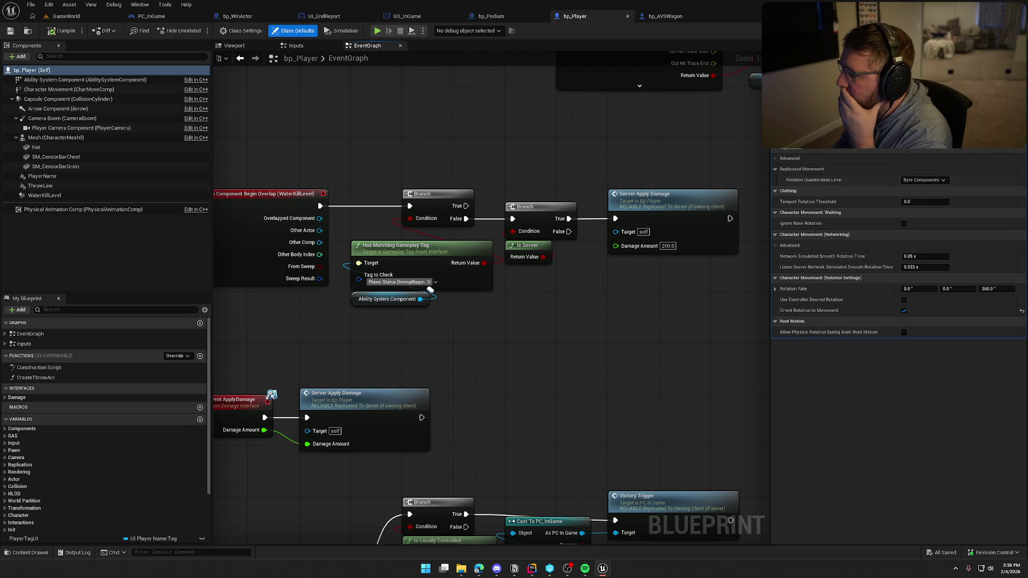
scroll(899, 342, "up", 10)
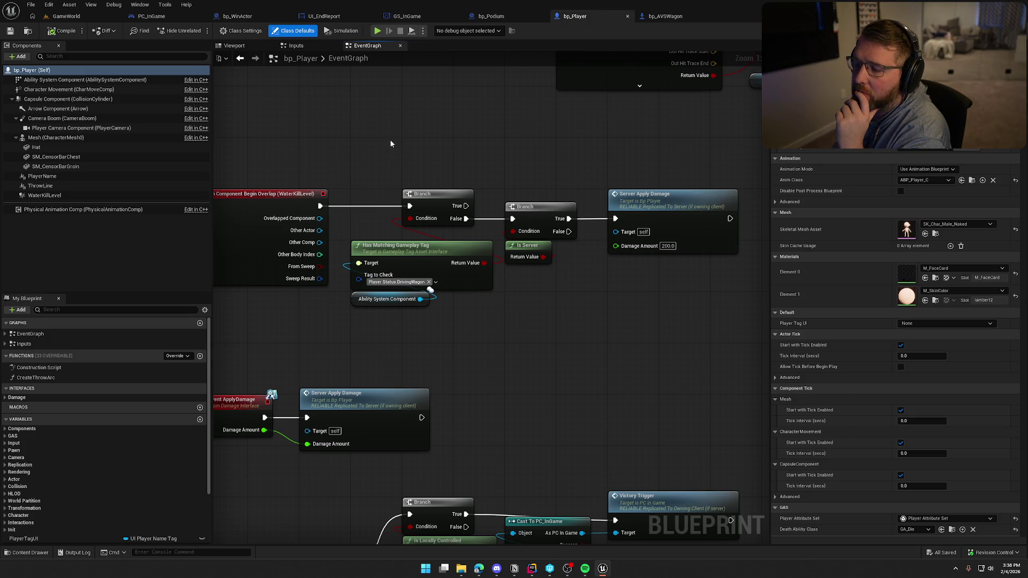
Step: In PC_InGame, bring the victory teleport nodes and Set Actor Transform into view
left_click(152, 16)
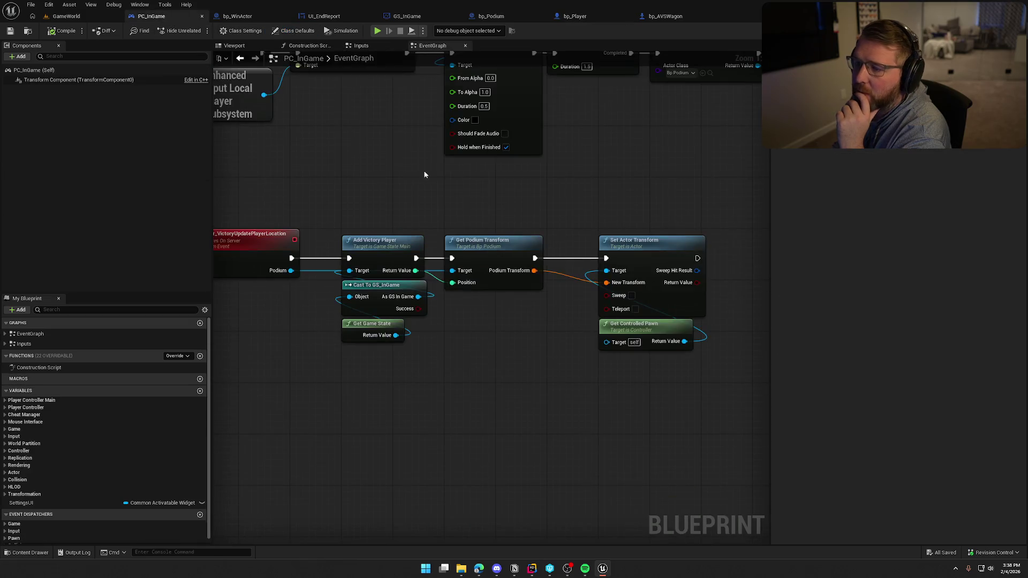
mouse_move(347, 314)
left_mouse_down()
mouse_move(299, 299)
mouse_move(388, 332)
left_mouse_up()
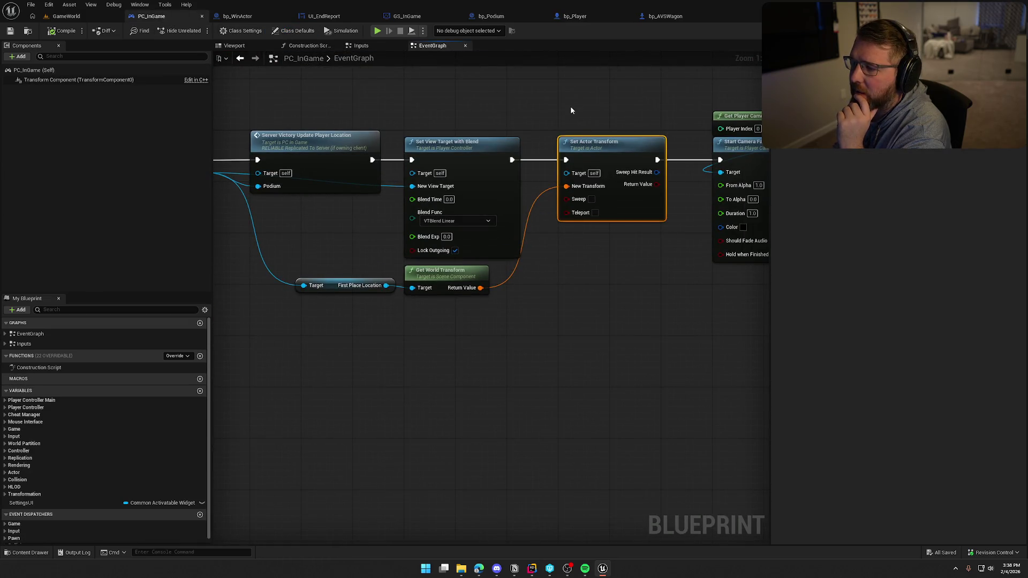
mouse_move(570, 106)
left_mouse_down()
mouse_move(688, 299)
mouse_move(638, 308)
mouse_move(644, 315)
left_mouse_up()
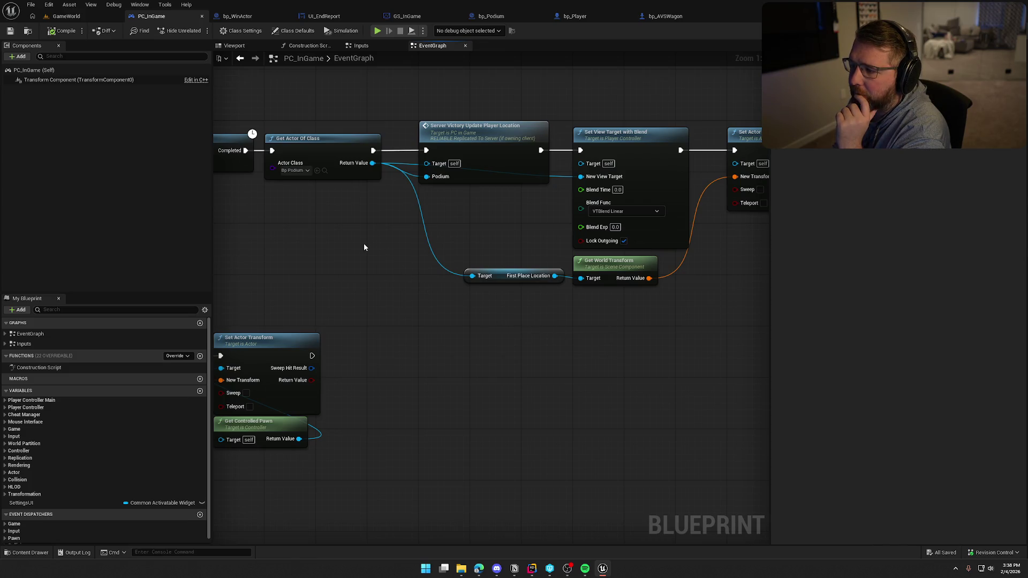
left_click_drag(364, 247, 279, 250)
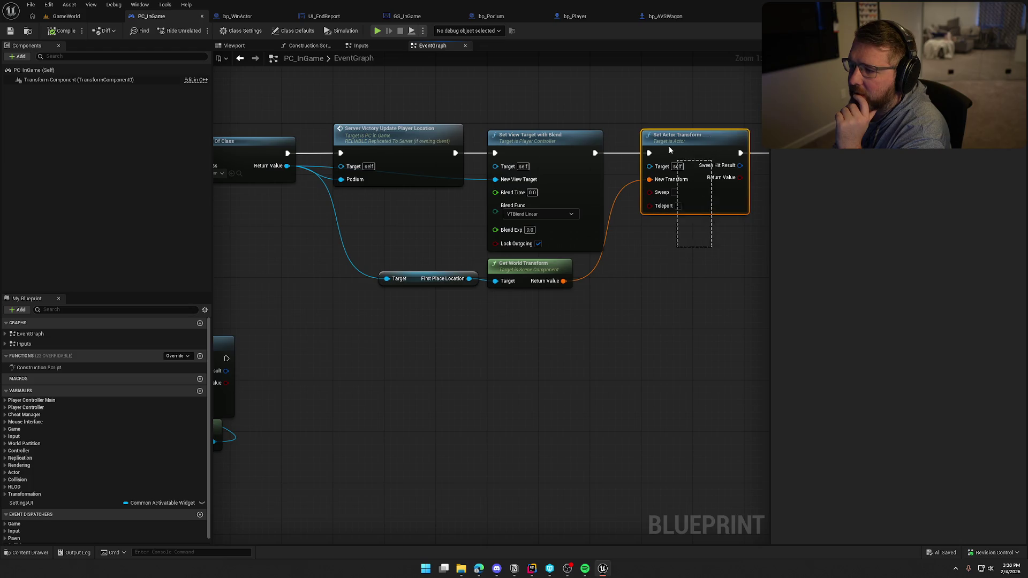
left_click_drag(358, 93, 448, 241)
left_click(553, 339)
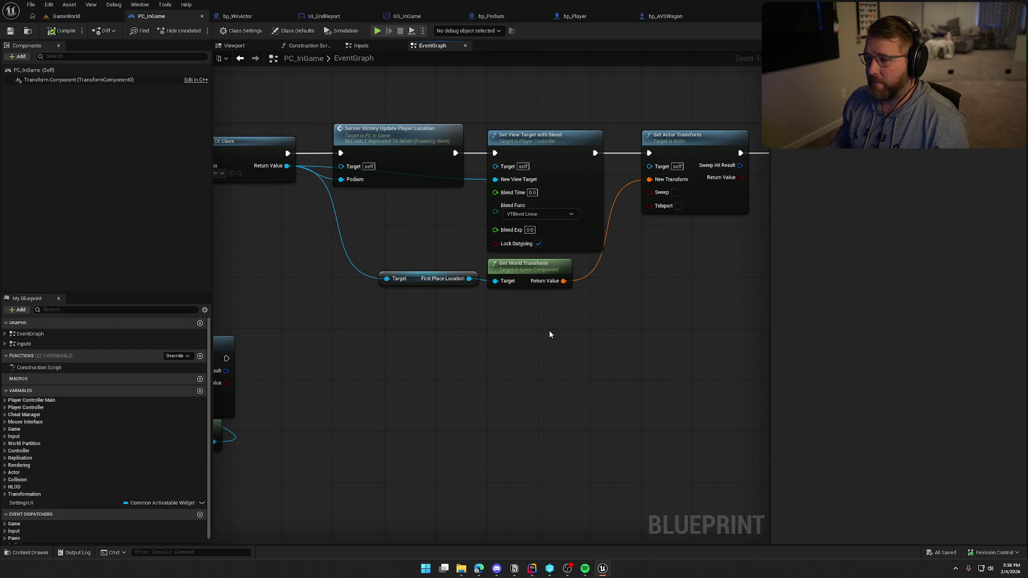
Step: Rearrange nodes: location nodes left, Set Actor Transform down, Server Victory and Set View Target right
left_click_drag(550, 318, 474, 281)
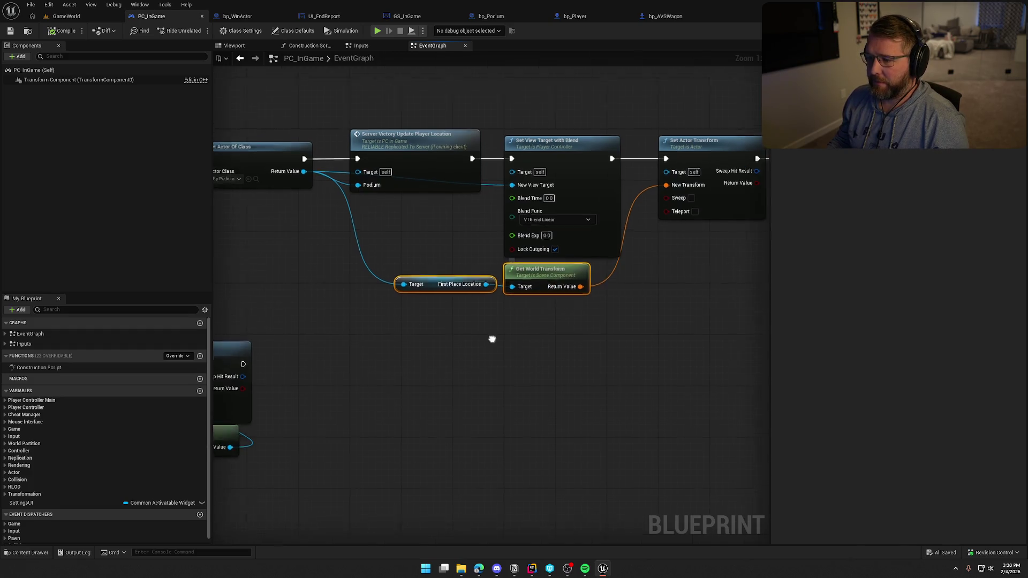
mouse_move(624, 268)
left_mouse_down()
mouse_move(385, 211)
mouse_move(416, 234)
left_mouse_up()
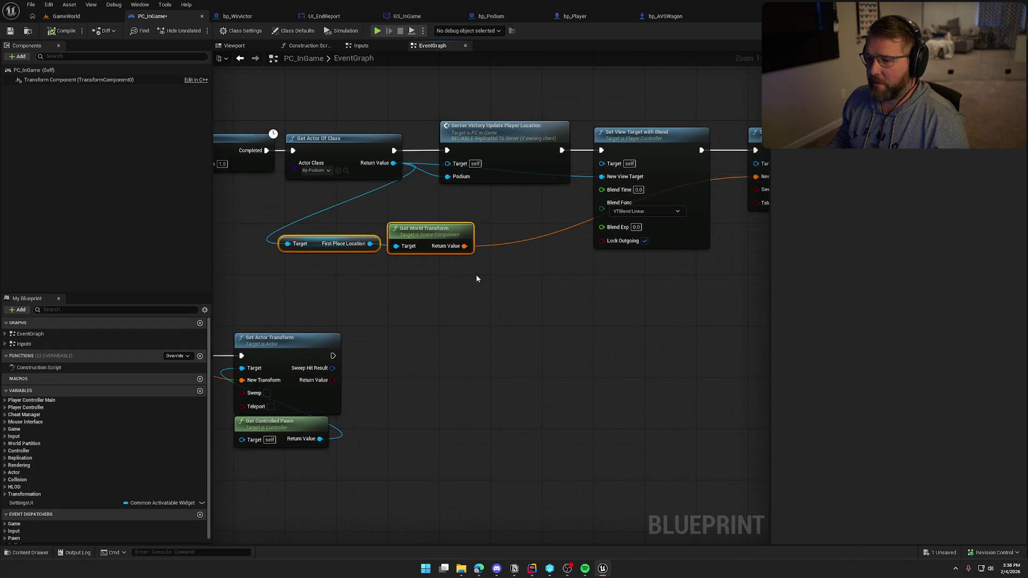
left_click(476, 275)
mouse_move(699, 170)
left_mouse_down()
mouse_move(668, 240)
mouse_move(519, 310)
left_mouse_up()
left_click_drag(379, 121, 481, 174)
left_click_drag(383, 149, 536, 147)
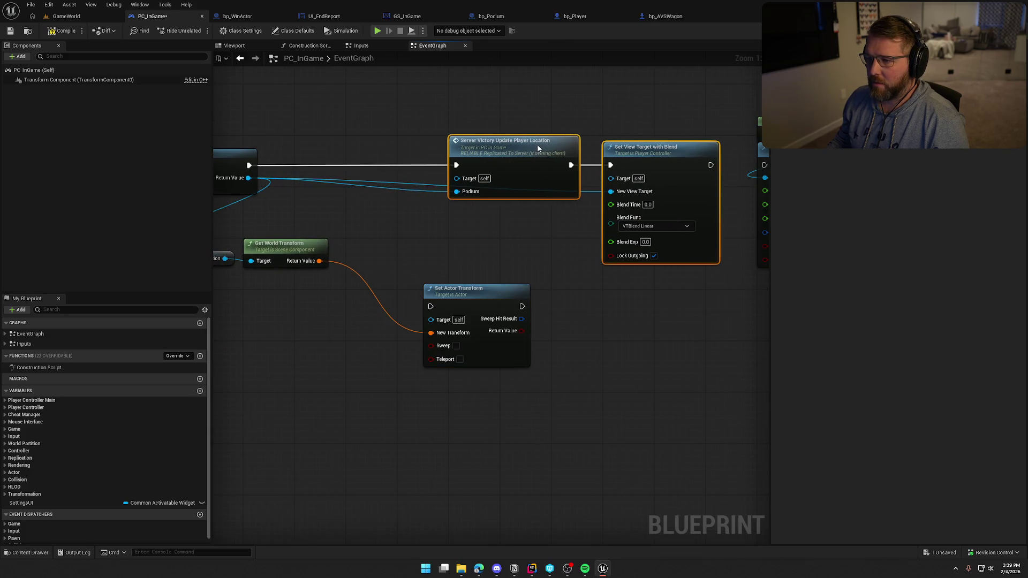
Step: Wire Set Actor Transform between Get Actor Of Class and Server Victory Update Player Location, and save
left_click_drag(479, 324, 296, 184)
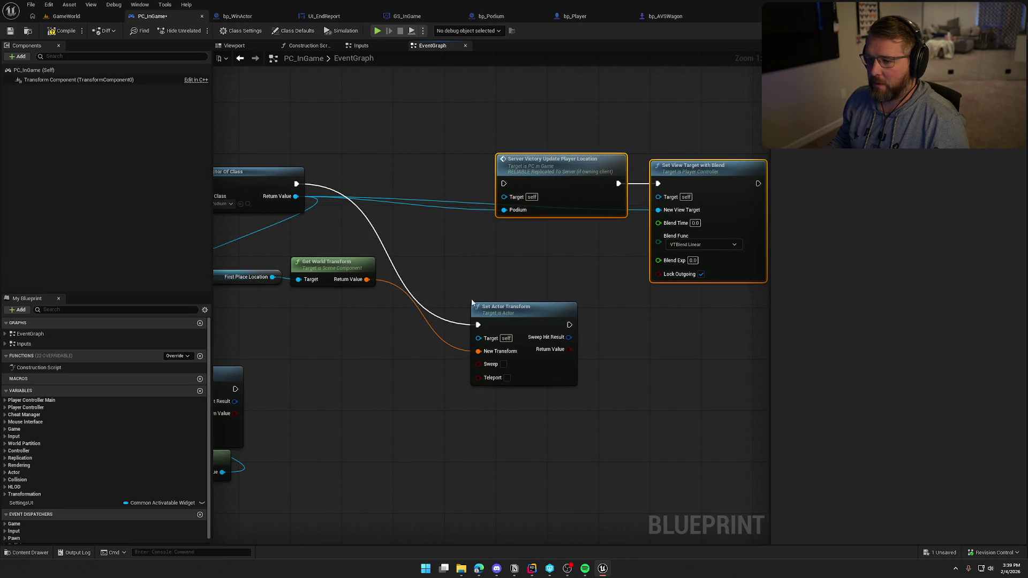
mouse_move(521, 328)
left_mouse_down()
mouse_move(405, 185)
mouse_move(392, 185)
mouse_move(504, 183)
left_mouse_up()
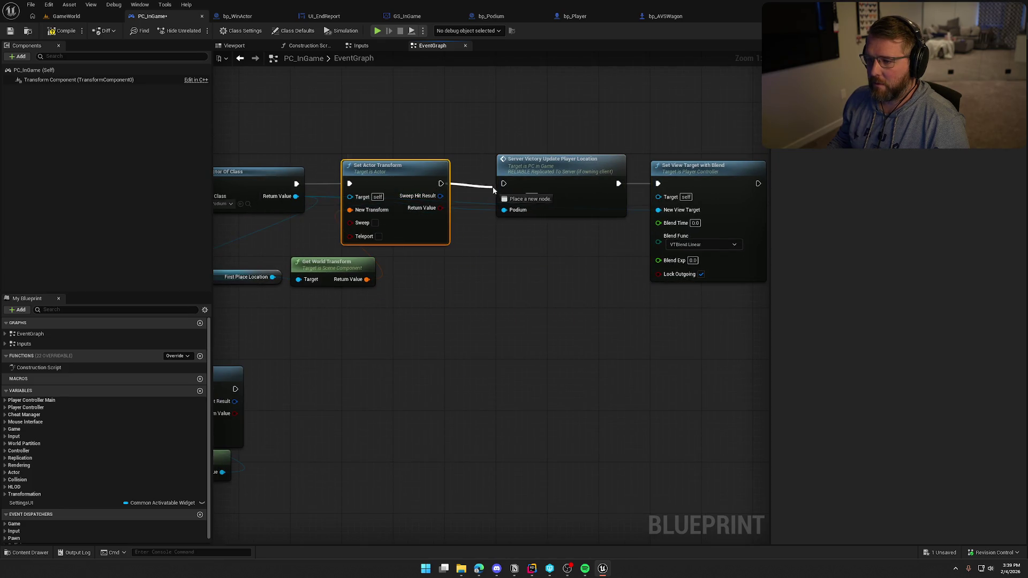
left_click_drag(396, 329, 242, 255)
mouse_move(400, 264)
left_mouse_down()
mouse_move(471, 266)
mouse_move(452, 259)
left_mouse_up()
left_click(471, 332)
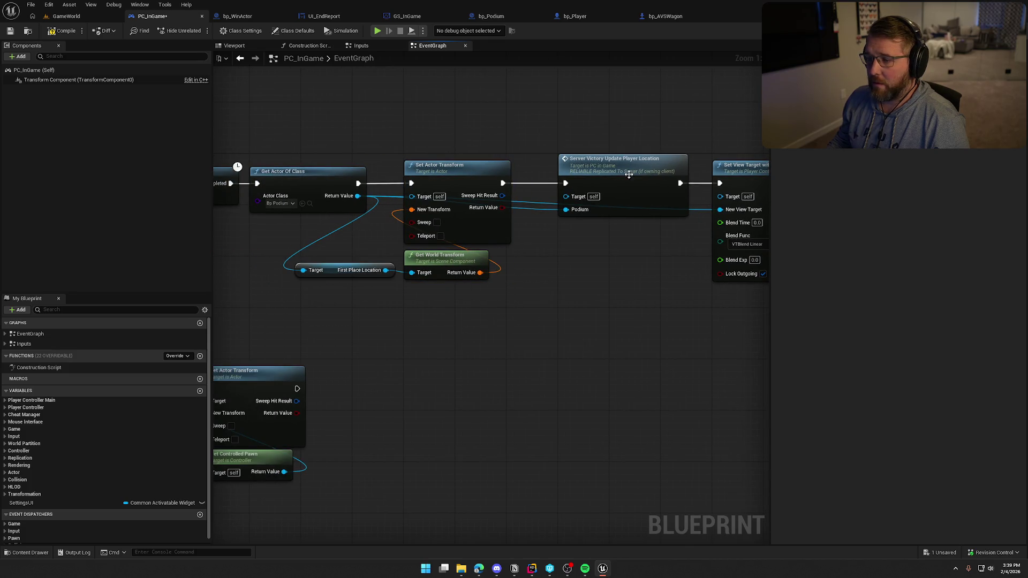
left_click(63, 31)
left_click(65, 16)
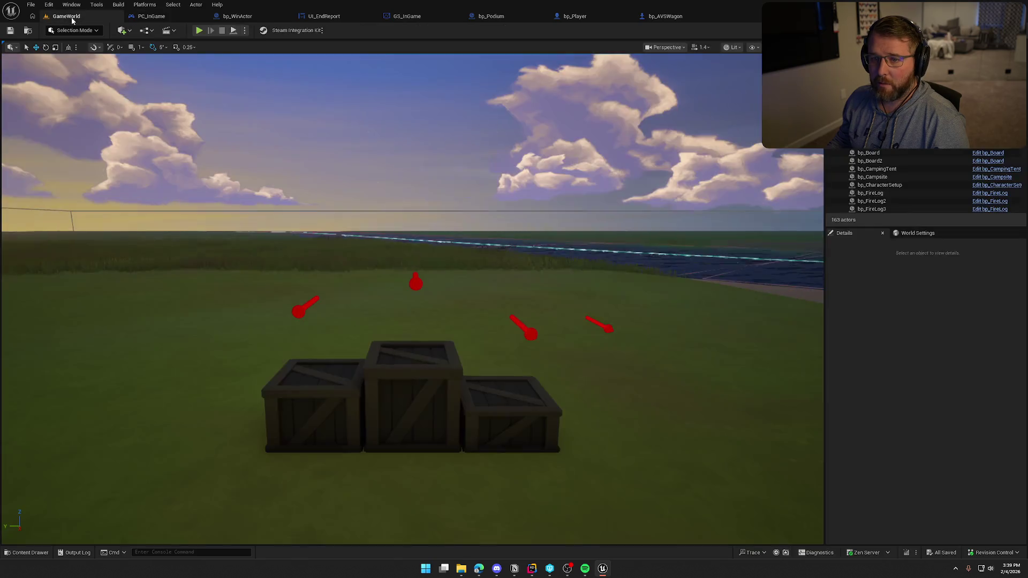
Step: Play-test the victory podium sequence, then stop play
left_click(210, 28)
key("super")
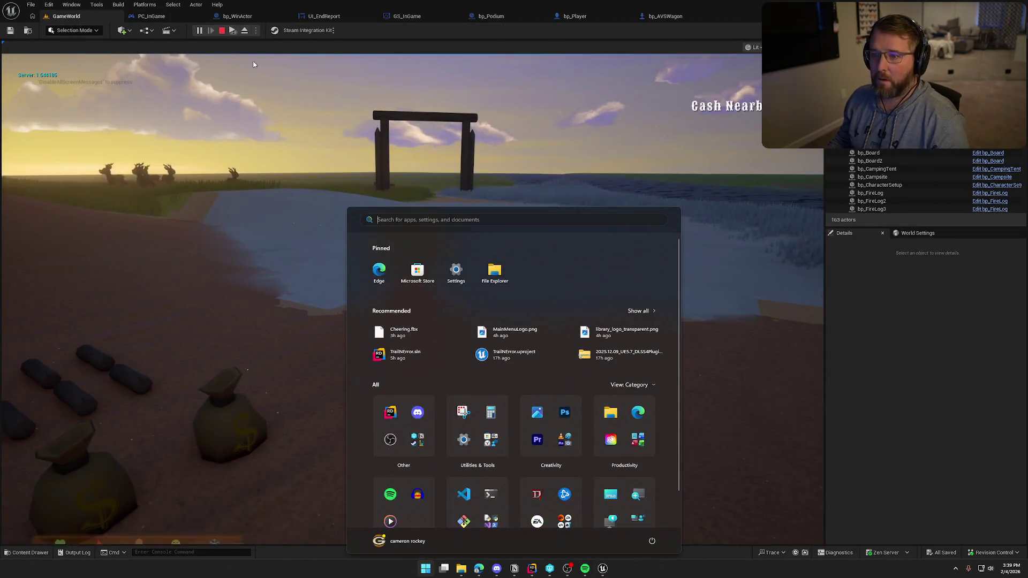
key("super")
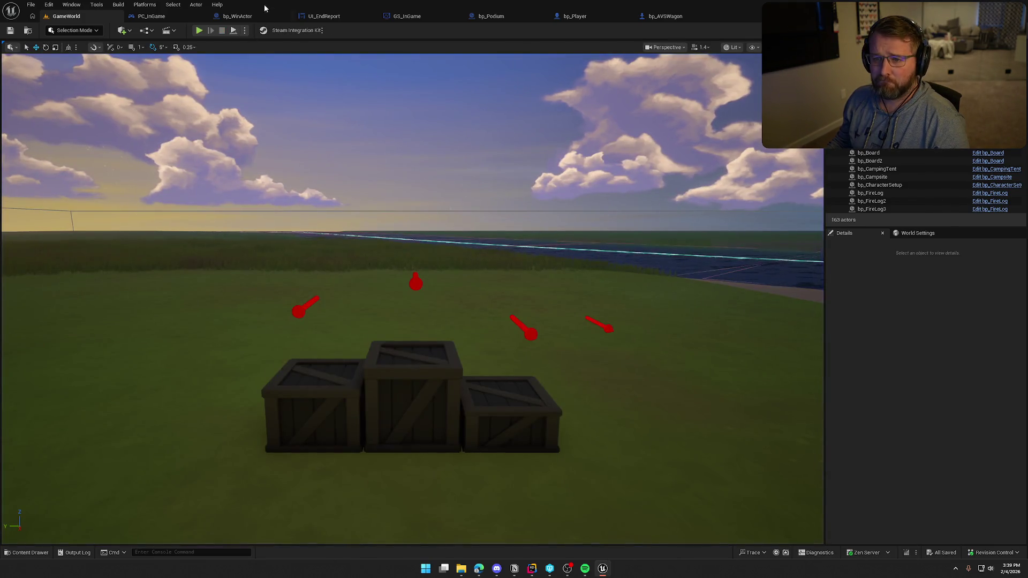
key("Escape")
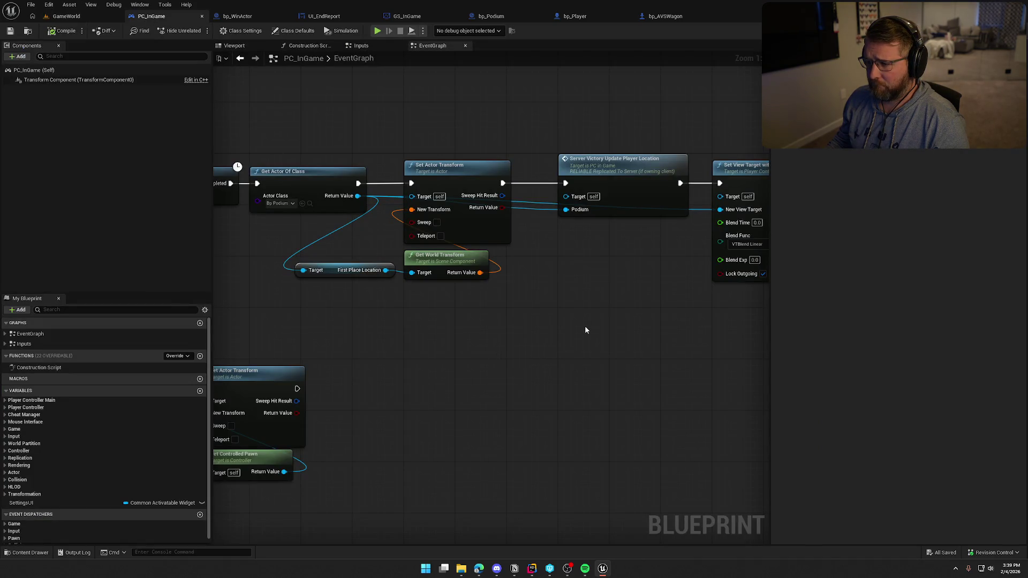
Step: Move the First Place Location node below Get World Transform in PC_InGame
left_click_drag(547, 337, 625, 332)
mouse_move(416, 273)
left_mouse_down()
mouse_move(451, 309)
mouse_move(519, 281)
left_mouse_up()
left_click_drag(605, 330, 280, 316)
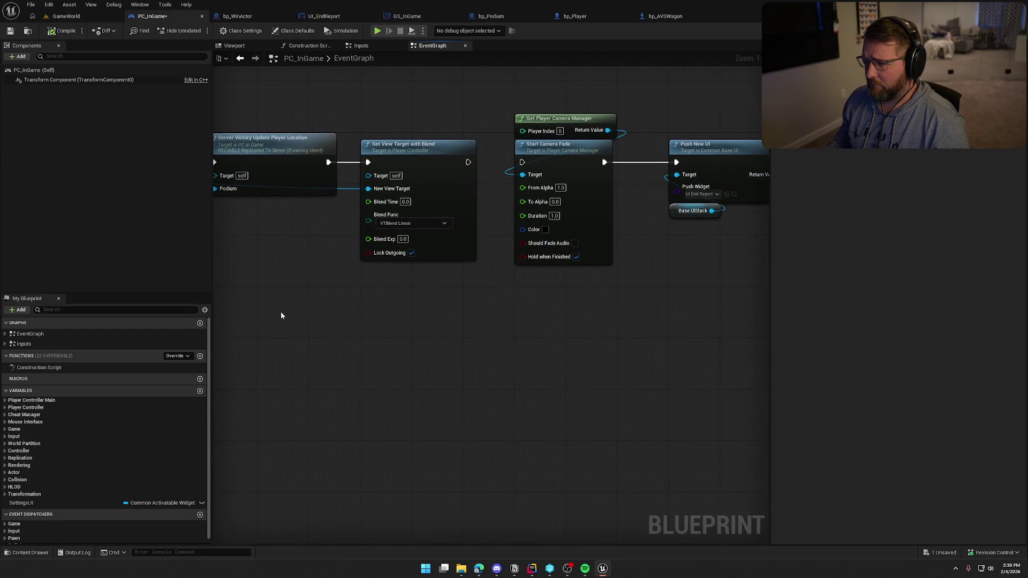
left_click_drag(509, 162, 618, 173)
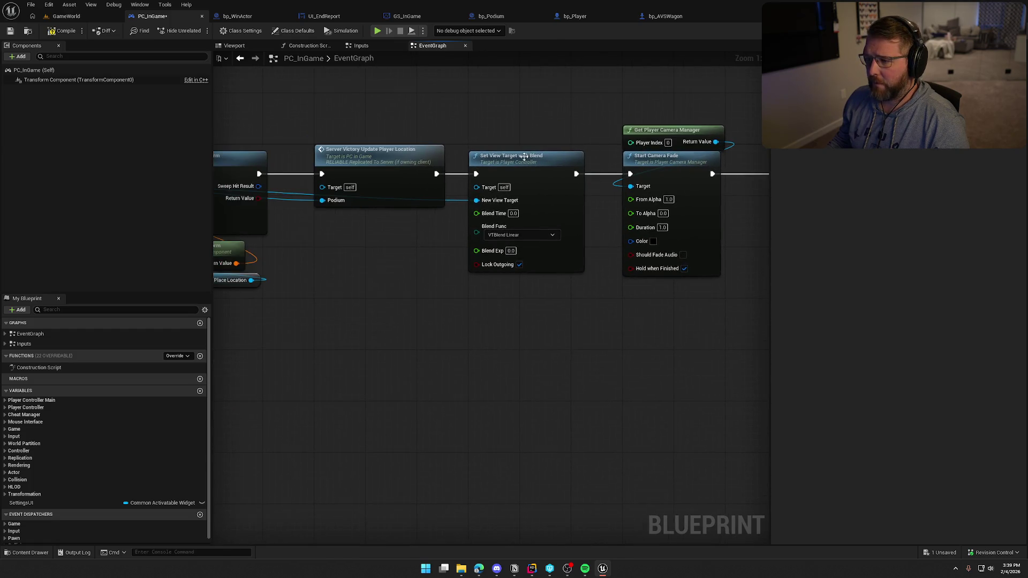
Step: Run another play-in-editor test from GameWorld, then stop it
left_click(65, 16)
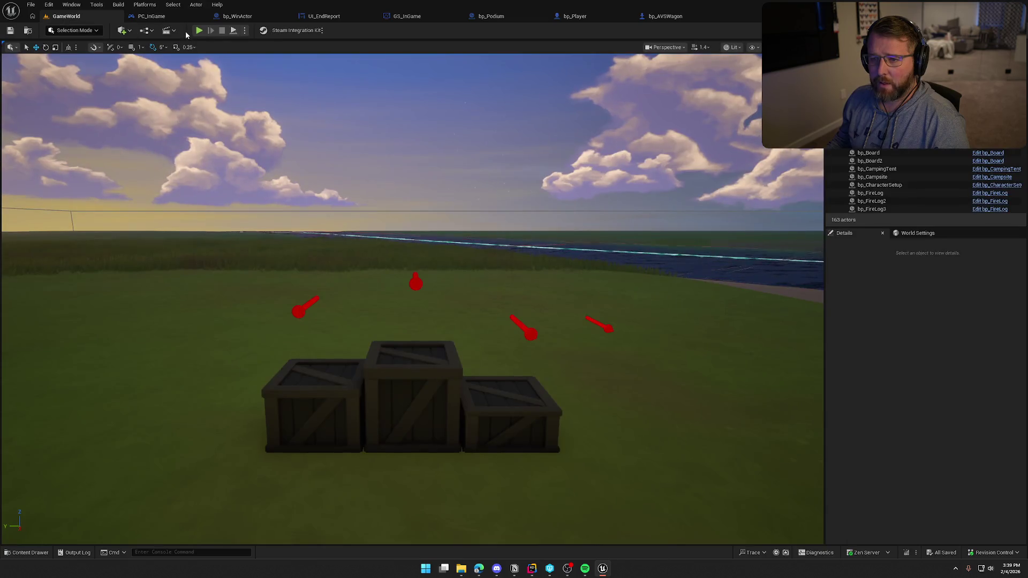
key("alt+p")
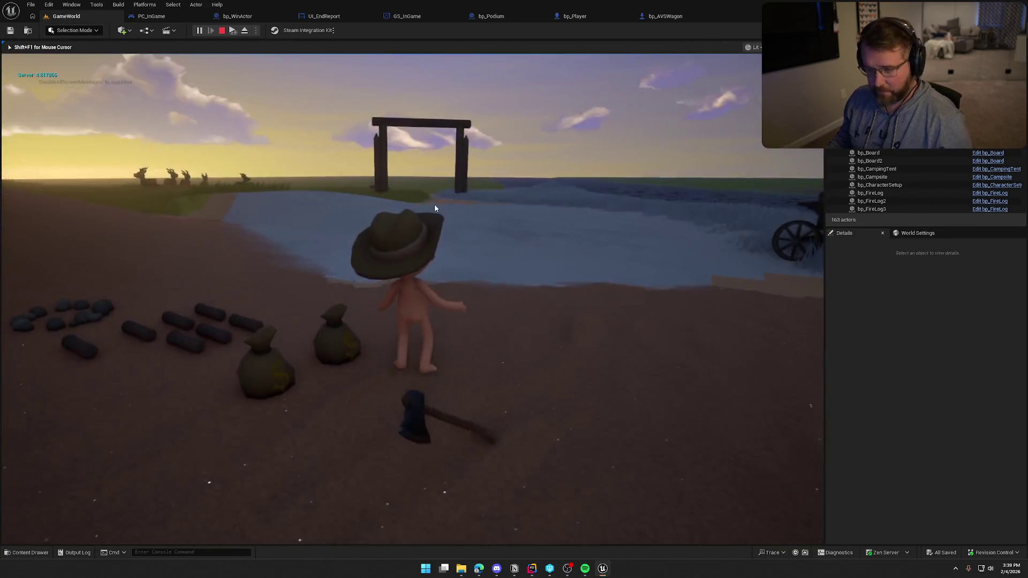
key("super")
left_click(243, 49)
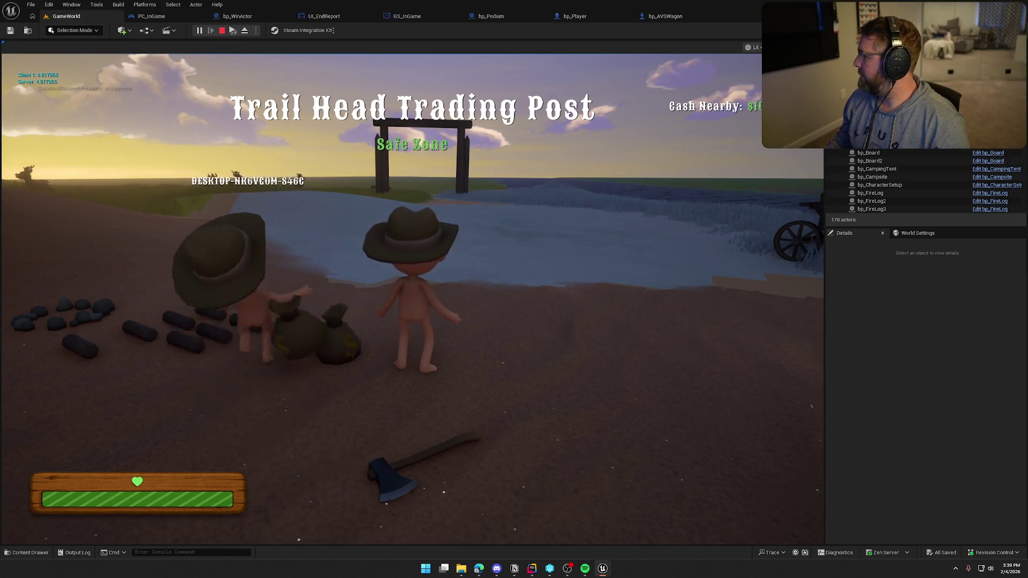
key("Escape")
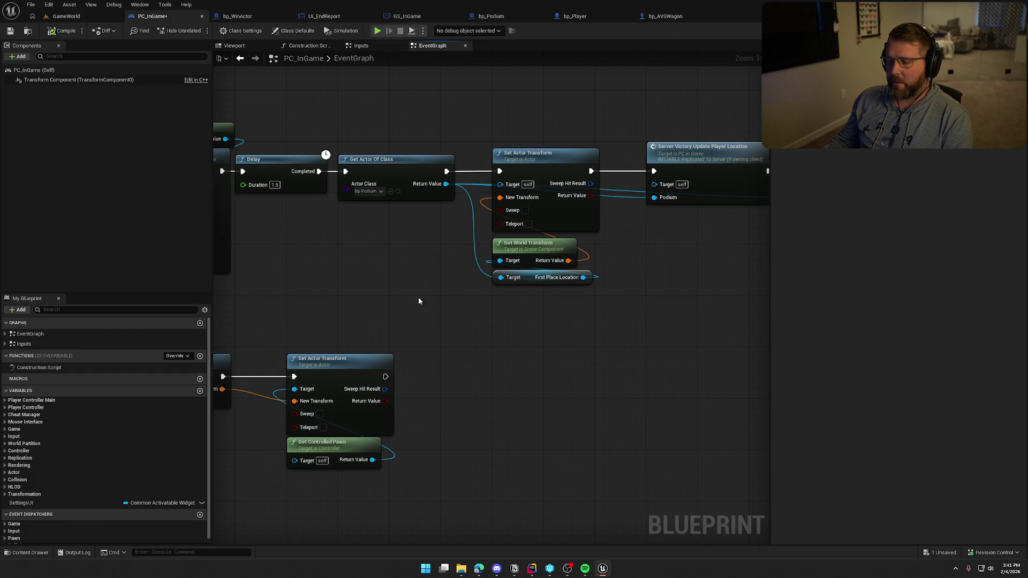
Step: In the GameWorld level, select the bp_CharacterSetup crate by the stump and open its blueprint
left_click(67, 16)
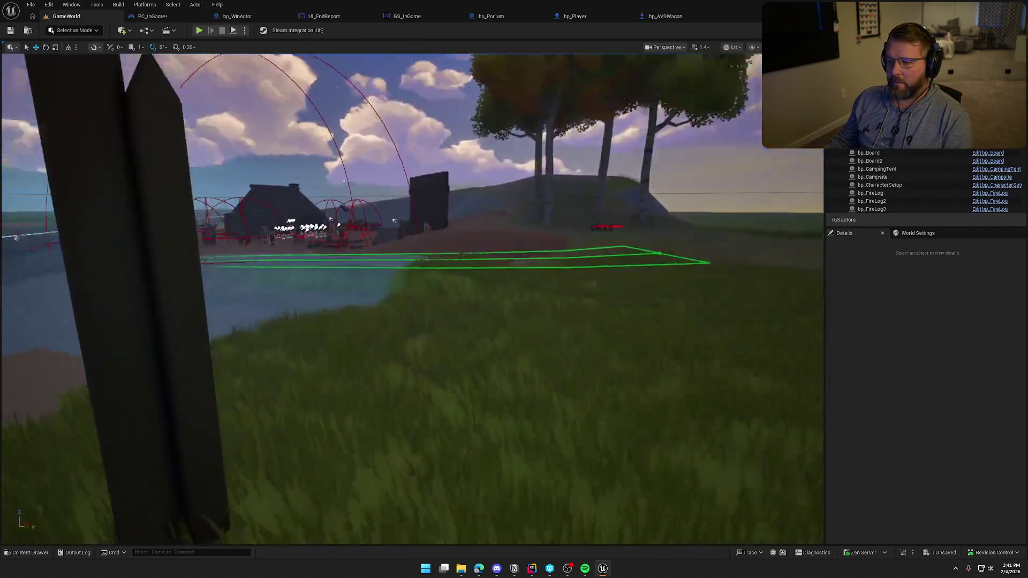
left_click_drag(485, 255, 485, 255)
left_click(411, 245)
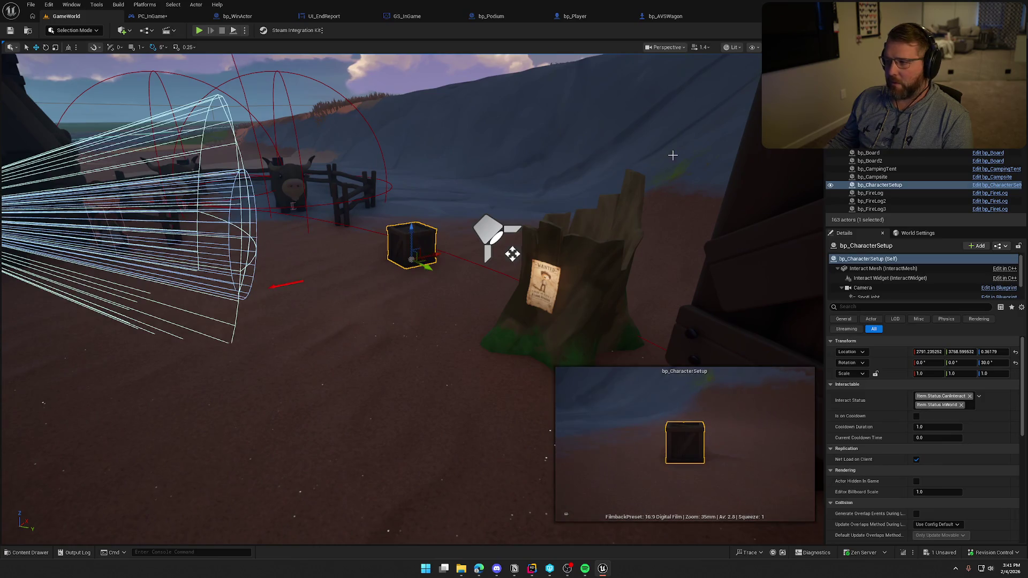
left_click(980, 185)
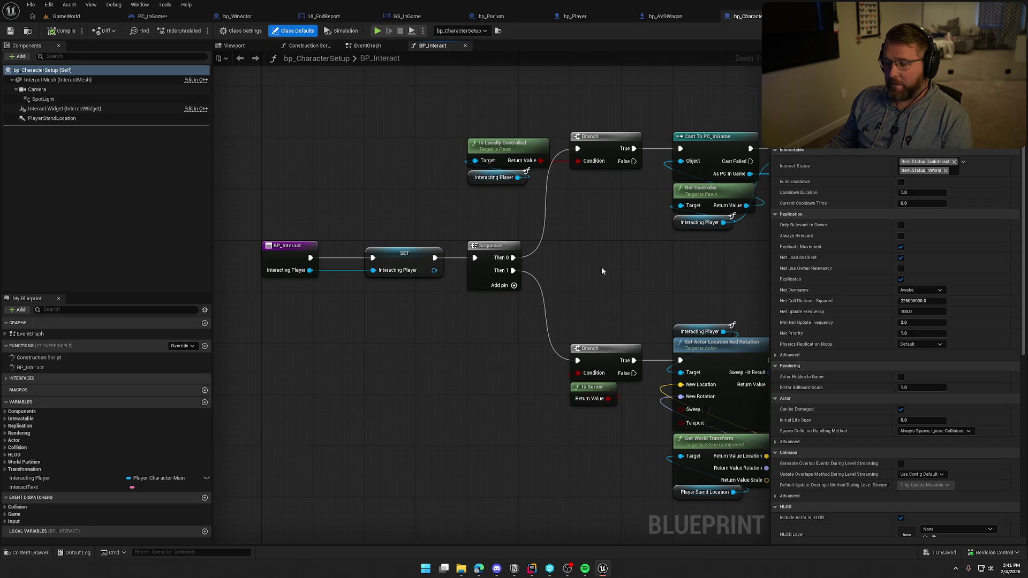
Step: Review the BP_Interact graph's Sequence, Set View Target, Set Owner and Set Actor Location chains unchanged
left_click_drag(272, 213, 432, 364)
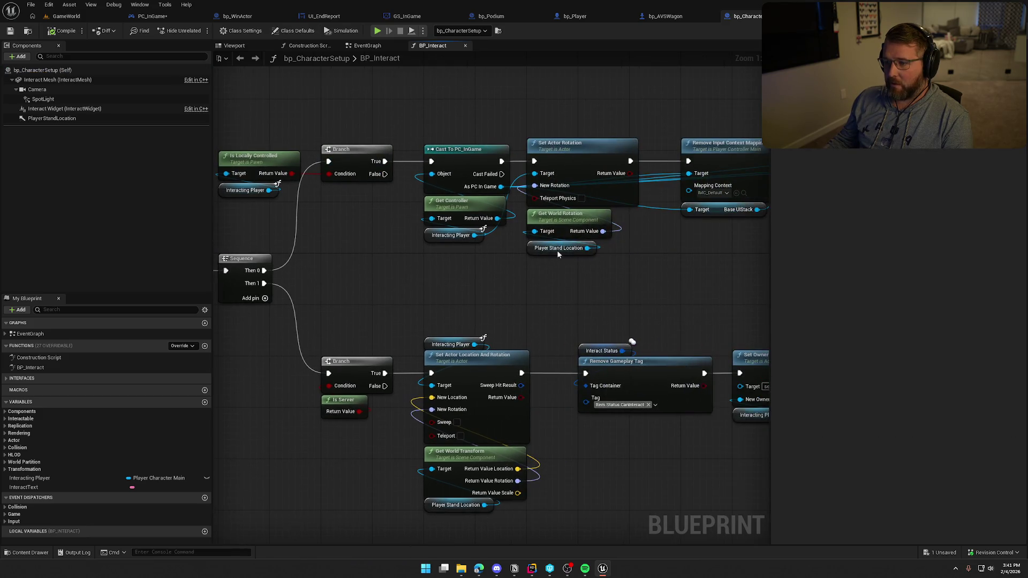
left_click_drag(551, 284, 457, 107)
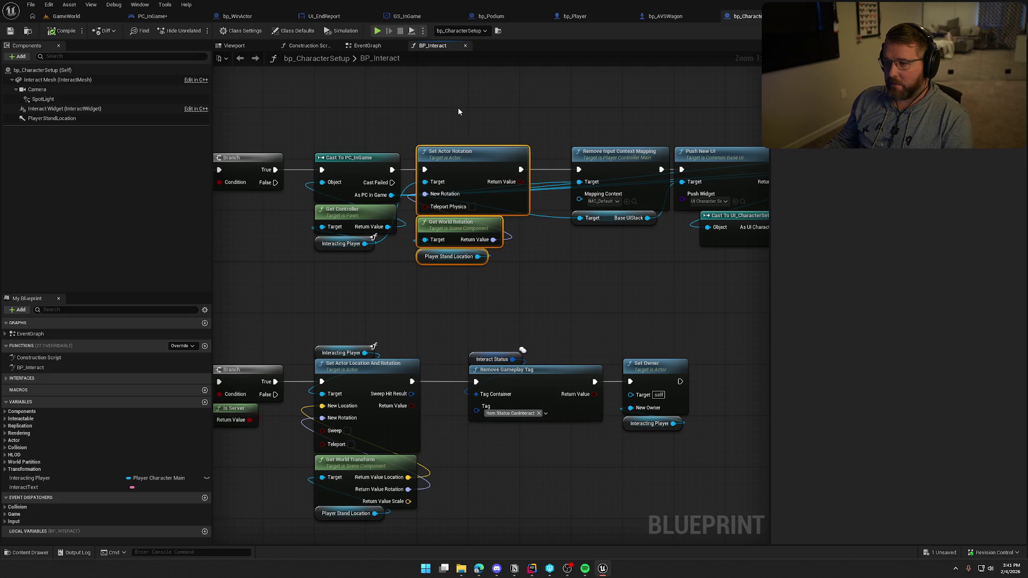
left_click_drag(541, 292, 363, 271)
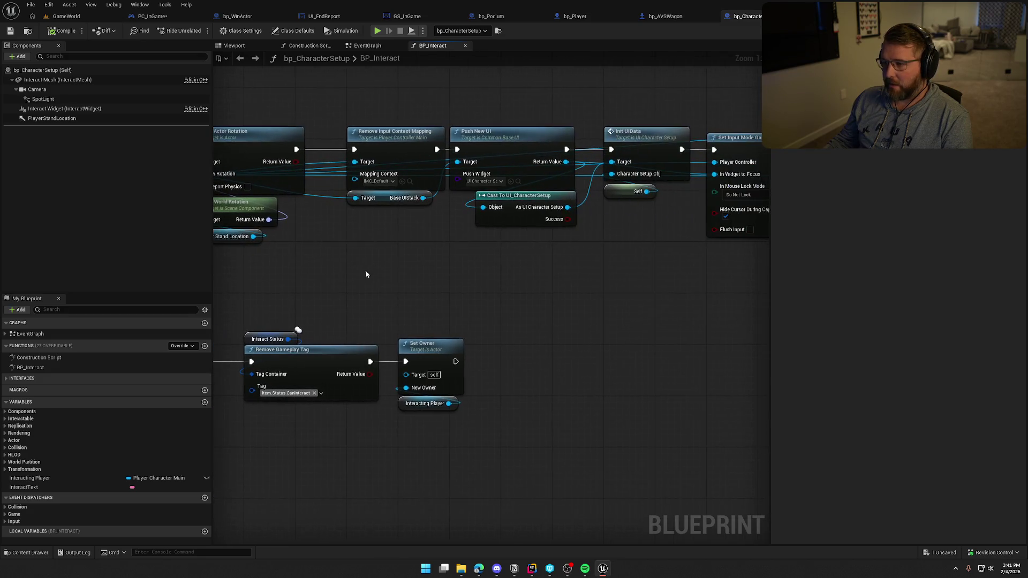
left_click_drag(434, 282, 215, 286)
left_click_drag(589, 172, 321, 160)
mouse_move(614, 374)
left_mouse_down()
mouse_move(614, 223)
mouse_move(363, 223)
mouse_move(611, 236)
mouse_move(583, 228)
left_mouse_up()
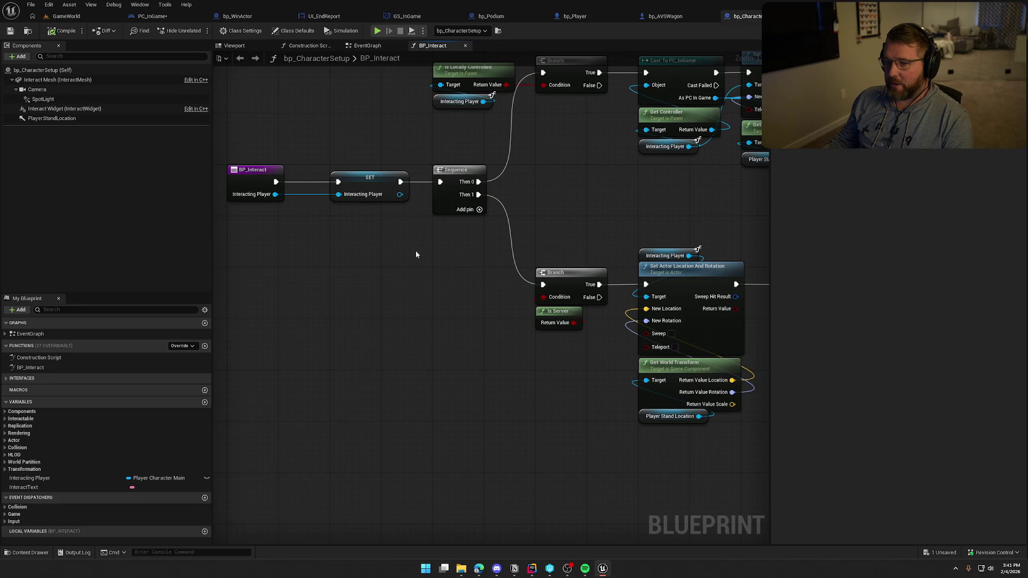
left_click_drag(491, 370, 357, 211)
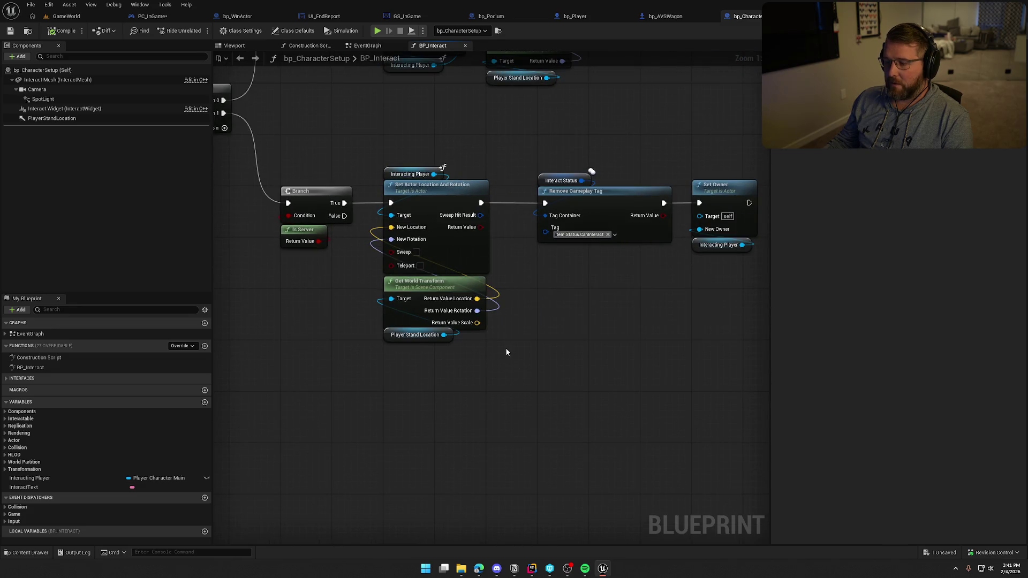
left_click_drag(505, 351, 377, 158)
left_click(553, 372)
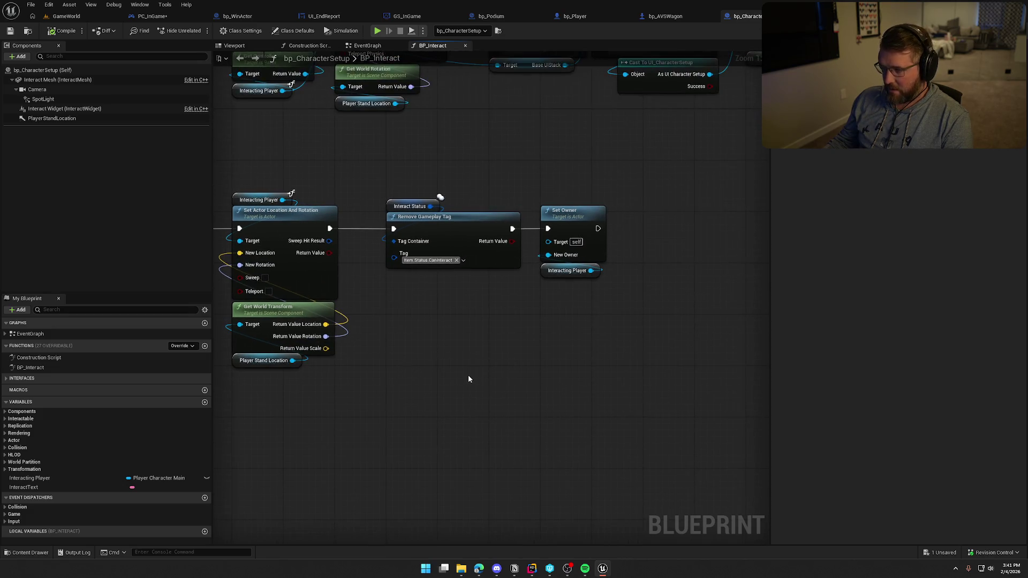
left_click_drag(477, 192, 466, 354)
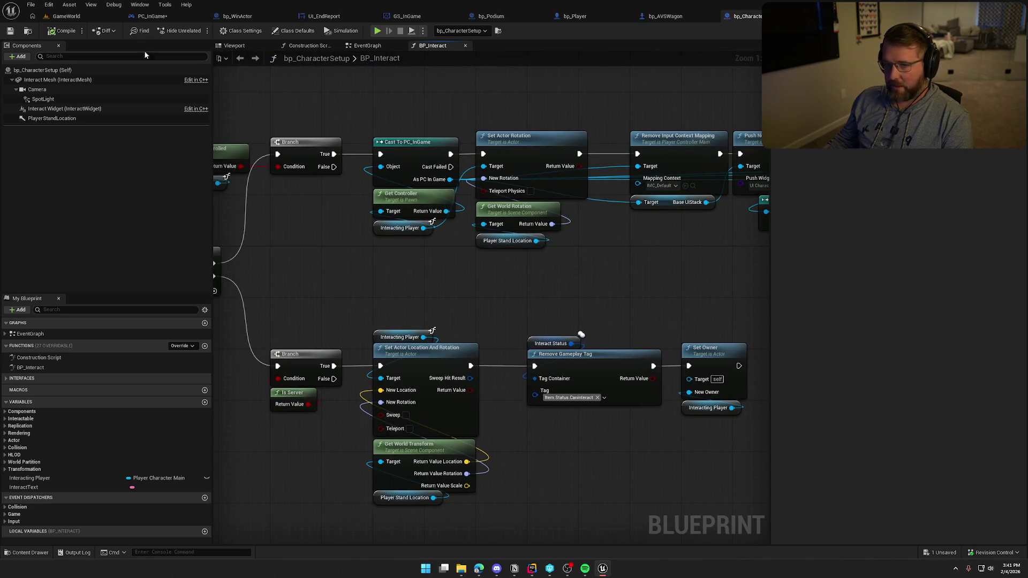
left_click(66, 16)
Step: Play-test the GameWorld level, walking around on the beach, then stop with Esc
left_click(199, 32)
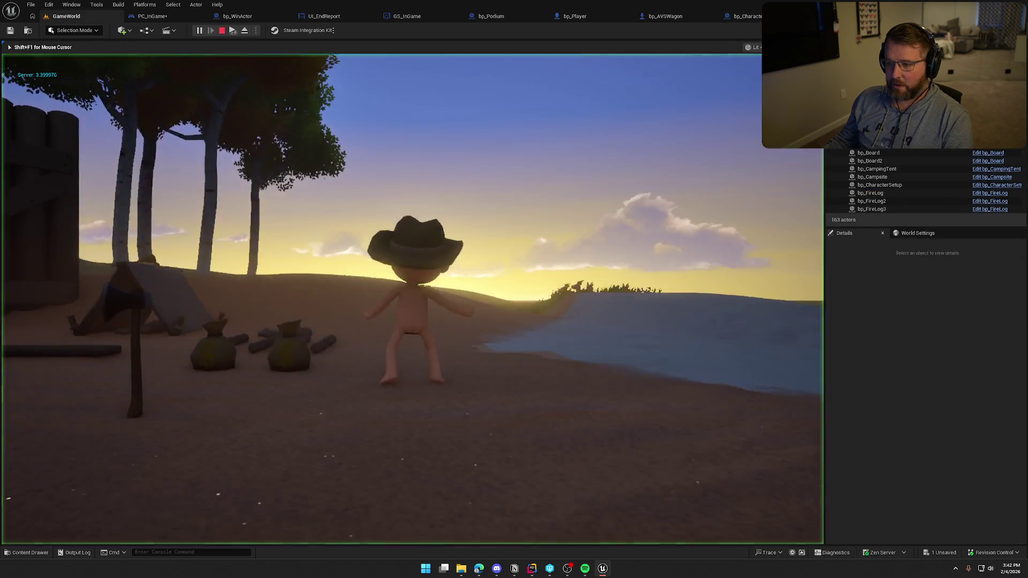
key("super")
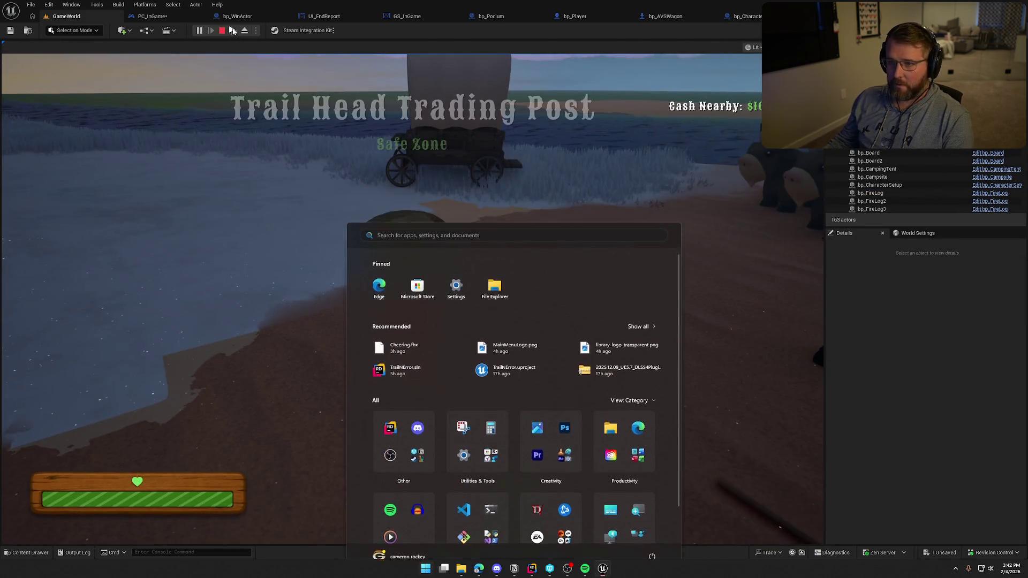
key("super")
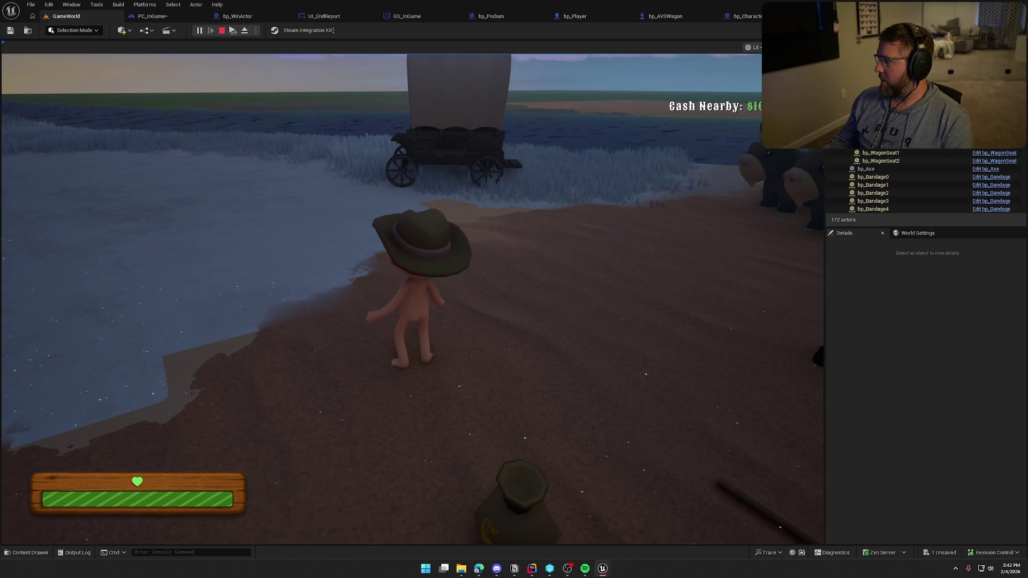
key("Escape")
Step: Compare the PC_InGame and bp_CharacterSetup graphs, deleting then restoring the upper Set Actor Transform nodes
left_click(180, 16)
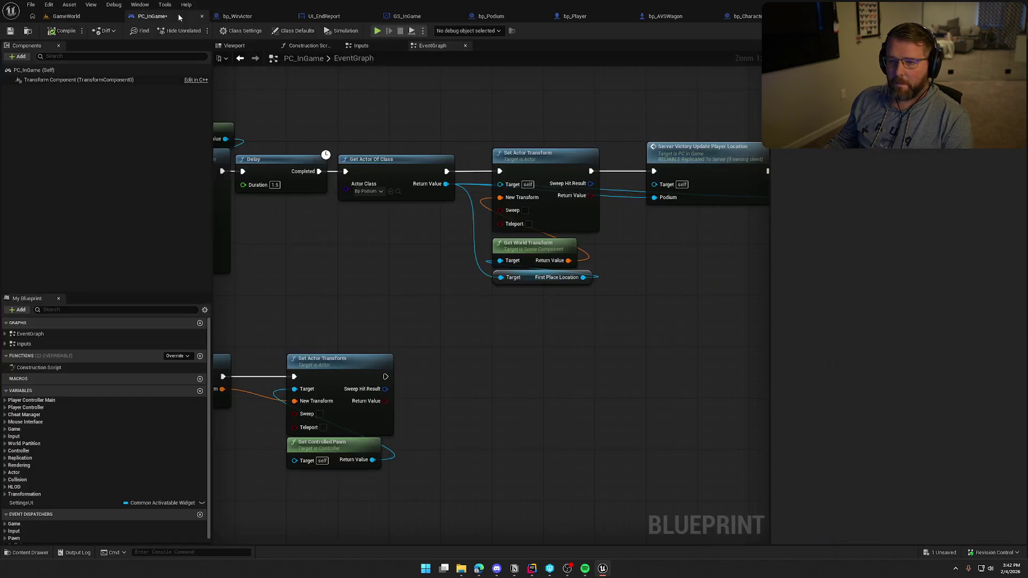
left_click(742, 24)
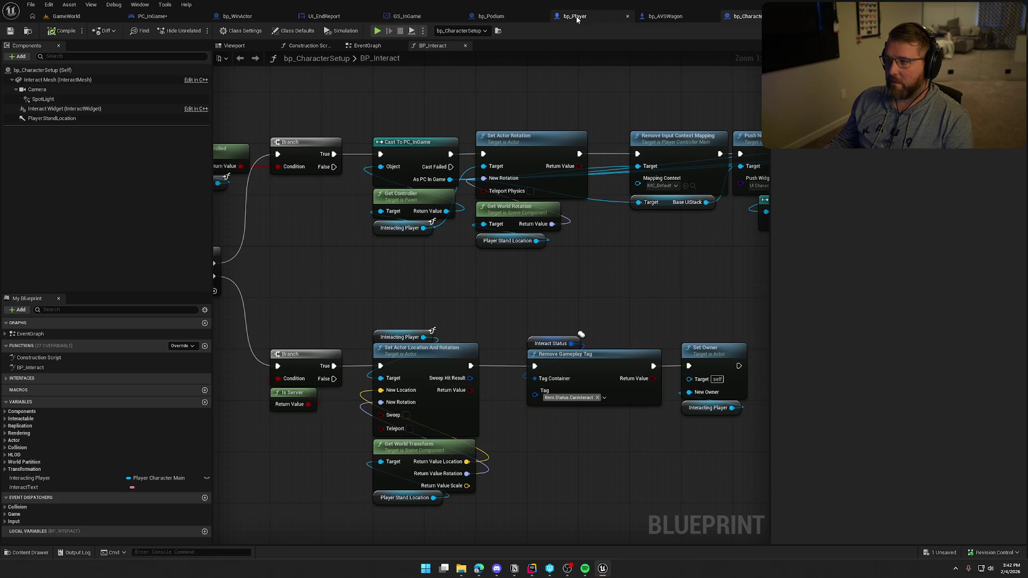
left_click(165, 17)
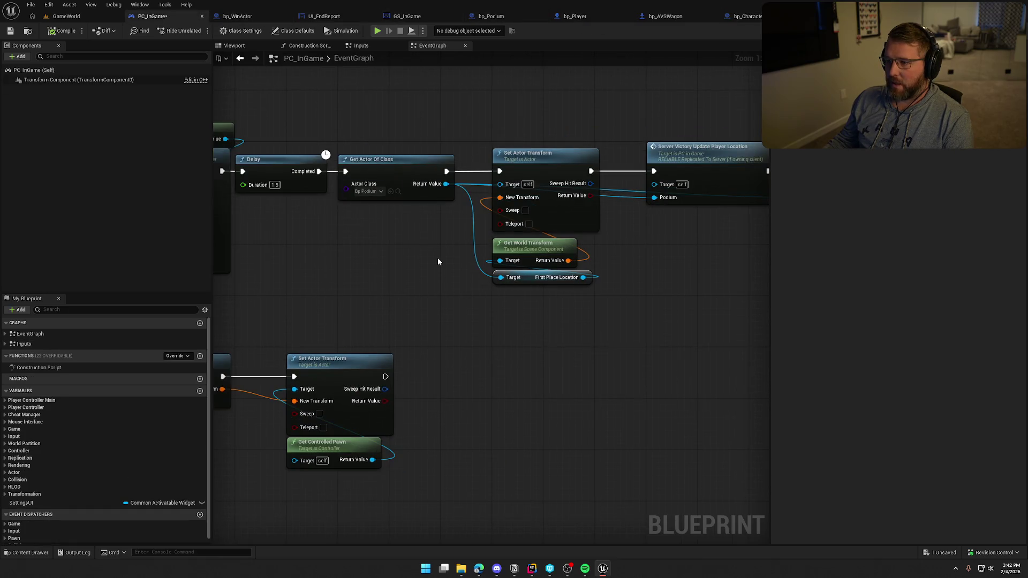
left_click(488, 155)
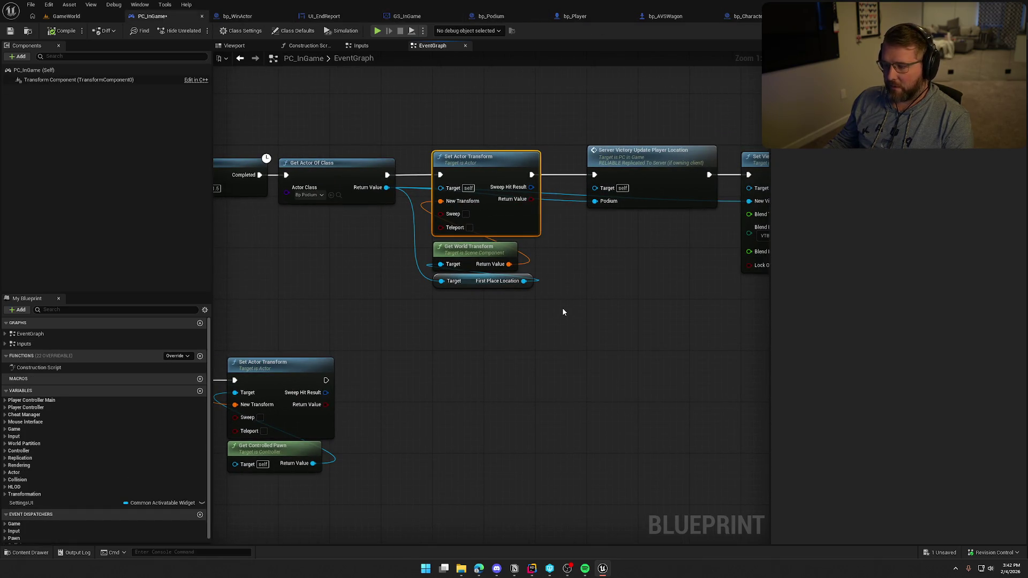
key("Delete")
left_click(515, 266)
key("Delete")
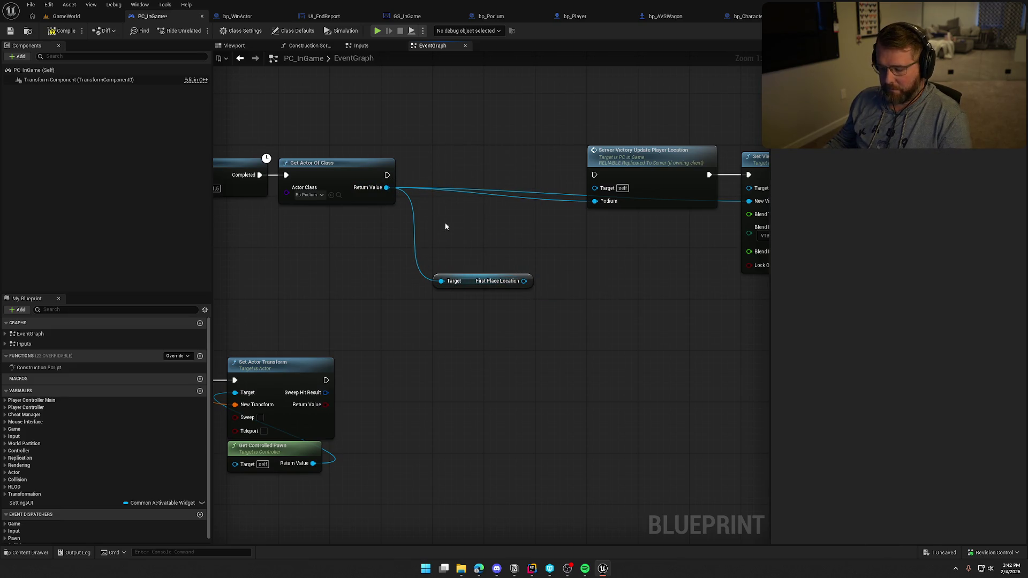
key("ctrl+z")
key("ctrl+z")
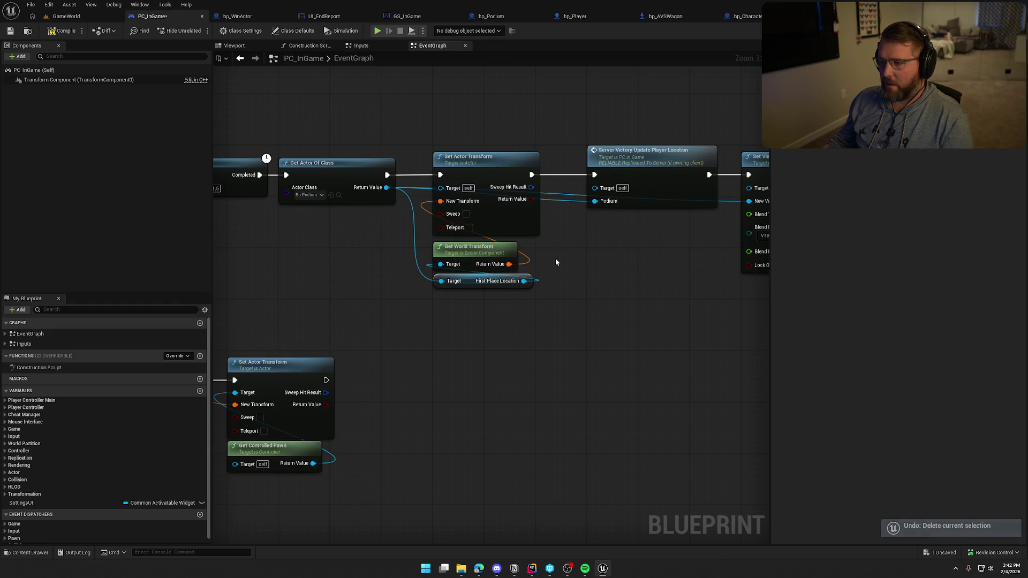
Step: Duplicate Get Controlled Pawn above the upper Set Actor Transform and wire its Return Value to Target
left_click_drag(480, 188, 508, 207)
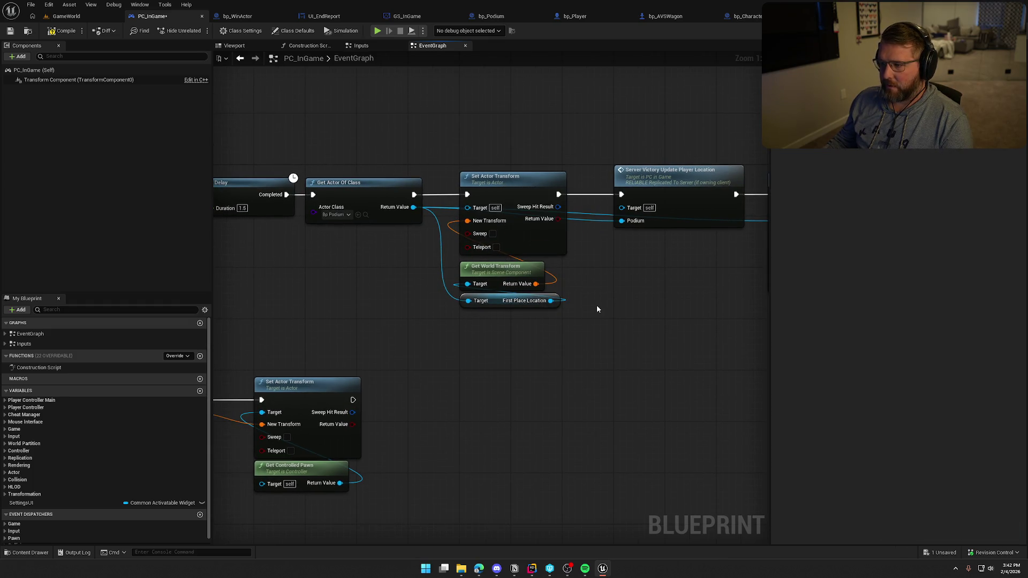
mouse_move(597, 304)
left_mouse_down()
mouse_move(305, 296)
mouse_move(241, 316)
mouse_move(374, 225)
mouse_move(482, 278)
mouse_move(602, 263)
left_mouse_up()
left_click_drag(631, 370, 498, 328)
left_click_drag(610, 317, 509, 412)
key("ctrl+c")
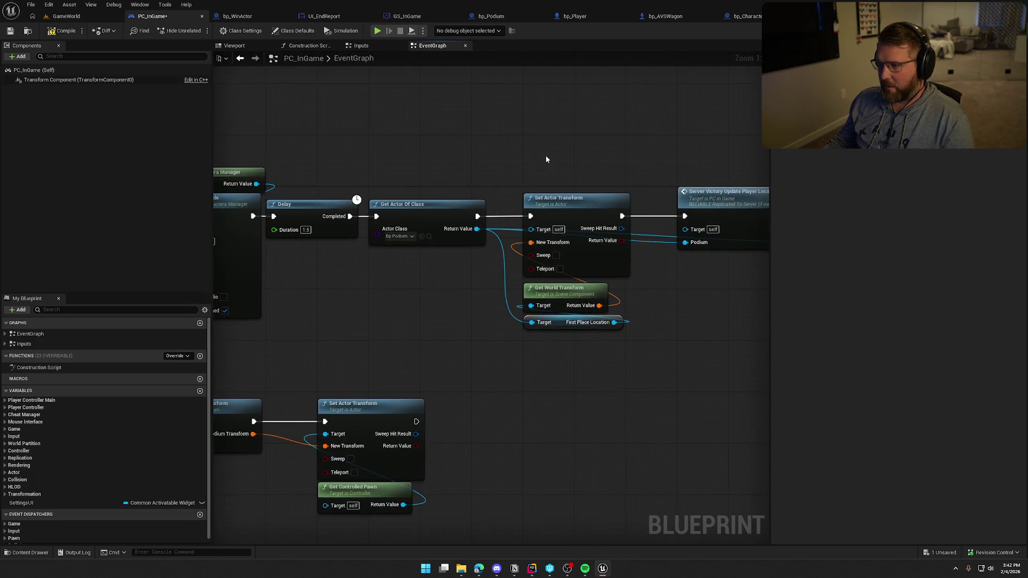
key("ctrl+v")
left_click_drag(618, 165, 530, 229)
left_click_drag(581, 148, 584, 166)
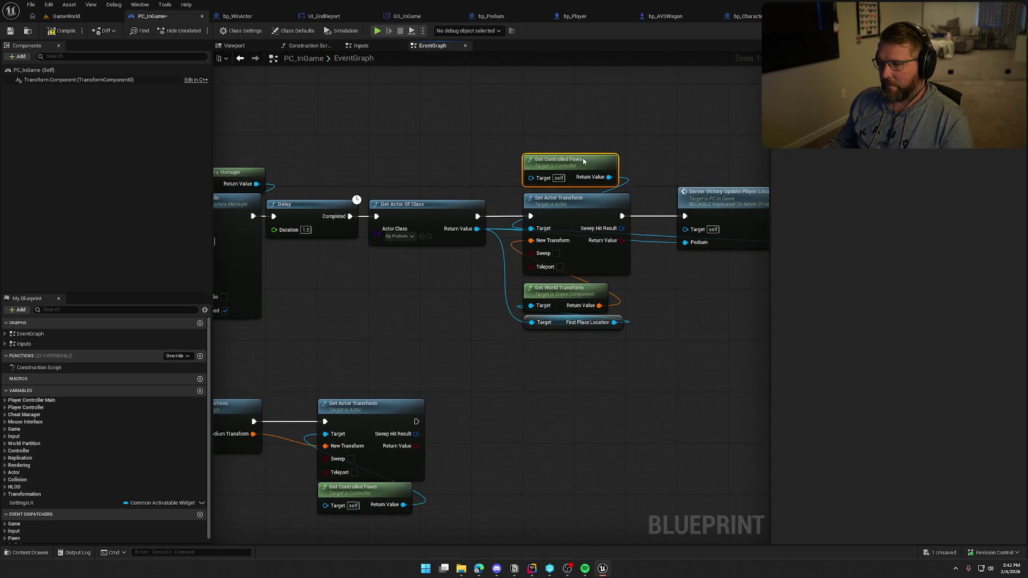
mouse_move(613, 368)
left_mouse_down()
mouse_move(540, 300)
mouse_move(562, 285)
left_mouse_up()
left_click(440, 129)
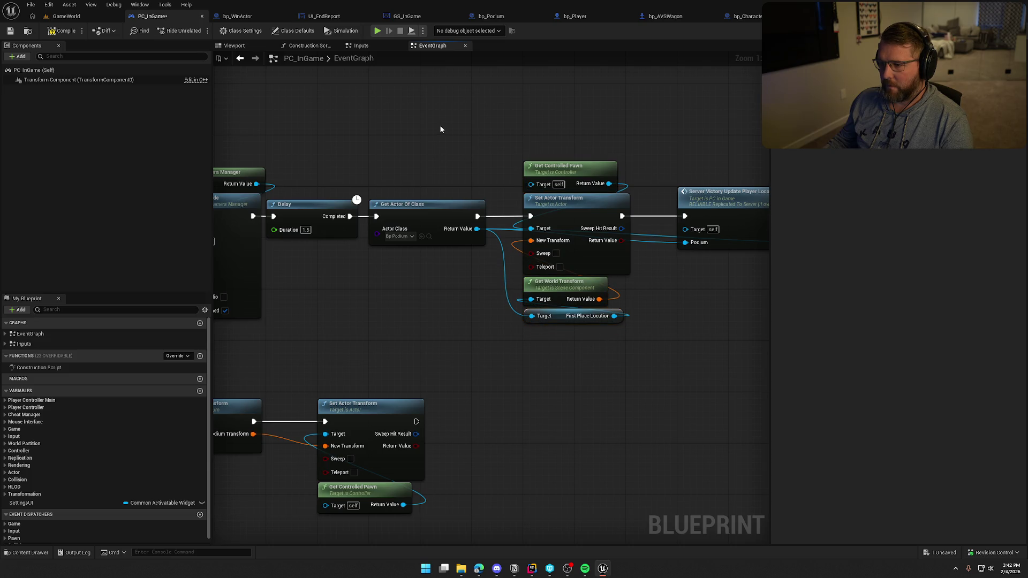
left_click(52, 16)
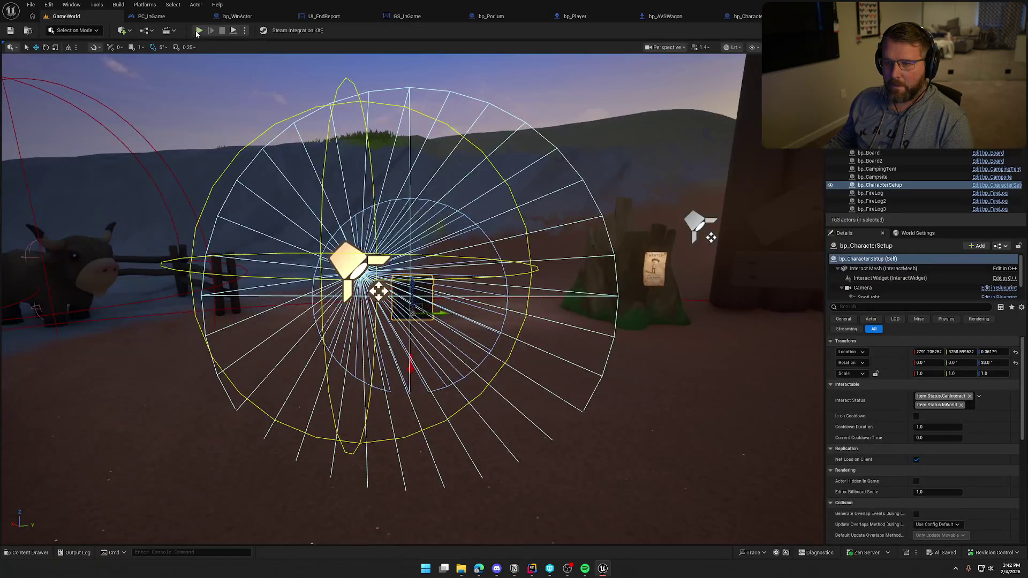
Step: Run a quick play session to test the Get Controlled Pawn change, then stop it
left_click(199, 32)
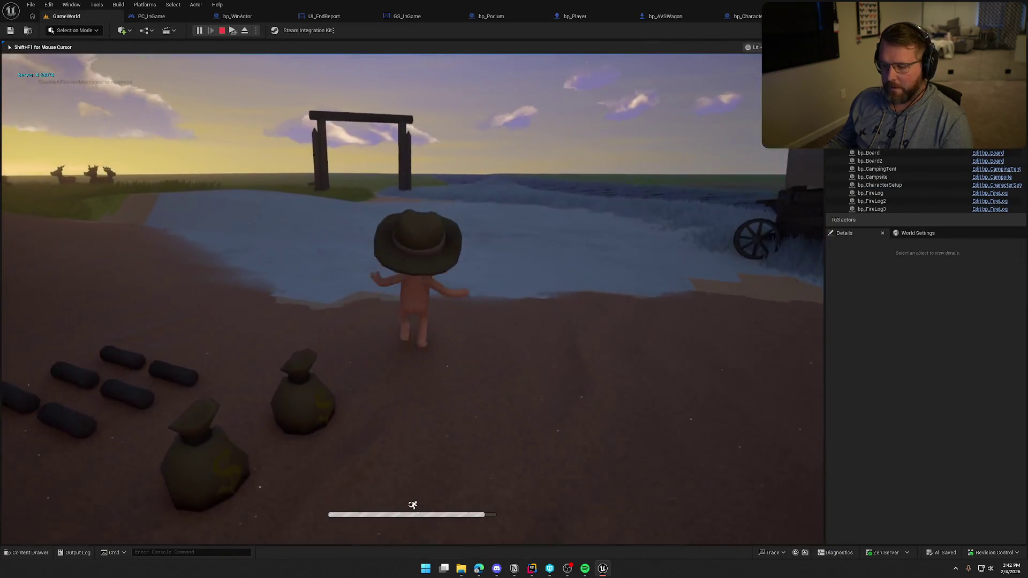
key("super")
left_click(272, 62)
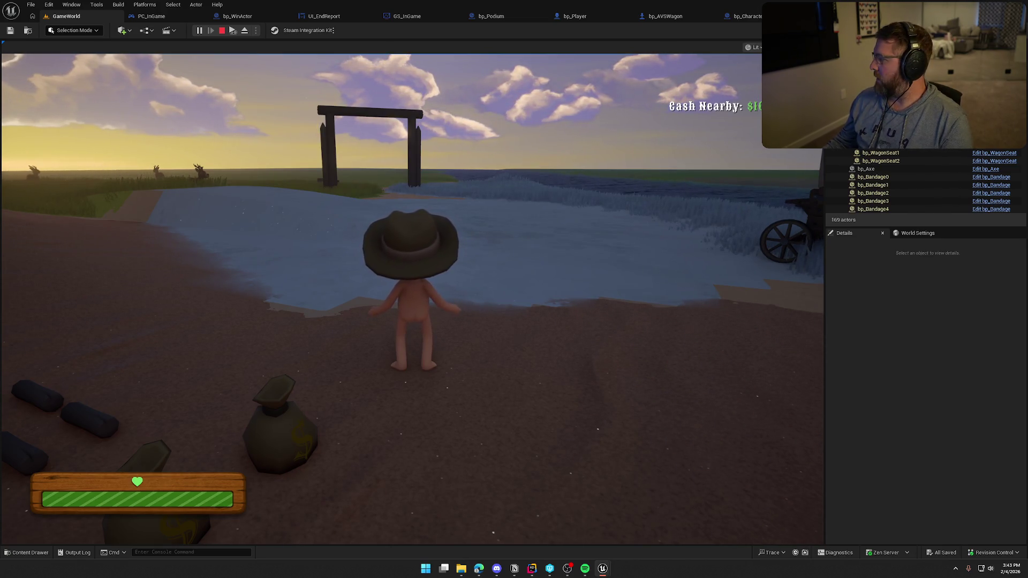
key("Escape")
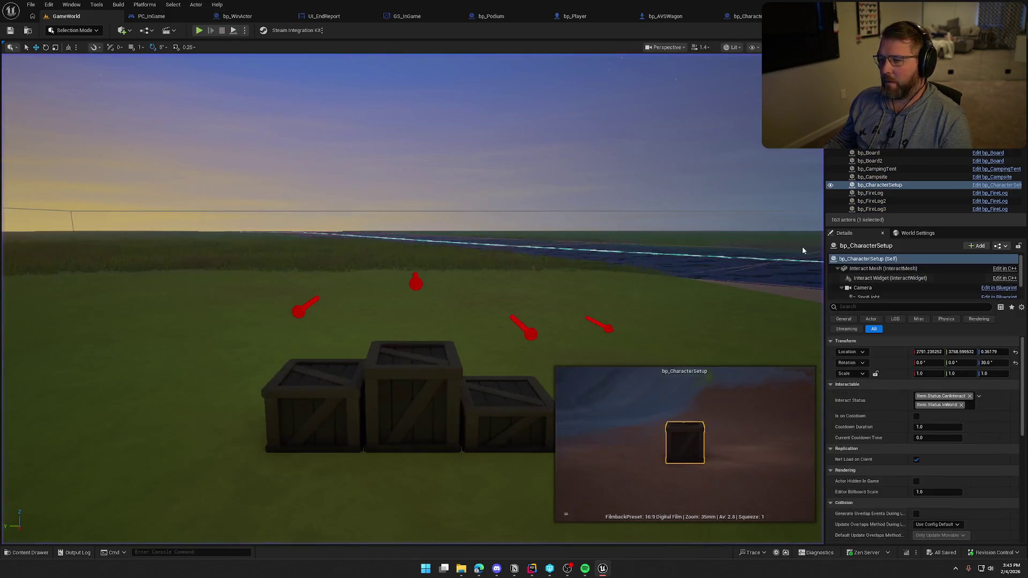
Step: Start a new two-client session and run a player to the wagon heading for the finish gate
left_click(198, 31)
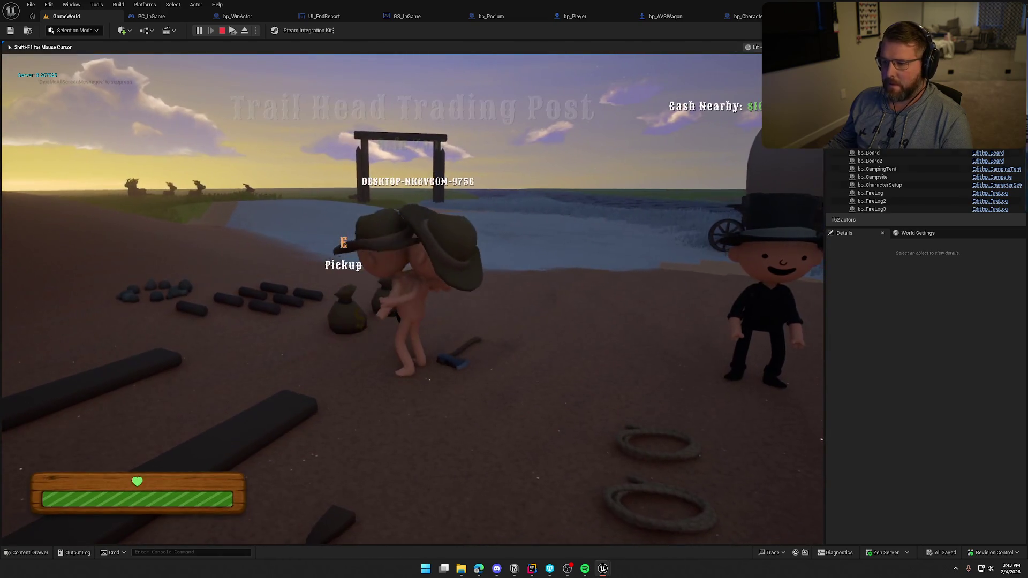
key("super")
key("super")
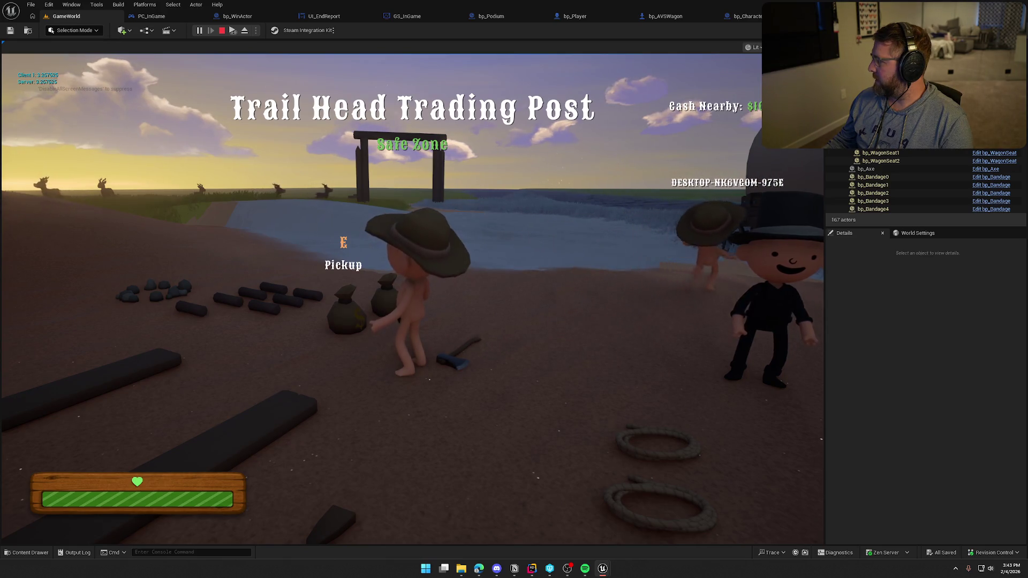
key("super")
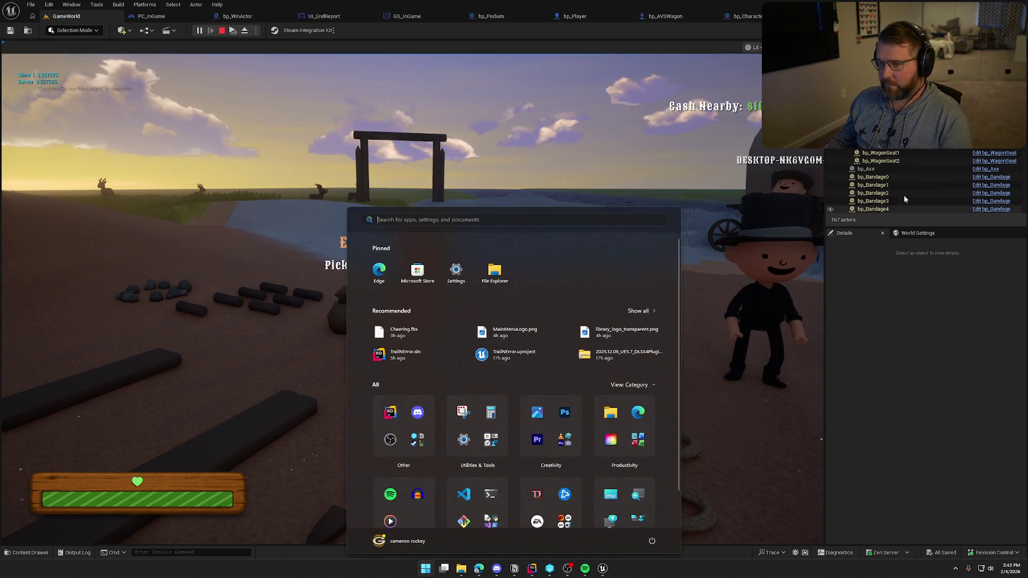
key("super")
key("shift+w")
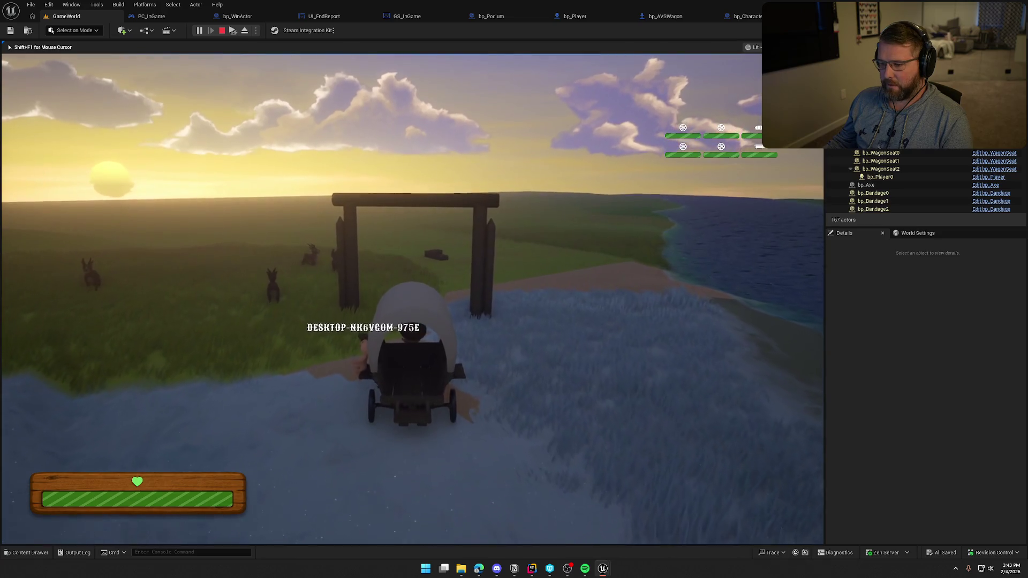
Step: Watch the wagon cross the finish and the players cheer on the podium with Run Score 1,200, then stop
key("super")
key("super")
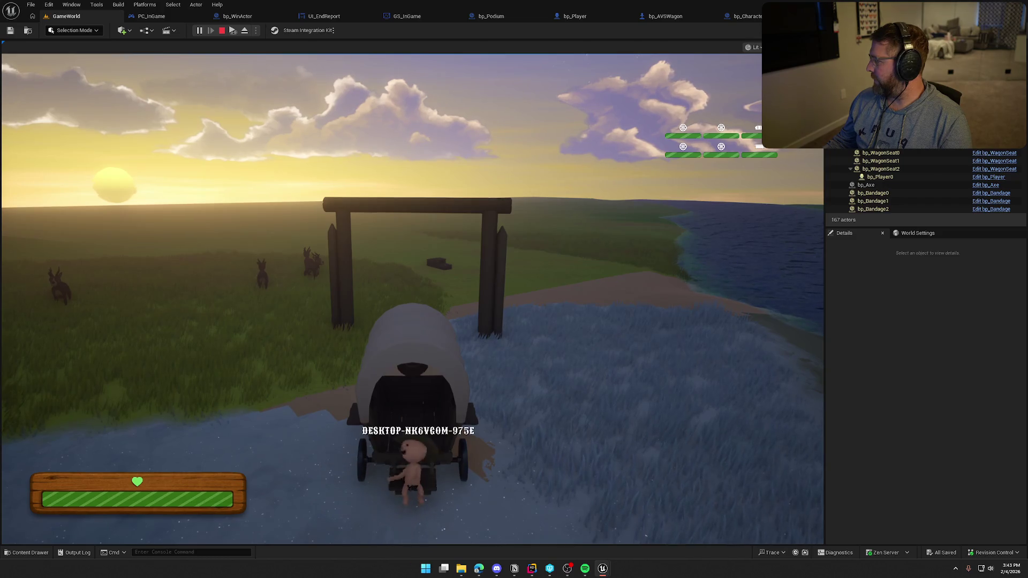
key("super")
key("super")
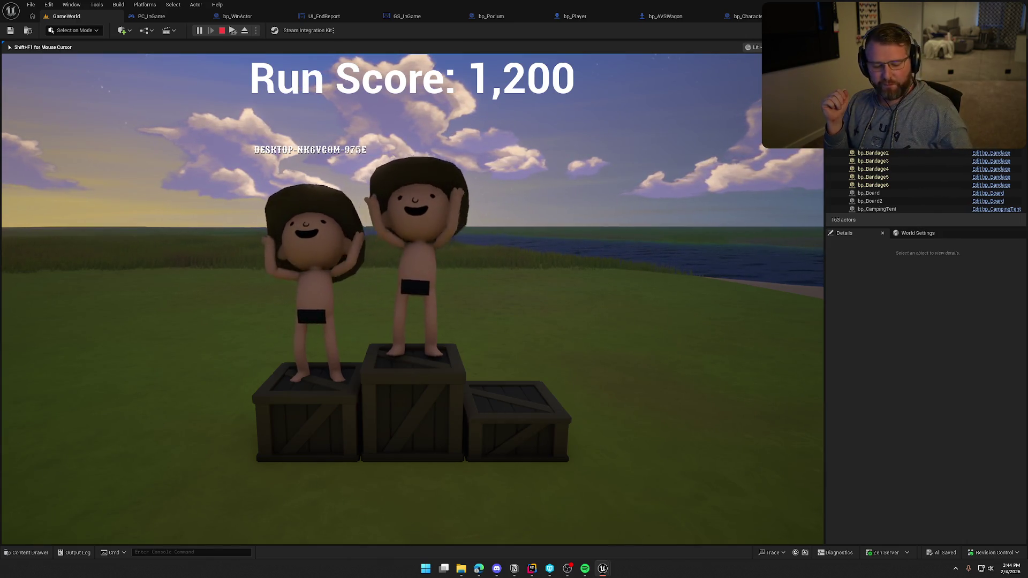
key("Escape")
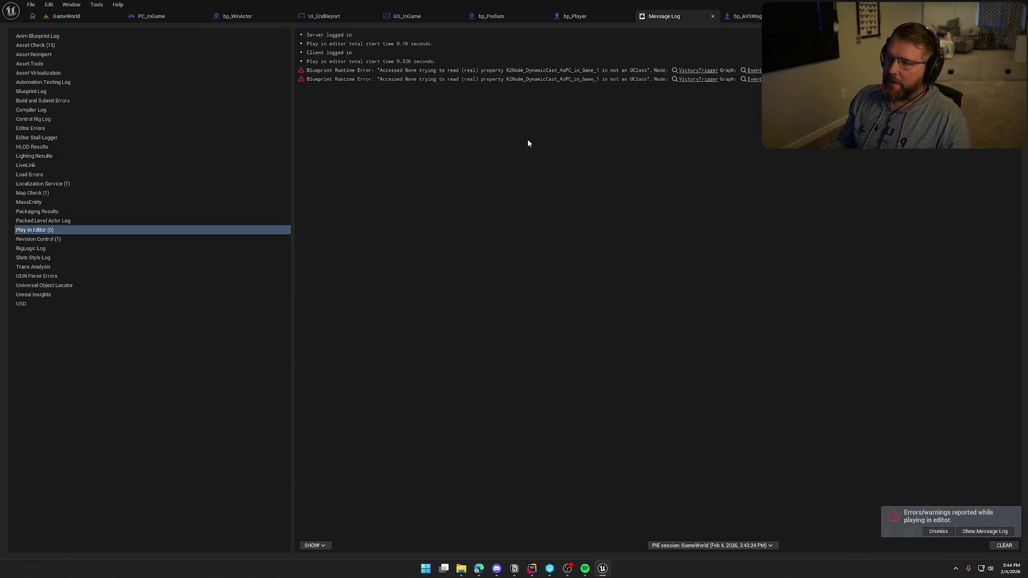
Step: Follow the VictoryTrigger runtime-error link to bp_AVSWagon's EventGraph at the Victory Trigger node
left_click(702, 72)
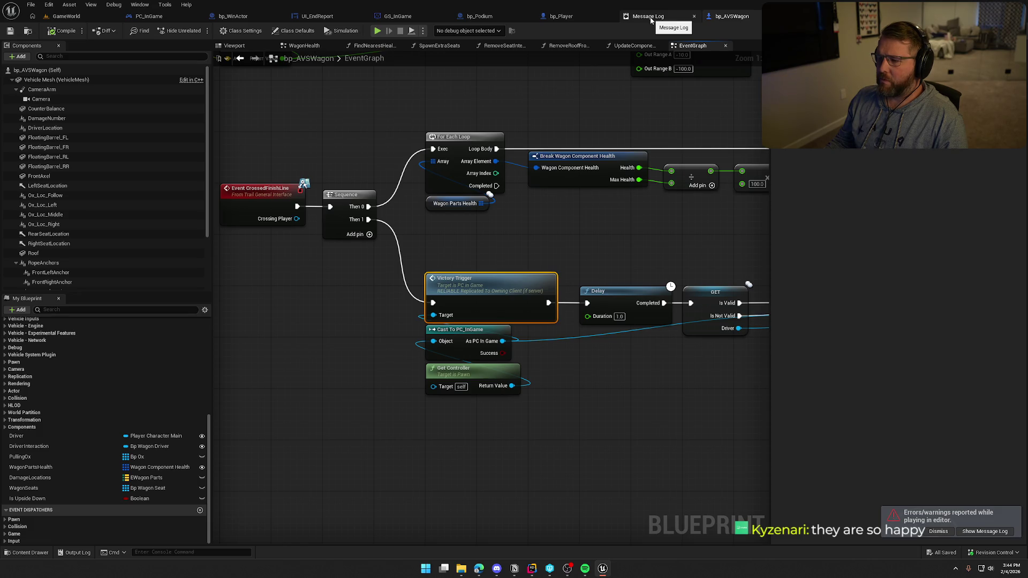
Step: Move the Driver GET below the Delay and wire Sequence Then 1 into the Driver validity check
mouse_move(679, 401)
left_mouse_down()
mouse_move(458, 374)
mouse_move(485, 379)
mouse_move(589, 312)
mouse_move(364, 310)
mouse_move(576, 300)
left_mouse_up()
left_click(578, 241)
left_click(365, 310)
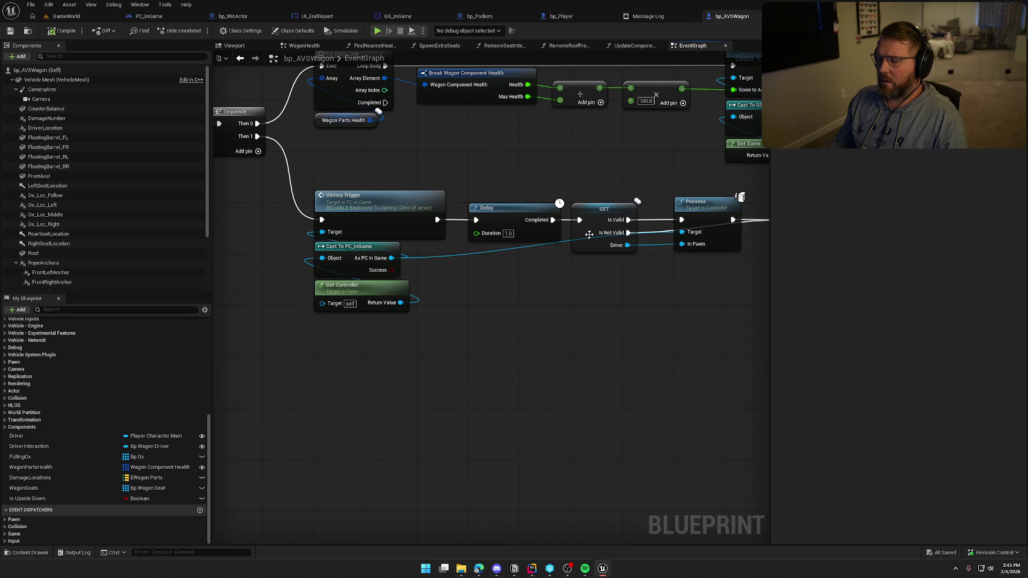
mouse_move(599, 210)
left_mouse_down()
mouse_move(597, 225)
mouse_move(469, 293)
left_mouse_up()
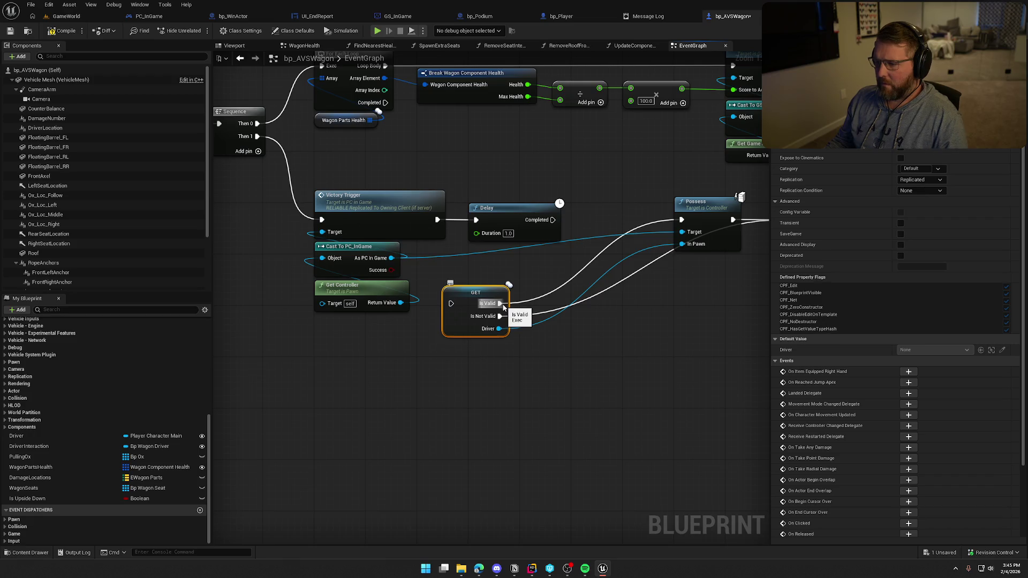
left_click_drag(502, 219, 521, 220)
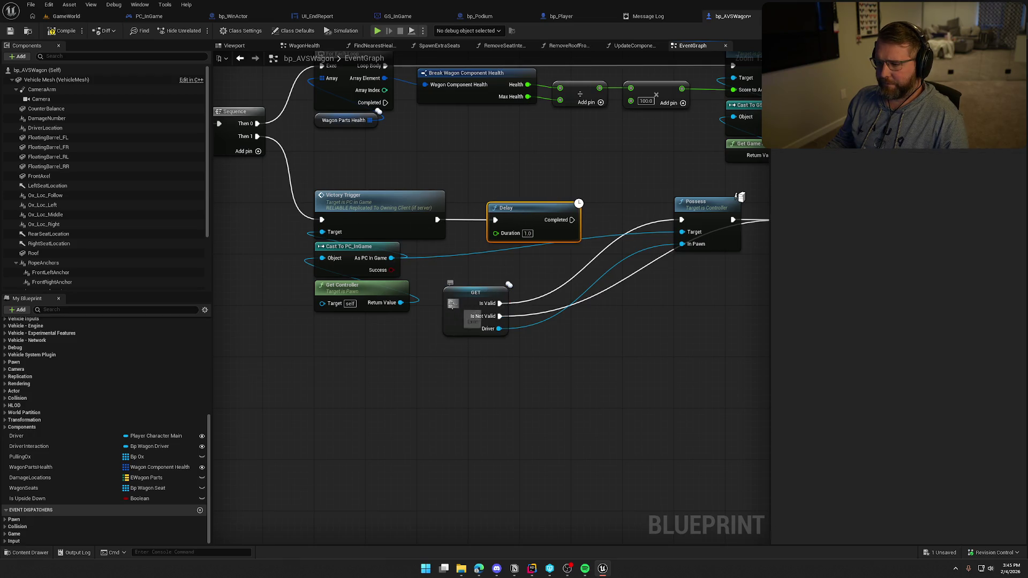
mouse_move(321, 220)
left_mouse_down()
mouse_move(451, 303)
mouse_move(321, 163)
mouse_move(340, 159)
left_mouse_up()
mouse_move(448, 374)
left_mouse_down()
mouse_move(313, 137)
mouse_move(346, 174)
mouse_move(347, 202)
left_mouse_up()
left_click(450, 318)
Step: Route Is Valid into Victory Trigger and chain the existing Delay after Victory Trigger
mouse_move(327, 284)
left_mouse_down()
mouse_move(387, 303)
mouse_move(431, 233)
left_mouse_up()
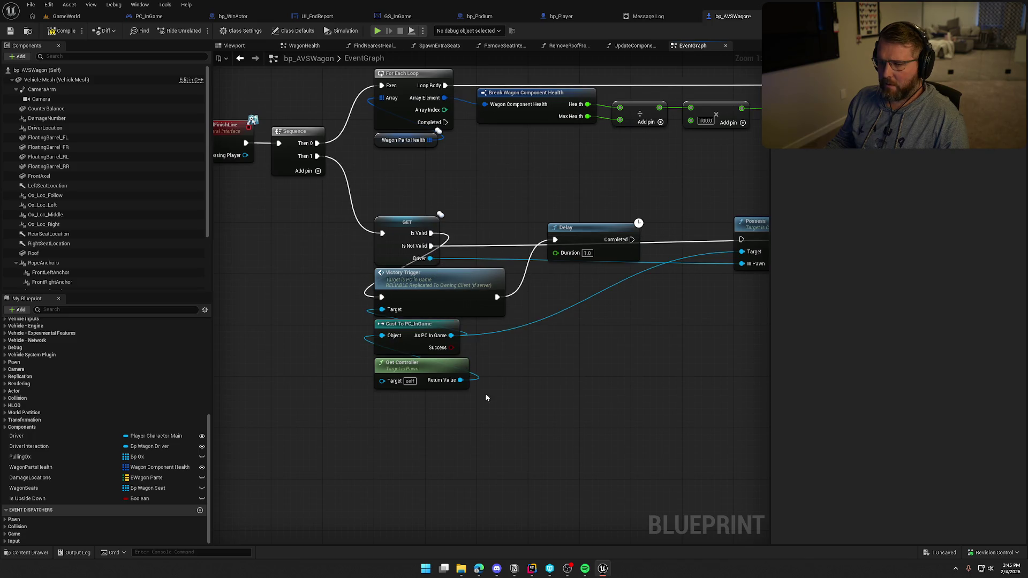
mouse_move(496, 421)
left_mouse_down()
mouse_move(410, 295)
mouse_move(502, 285)
mouse_move(433, 284)
left_mouse_up()
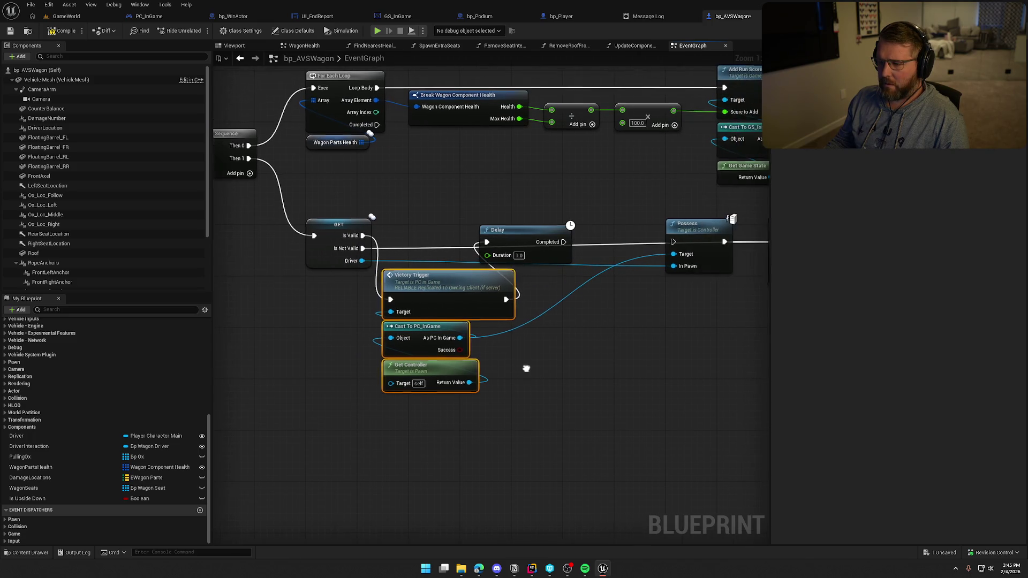
left_click(525, 367)
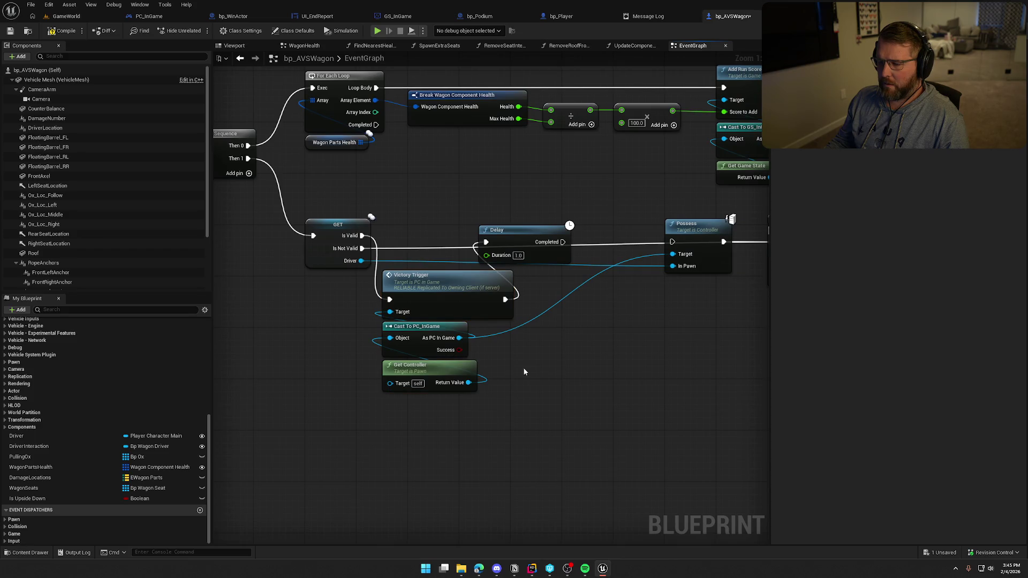
left_click_drag(534, 233, 585, 293)
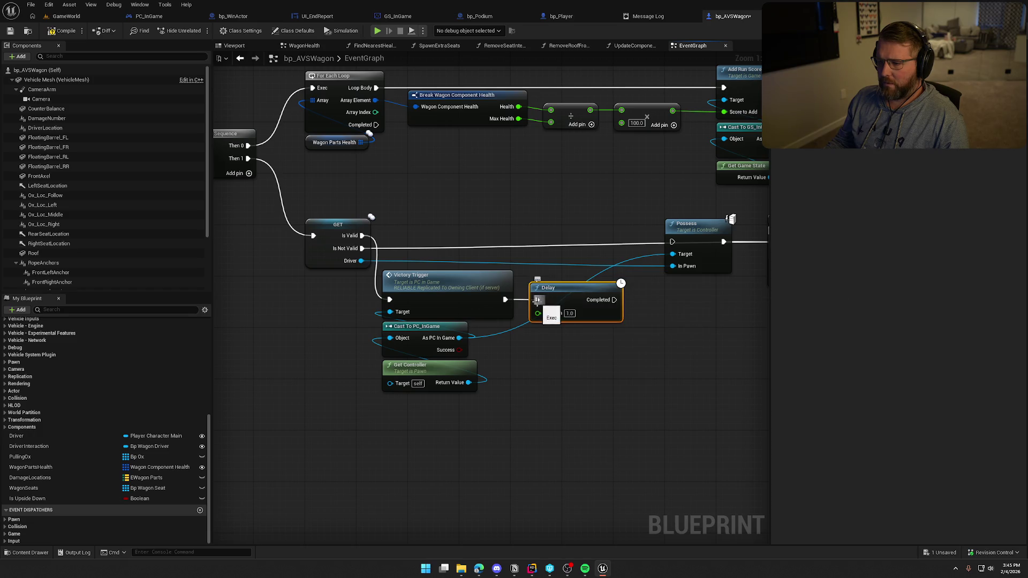
mouse_move(451, 290)
left_mouse_down()
mouse_move(457, 226)
mouse_move(476, 226)
left_mouse_up()
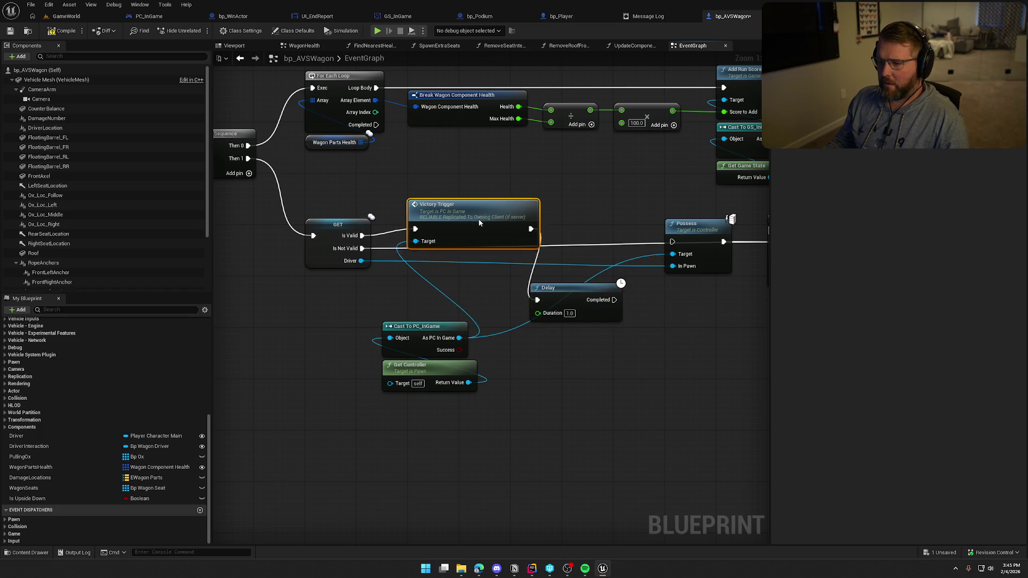
mouse_move(557, 294)
left_mouse_down()
mouse_move(573, 293)
mouse_move(462, 307)
mouse_move(518, 344)
left_mouse_up()
left_click(449, 333, "alt")
left_click_drag(464, 322, 532, 310)
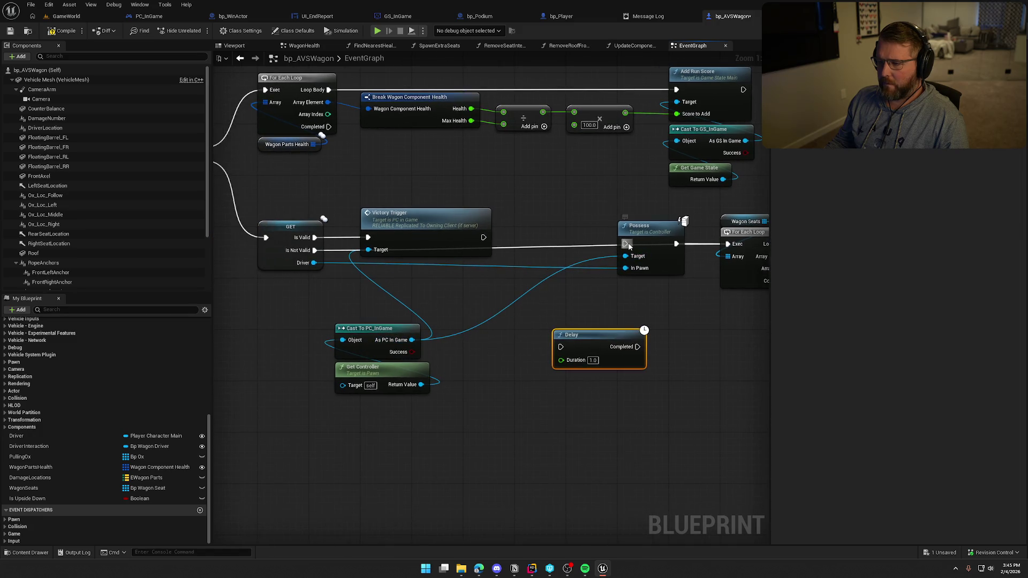
mouse_move(561, 346)
left_mouse_down()
mouse_move(483, 237)
mouse_move(539, 223)
mouse_move(625, 244)
left_mouse_up()
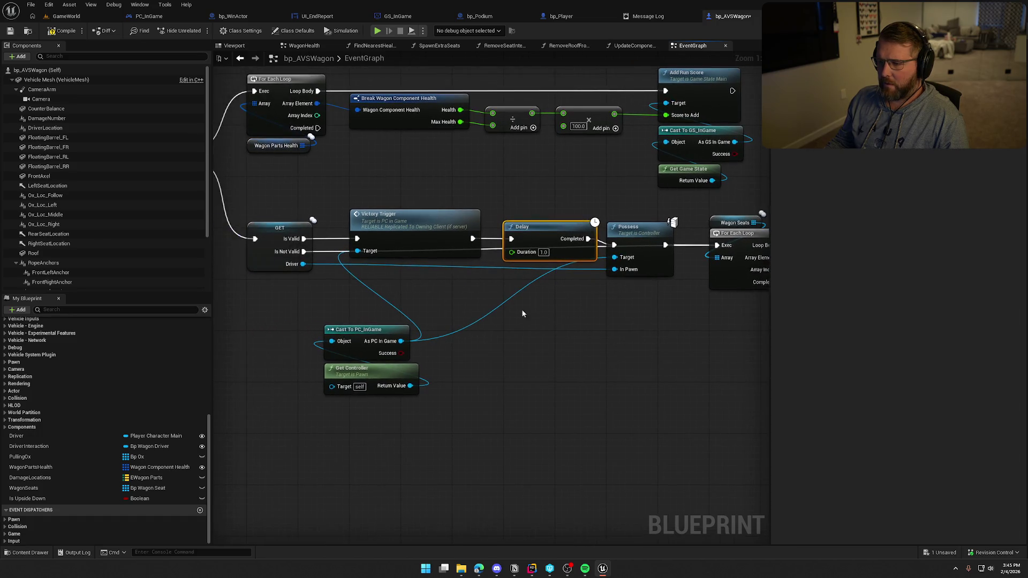
Step: Add a second 1.0-second Delay on Is Not Valid feeding the Wagon Seats loop, aligned under the first
key("ctrl+c")
key("ctrl+v")
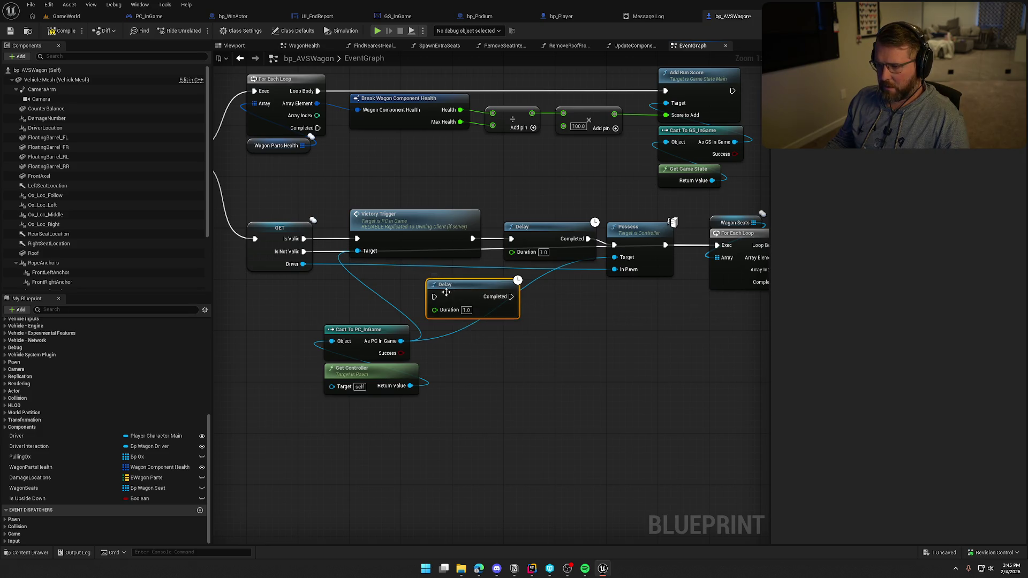
left_click_drag(434, 297, 303, 251)
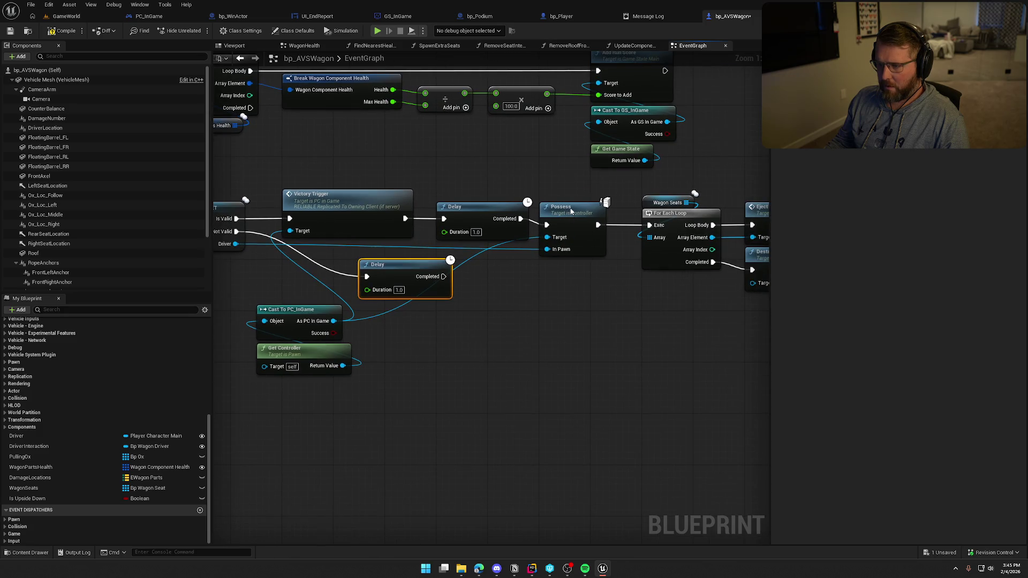
left_click_drag(571, 211, 571, 205)
mouse_move(443, 276)
left_mouse_down()
mouse_move(498, 257)
mouse_move(547, 218)
left_mouse_up()
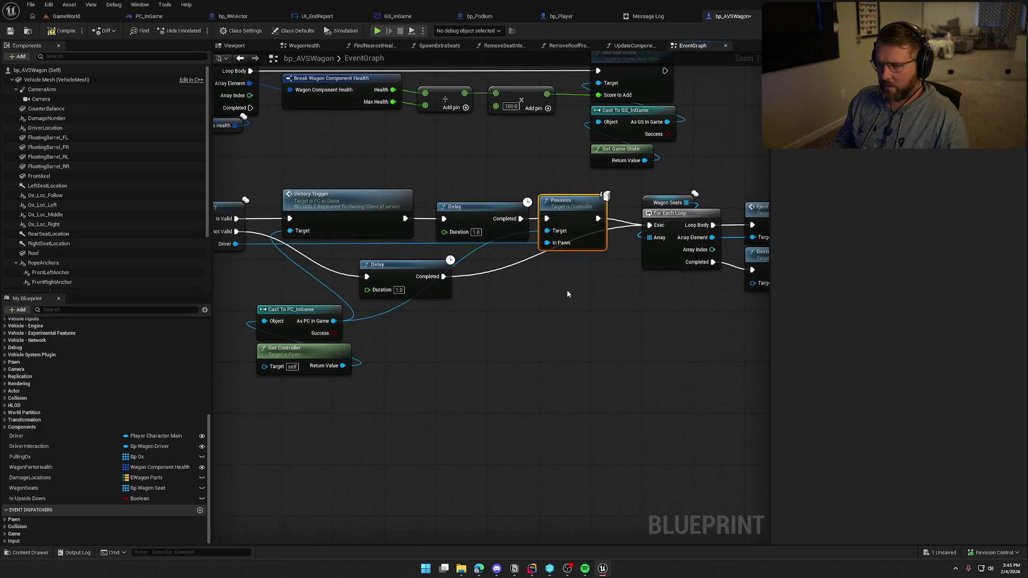
mouse_move(406, 276)
left_mouse_down()
mouse_move(462, 323)
mouse_move(460, 252)
mouse_move(433, 161)
mouse_move(486, 294)
mouse_move(576, 292)
mouse_move(539, 277)
left_mouse_up()
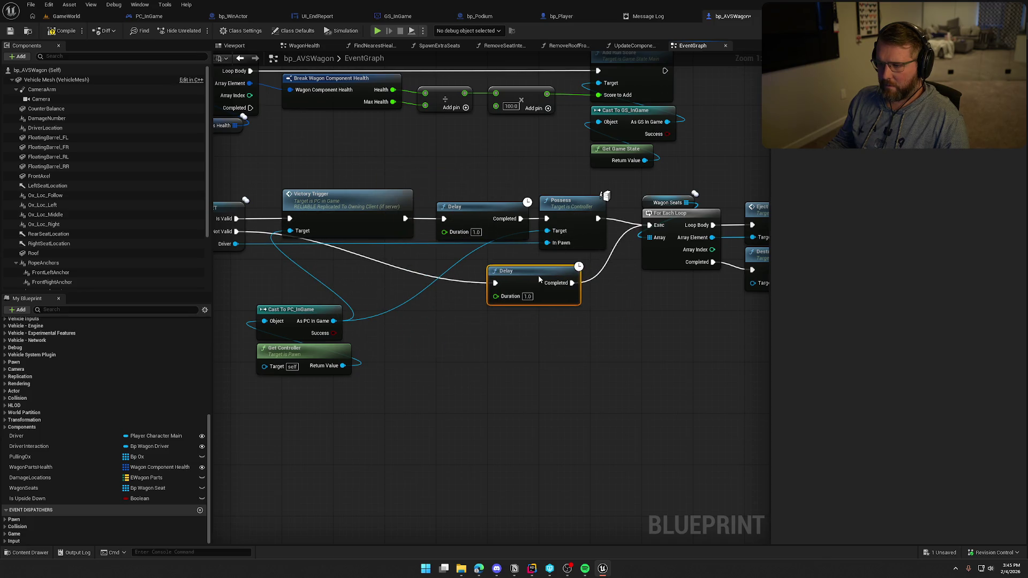
mouse_move(373, 354)
left_mouse_down()
mouse_move(289, 321)
mouse_move(315, 257)
left_mouse_up()
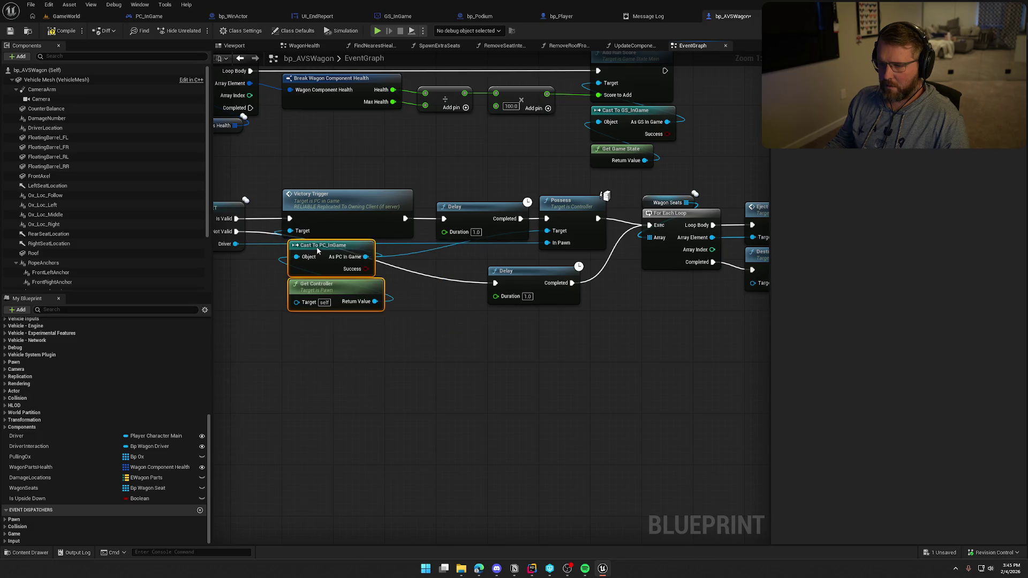
left_click(501, 358)
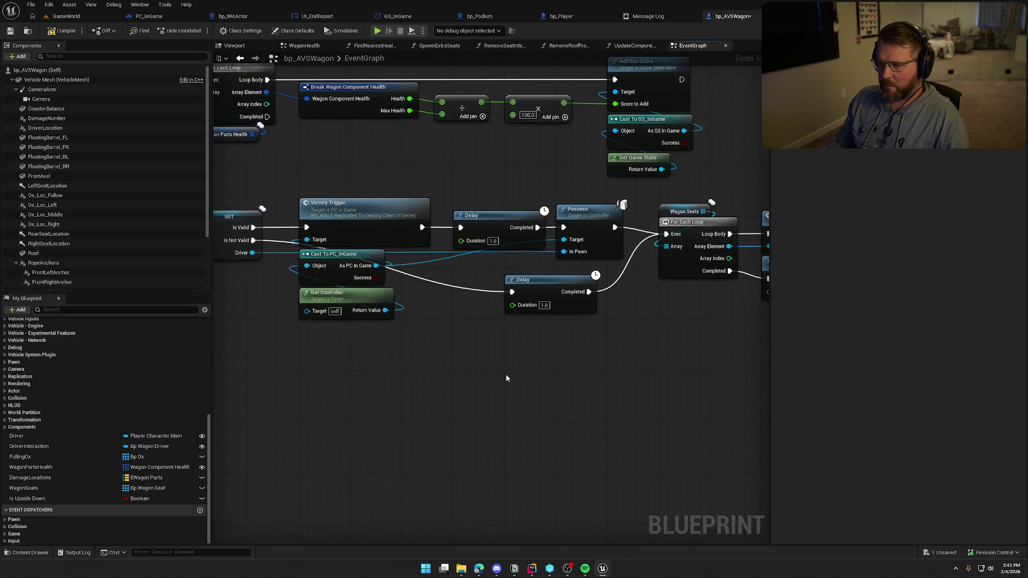
mouse_move(544, 286)
left_mouse_down()
mouse_move(488, 284)
mouse_move(497, 298)
left_mouse_up()
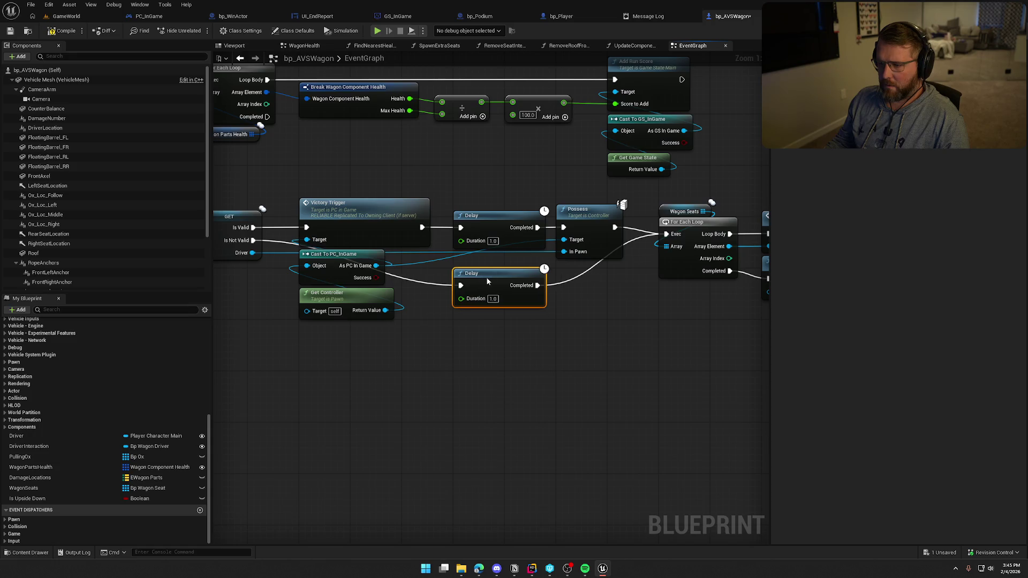
left_click(601, 368)
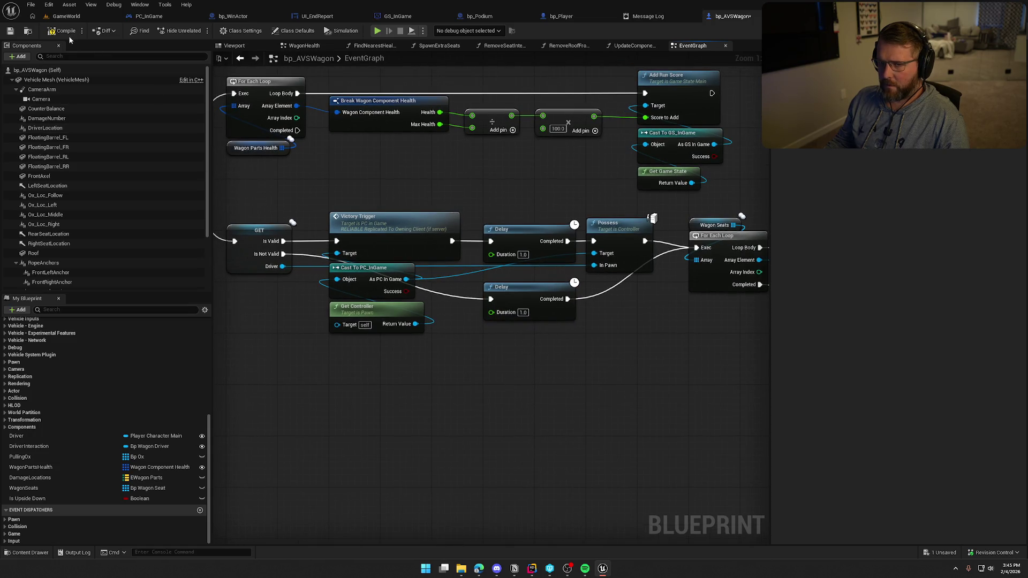
Step: Check the Message Log for remaining errors, close it, and return to the GameWorld level
left_click(648, 16)
middle_click(659, 16)
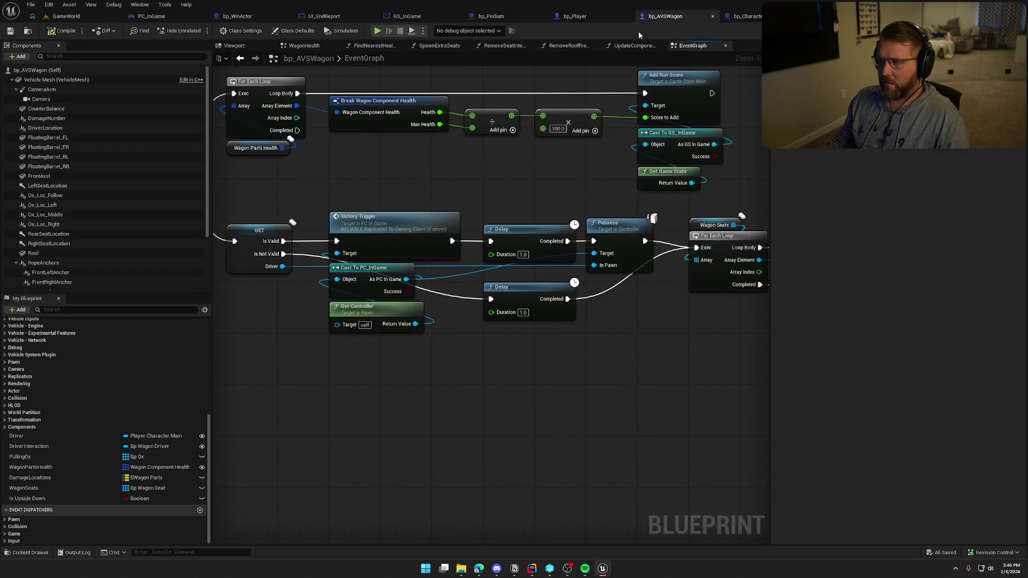
left_click_drag(457, 167, 575, 216)
left_click(70, 16)
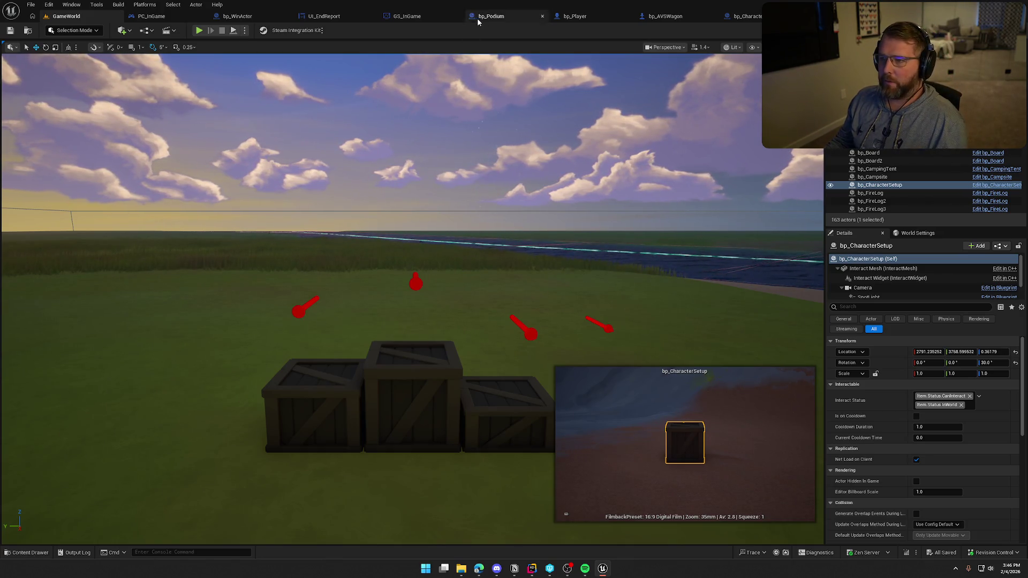
left_click(660, 18)
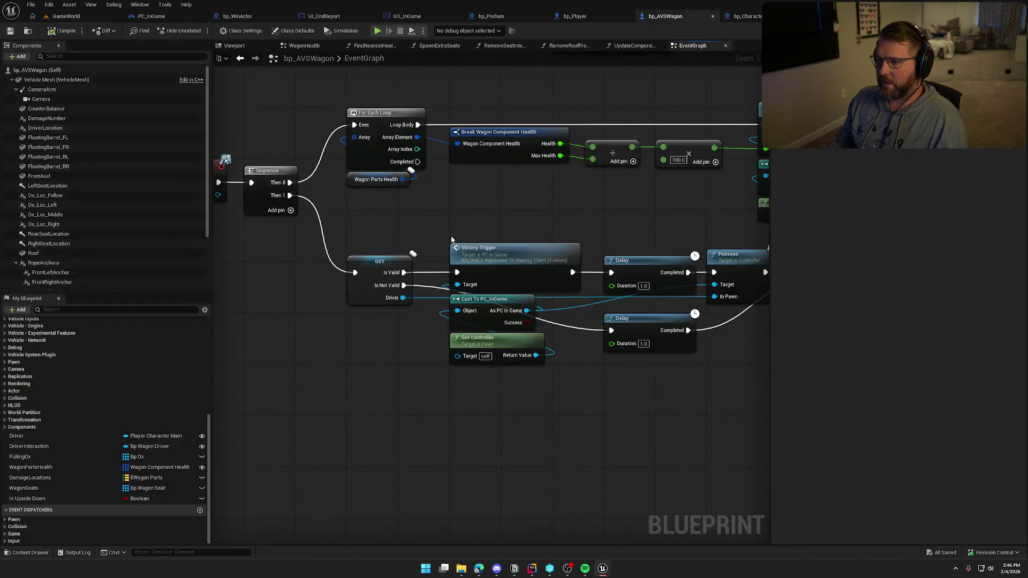
left_click_drag(306, 165, 514, 323)
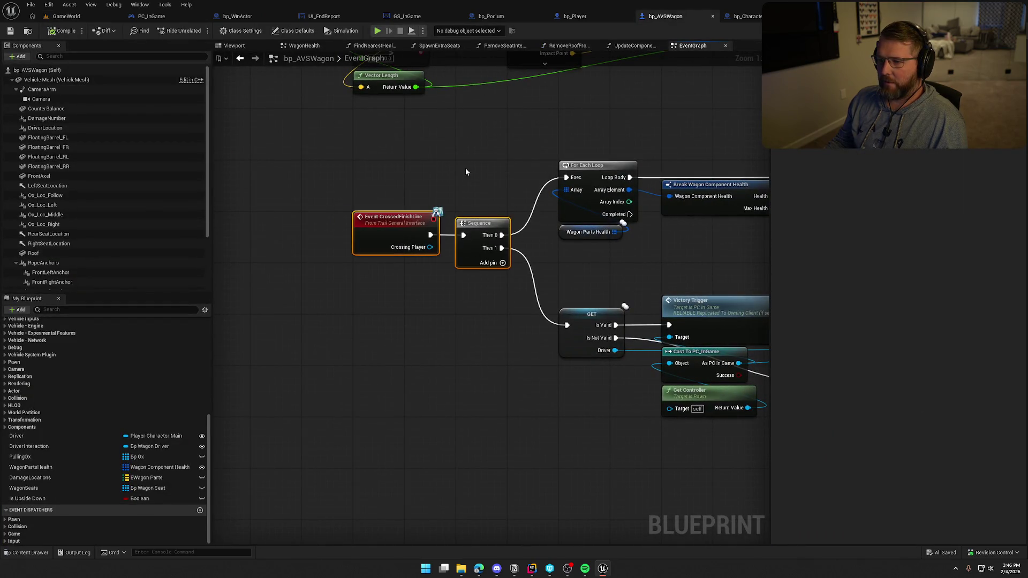
key("Home")
mouse_move(411, 242)
left_mouse_down()
mouse_move(429, 229)
mouse_move(586, 442)
left_mouse_up()
mouse_move(523, 136)
left_mouse_down()
mouse_move(461, 297)
mouse_move(475, 470)
left_mouse_up()
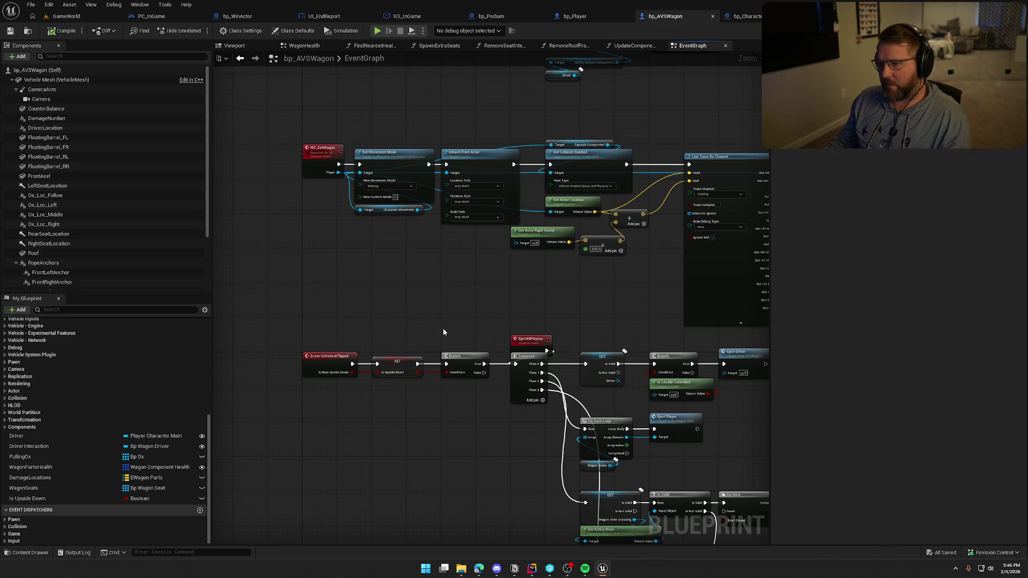
mouse_move(442, 329)
left_mouse_down()
mouse_move(453, 543)
mouse_move(481, 190)
left_mouse_up()
scroll(56, 416, "up", 1)
scroll(55, 419, "up", 10)
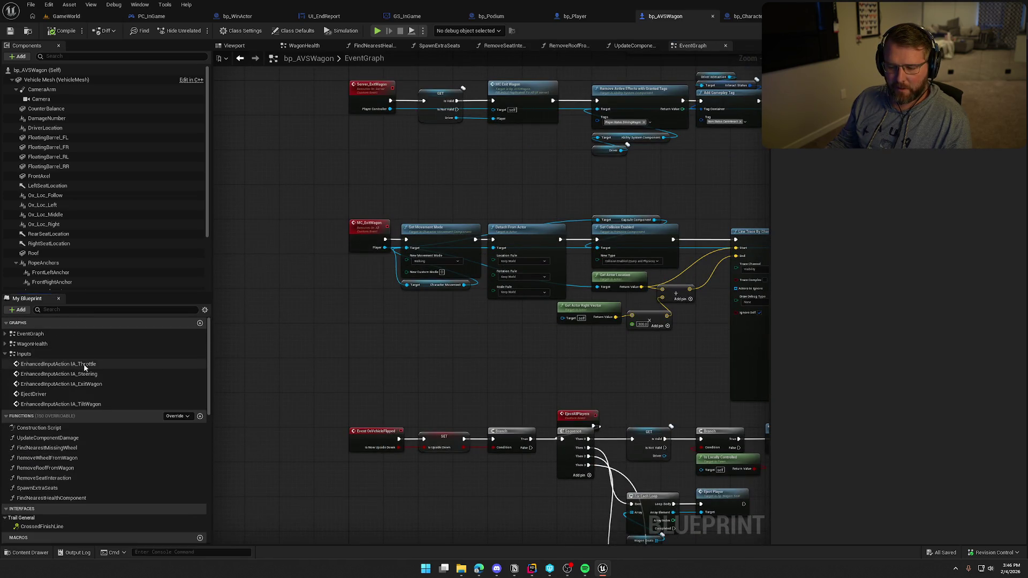
double_click(84, 367)
left_click_drag(576, 327, 463, 302)
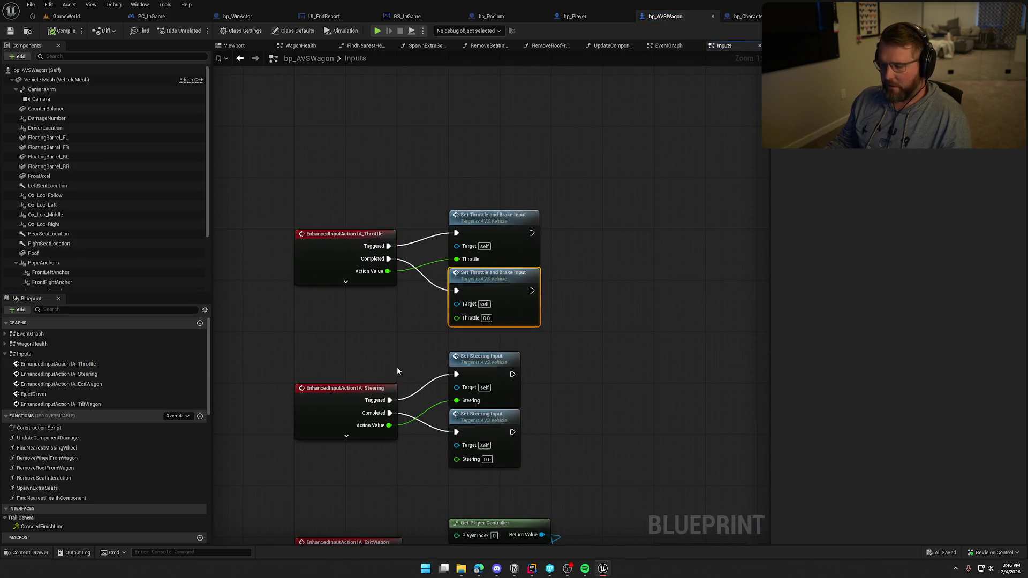
left_click(619, 334)
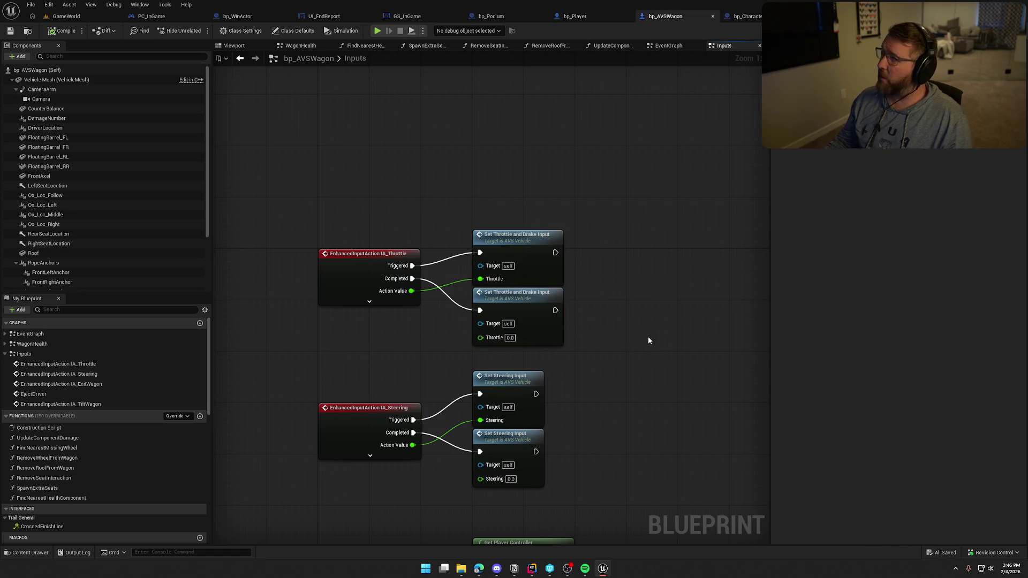
left_click_drag(623, 363, 436, 345)
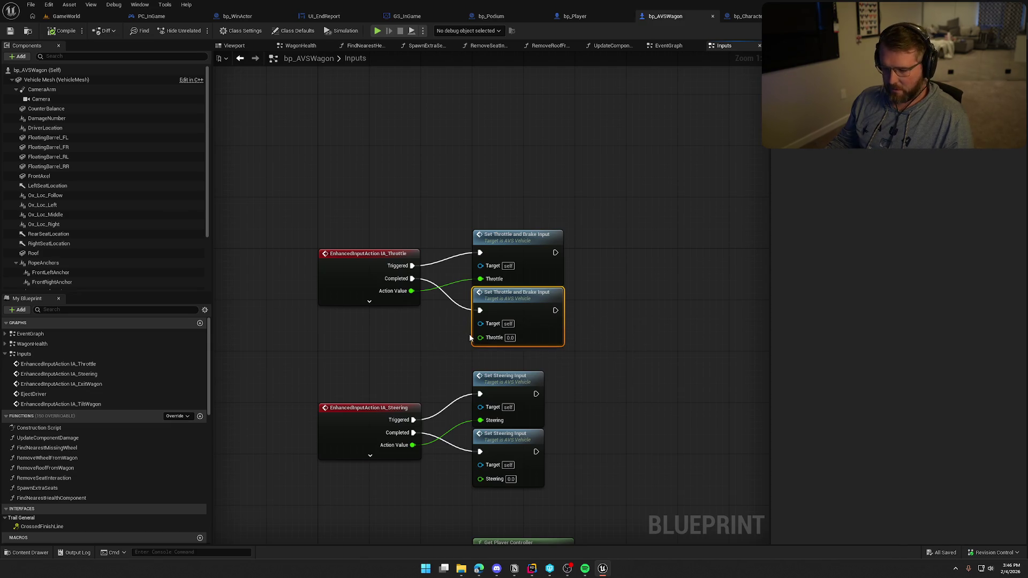
left_click(618, 304)
left_click_drag(617, 304, 647, 306)
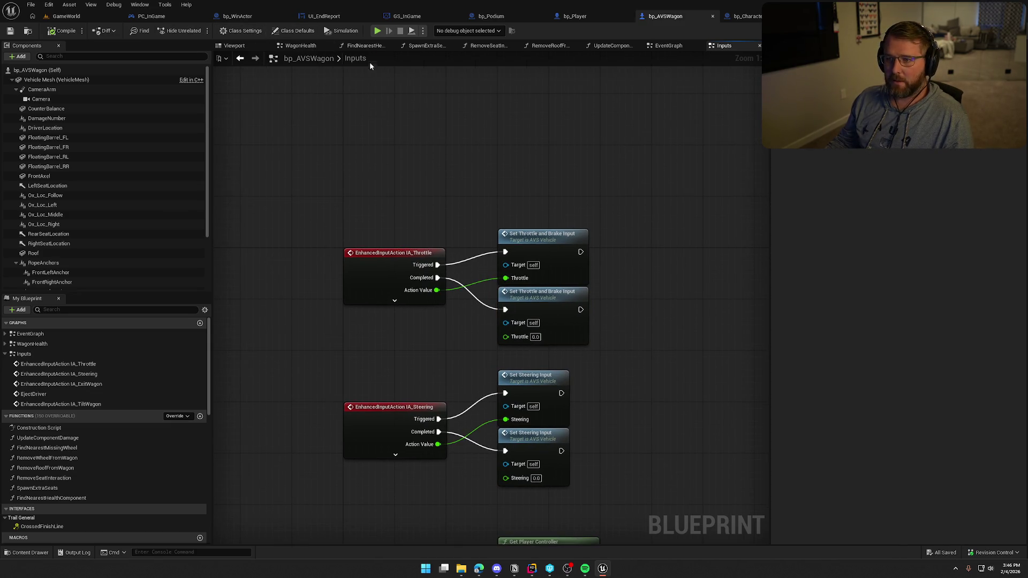
left_click(241, 60)
left_click(241, 61)
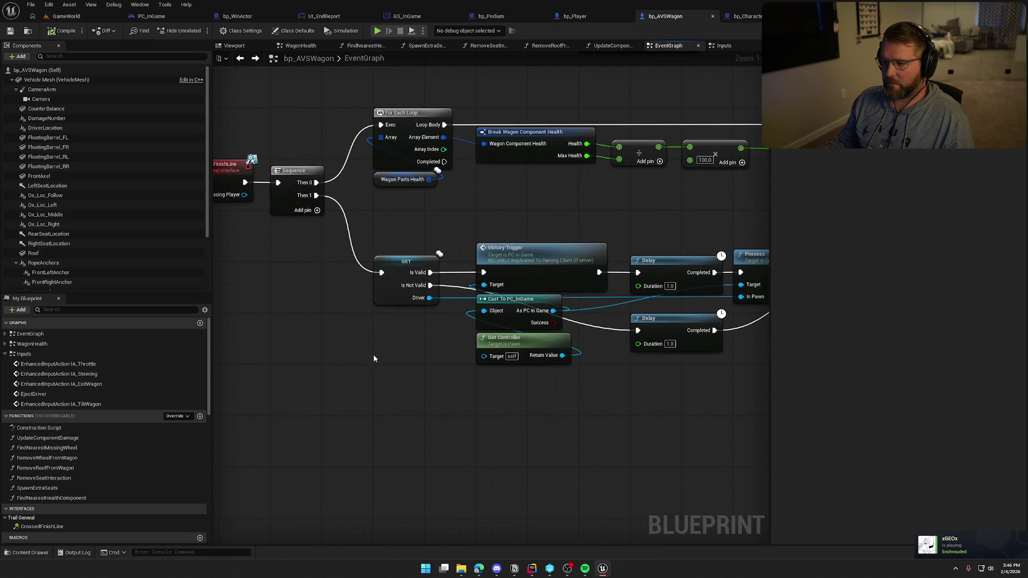
Step: Insert a Set Throttle and Brake Input node (Throttle 0.0) between Sequence Then 1 and GET, and compile
key("ctrl+v")
left_click_drag(307, 245, 266, 291)
scroll(444, 336, "down", 2)
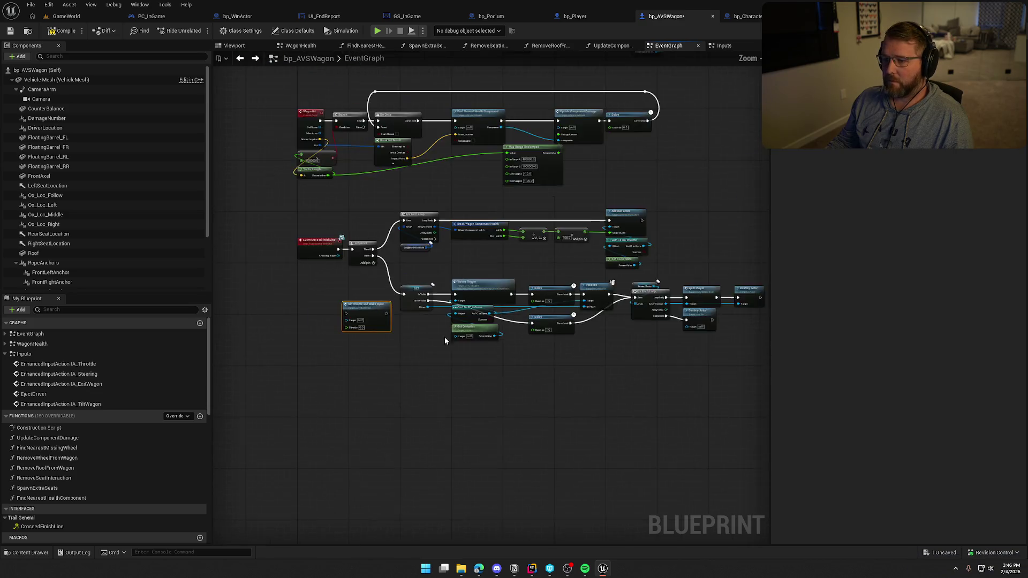
left_click_drag(444, 338, 491, 324)
scroll(334, 229, "up", 2)
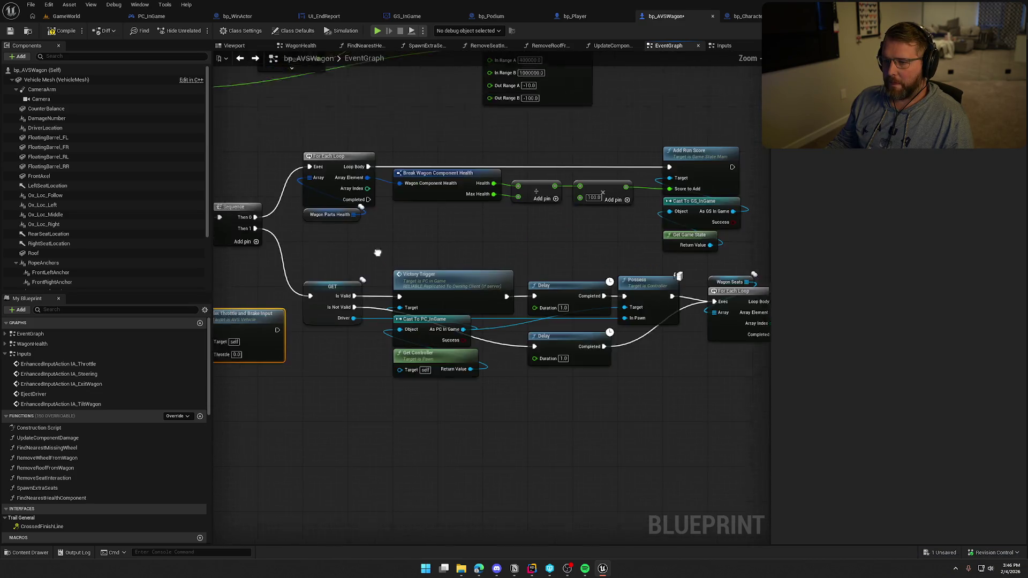
scroll(437, 291, "up", 1)
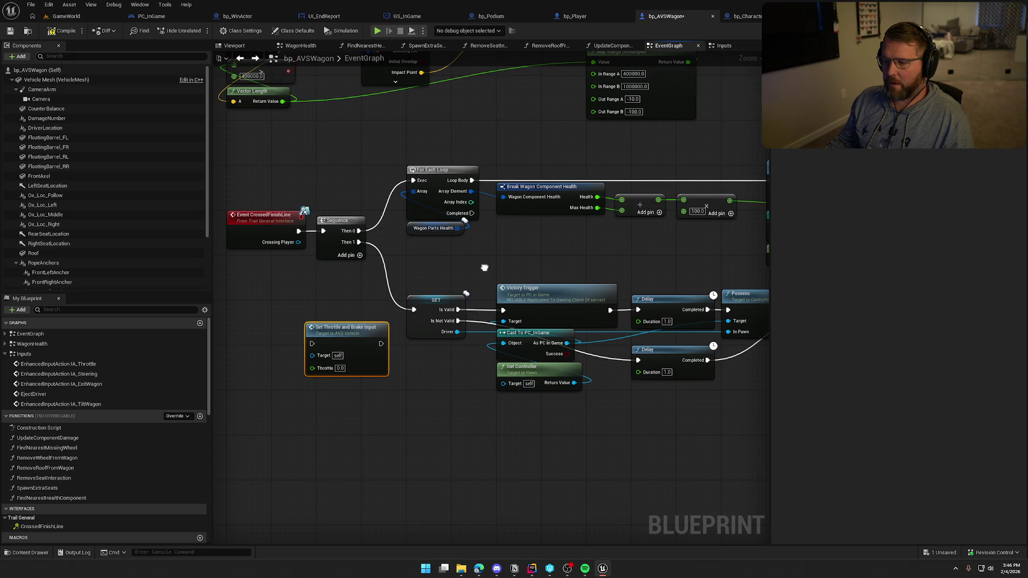
scroll(484, 267, "down", 4)
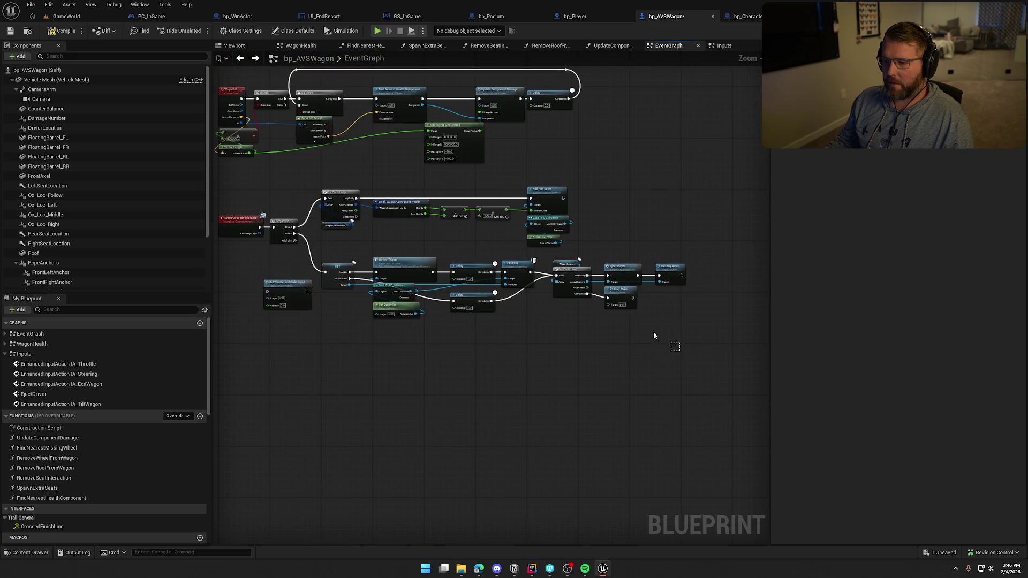
mouse_move(675, 347)
left_mouse_down()
mouse_move(339, 252)
mouse_move(413, 292)
mouse_move(459, 299)
left_mouse_up()
scroll(342, 257, "up", 3)
mouse_move(269, 328)
left_mouse_down()
mouse_move(341, 289)
mouse_move(337, 217)
left_mouse_up()
mouse_move(418, 294)
left_mouse_down()
mouse_move(454, 299)
mouse_move(409, 290)
left_mouse_up()
left_click(417, 256)
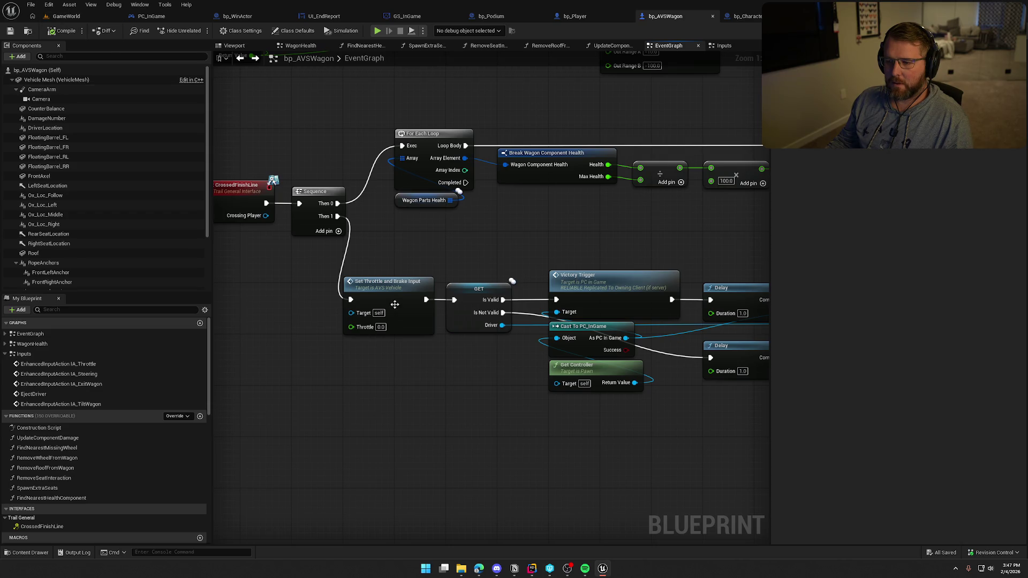
Step: Play-test by walking to the wagon, boarding with E, and driving it toward the finish gate
left_click(63, 16)
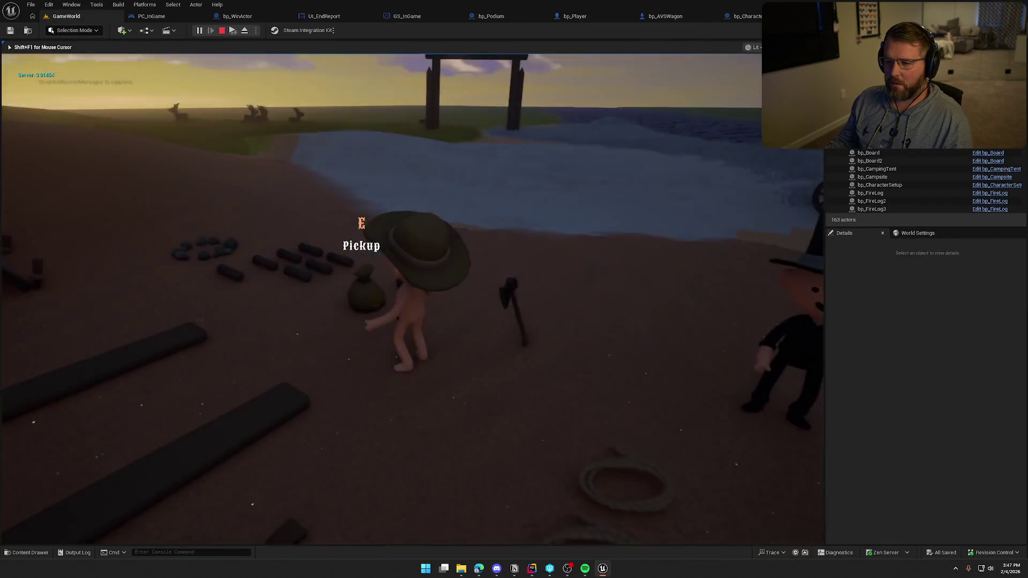
key("e")
key("w")
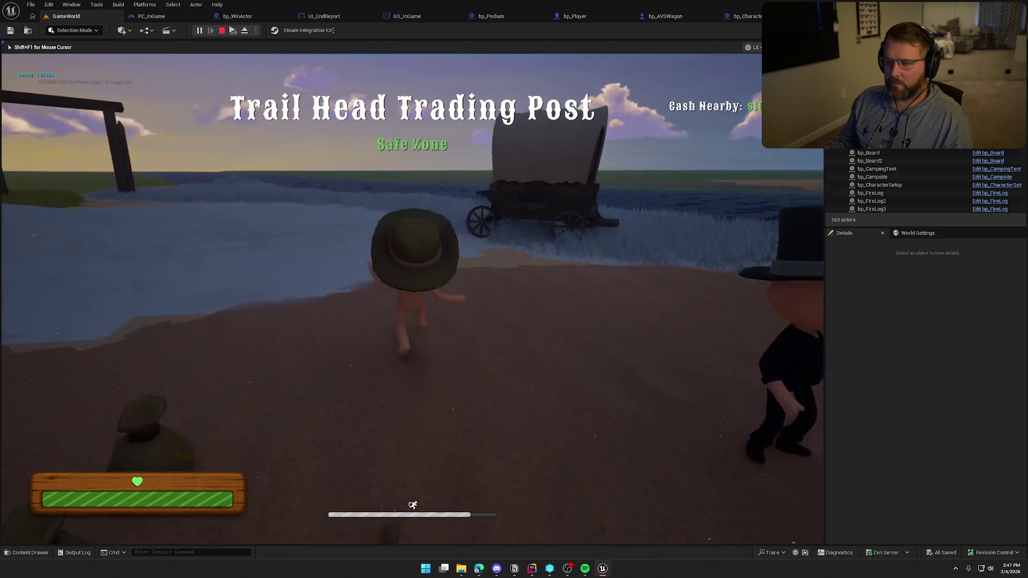
key("e")
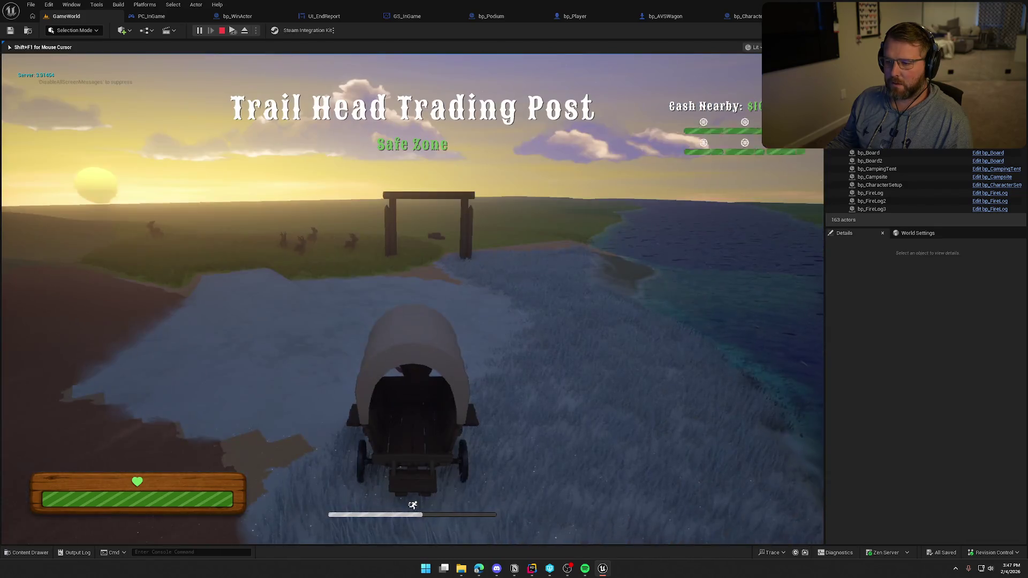
key("w")
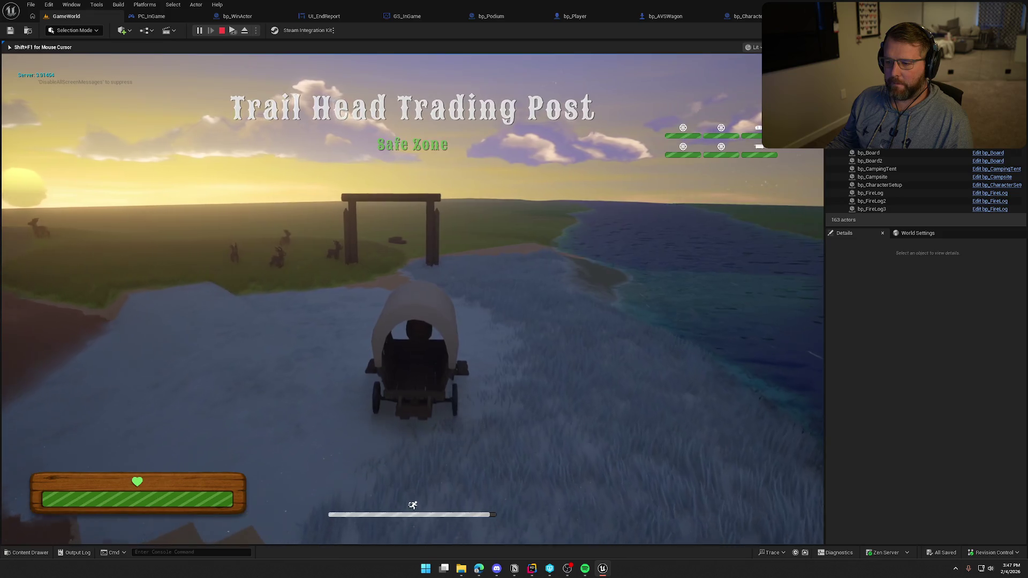
key("w")
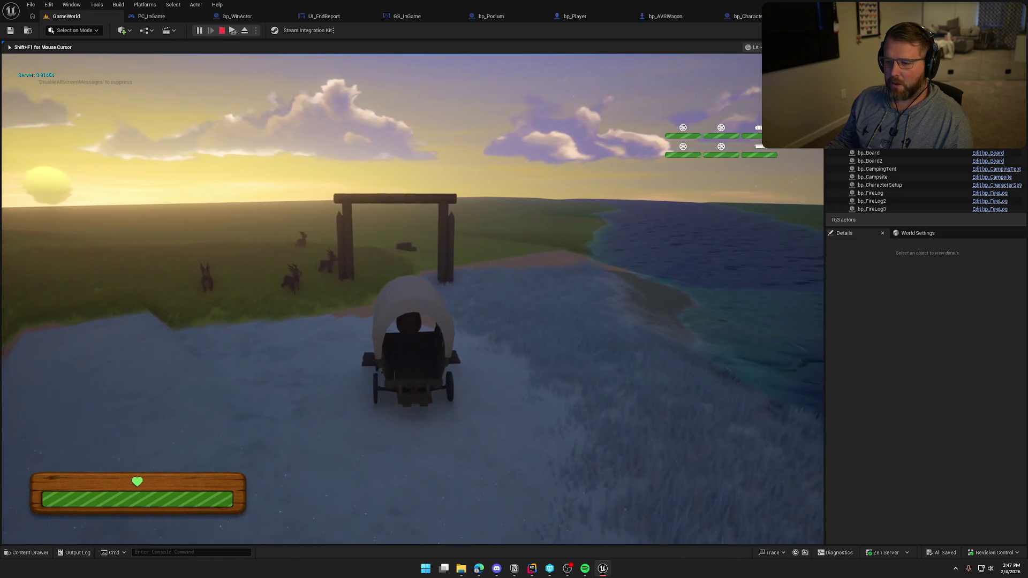
key("w")
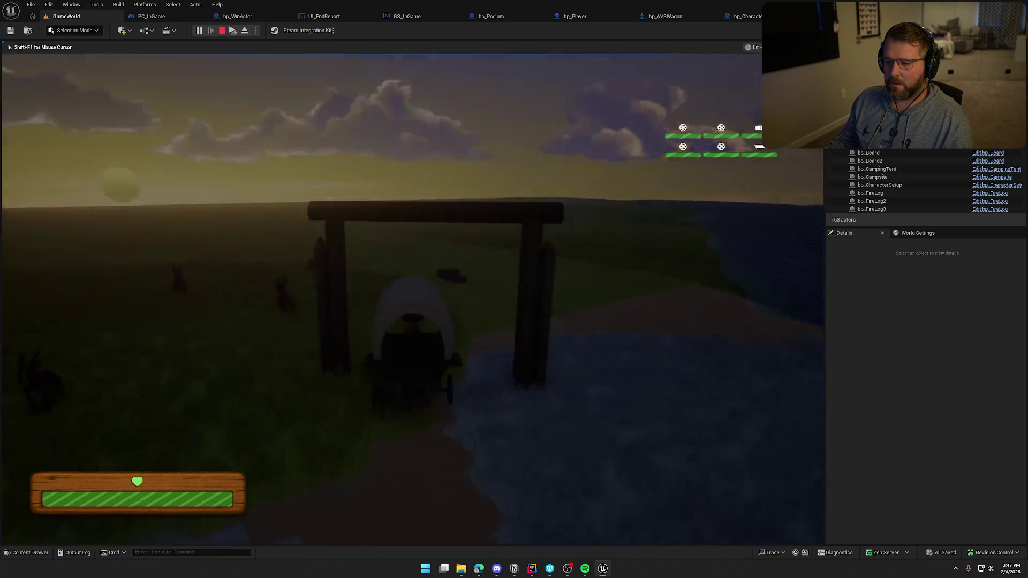
Step: Stop the session and move from bp_AVSWagon's EventGraph to its Inputs graph with the throttle and steering handlers
key("Escape")
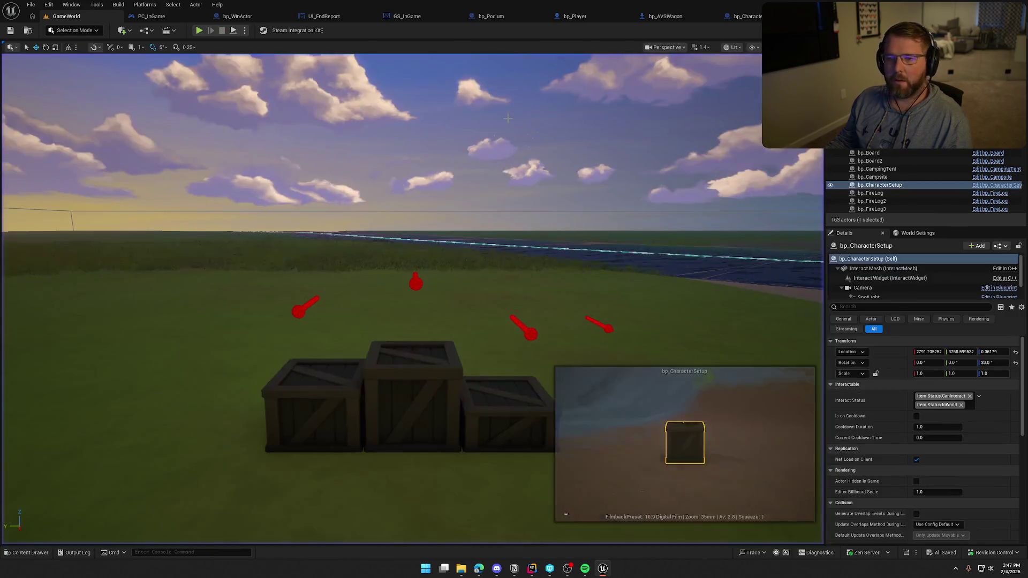
left_click(665, 15)
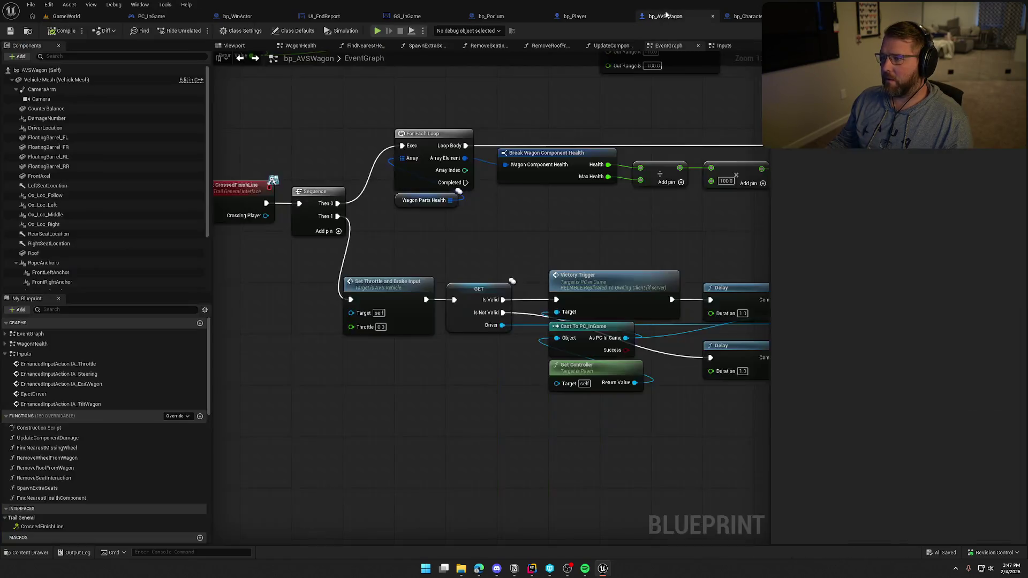
left_click(383, 315)
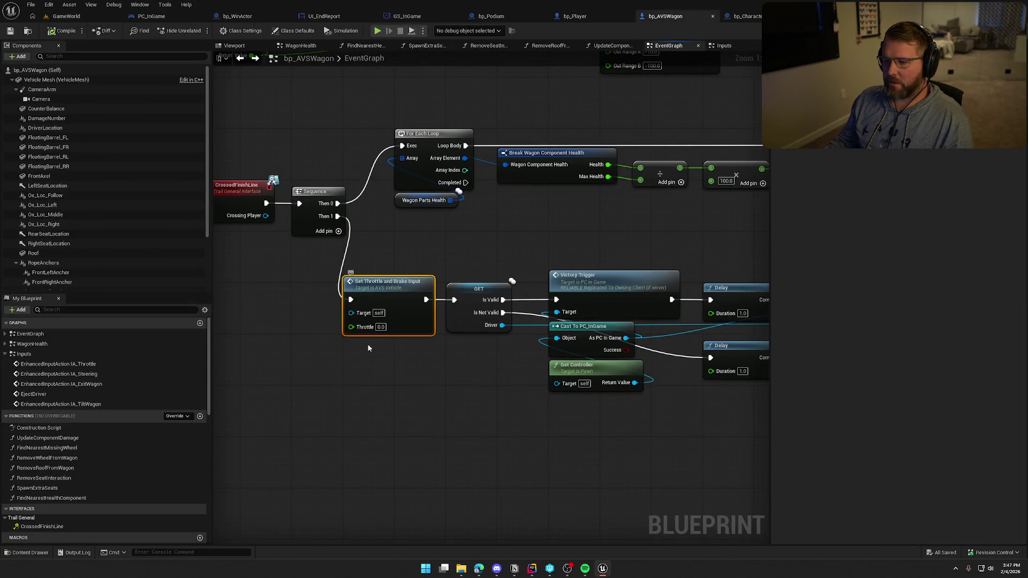
left_click(410, 83)
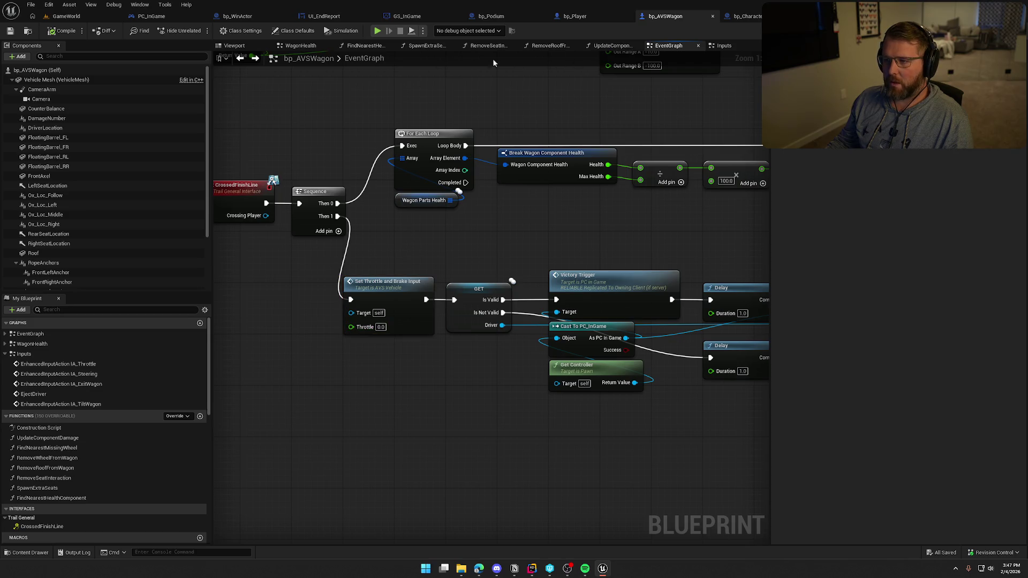
left_click(303, 45)
key("ctrl+Tab")
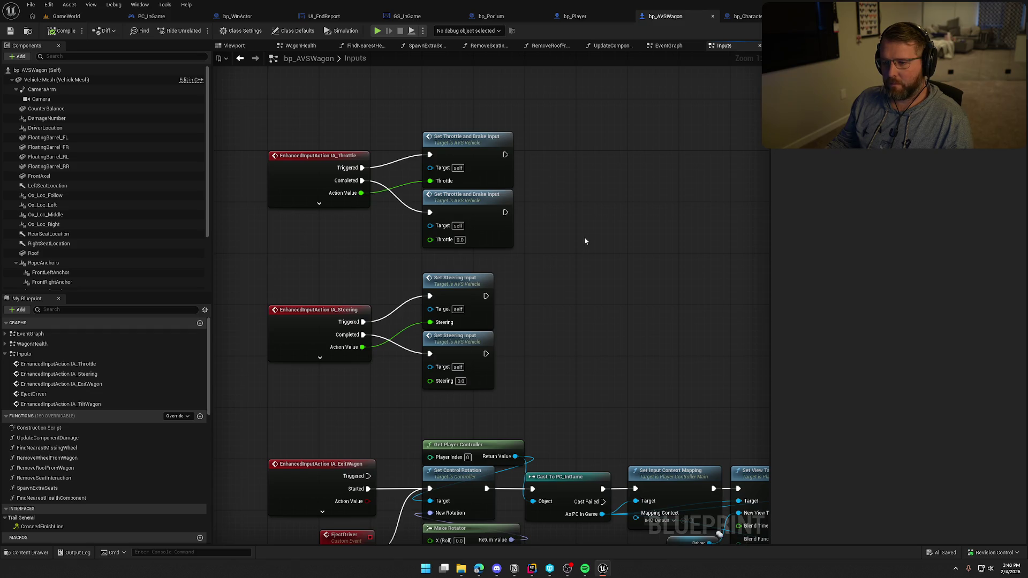
Step: Add a Set Brake Input node and bring it into the wagon's event graph
right_click(554, 188)
type("brake")
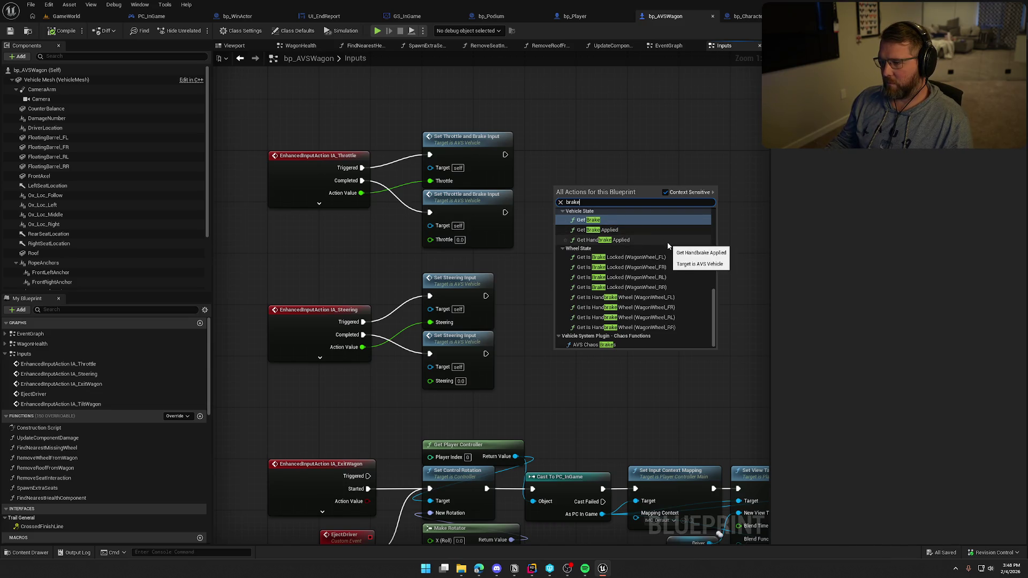
key("BackSpace")
key("BackSpace")
key("BackSpace")
type("app")
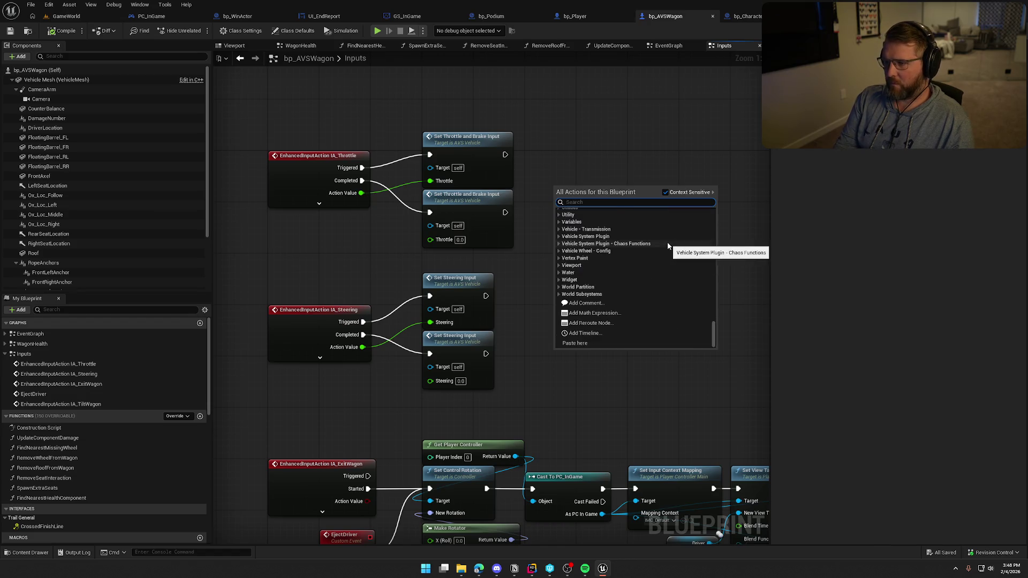
type("ly bre")
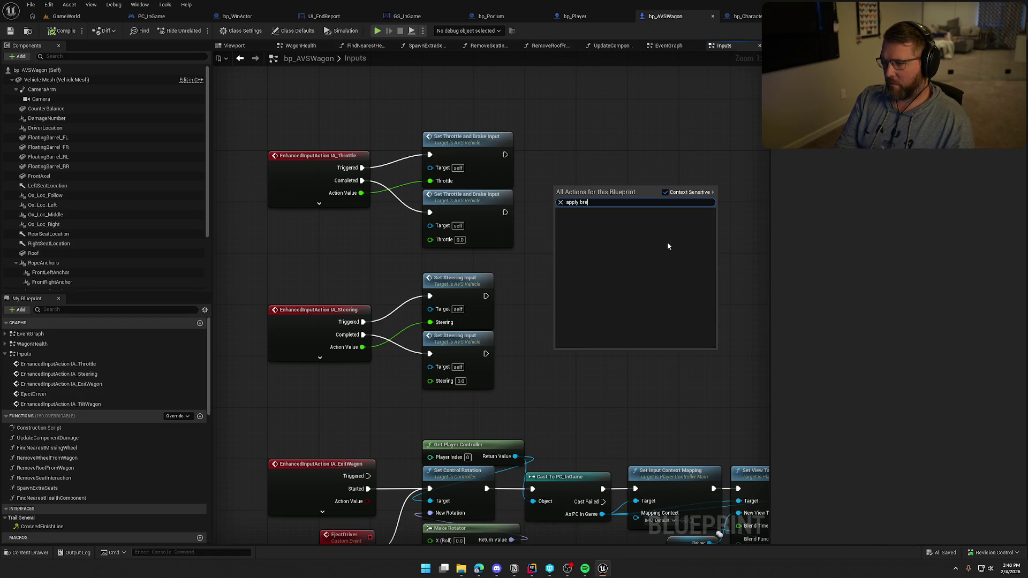
key("ctrl+a")
type("break")
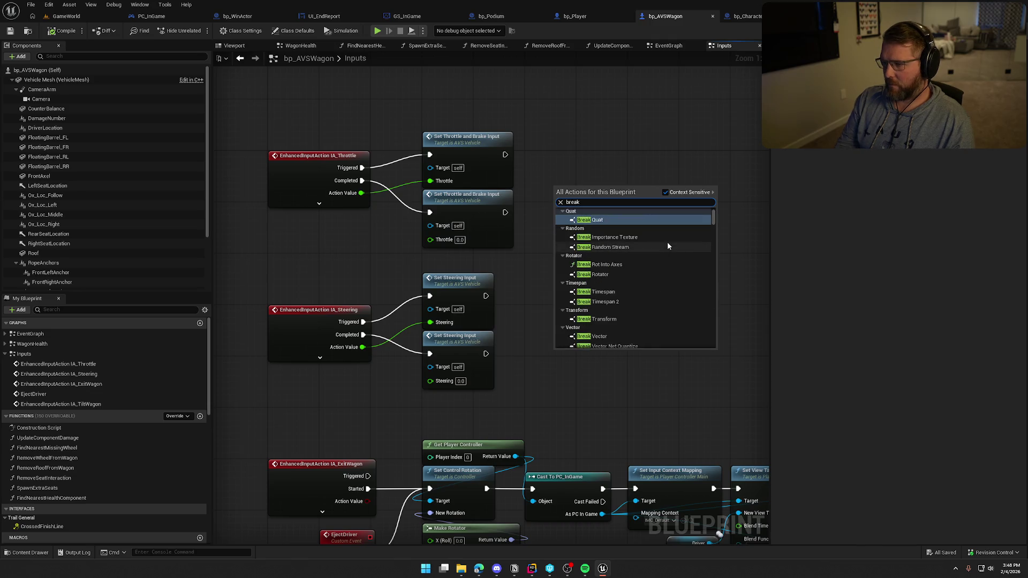
left_click(576, 175)
right_click(577, 179)
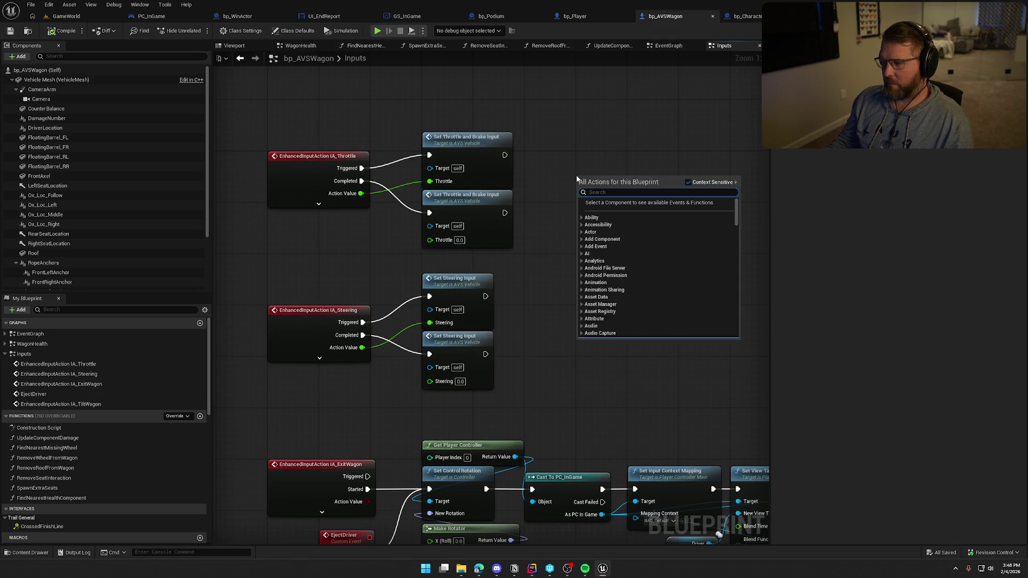
type("get")
key("BackSpace")
key("BackSpace")
key("BackSpace")
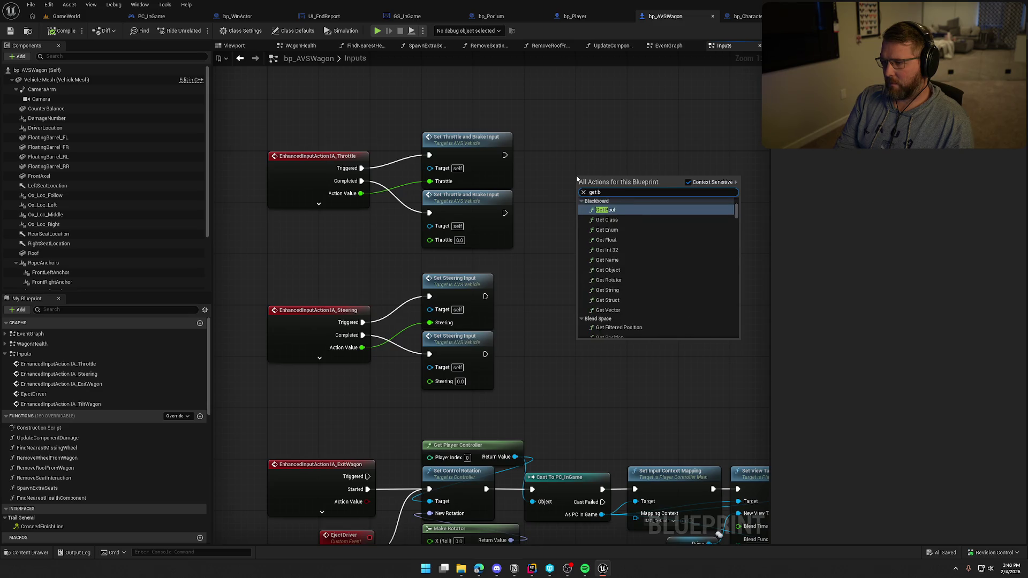
type("brak")
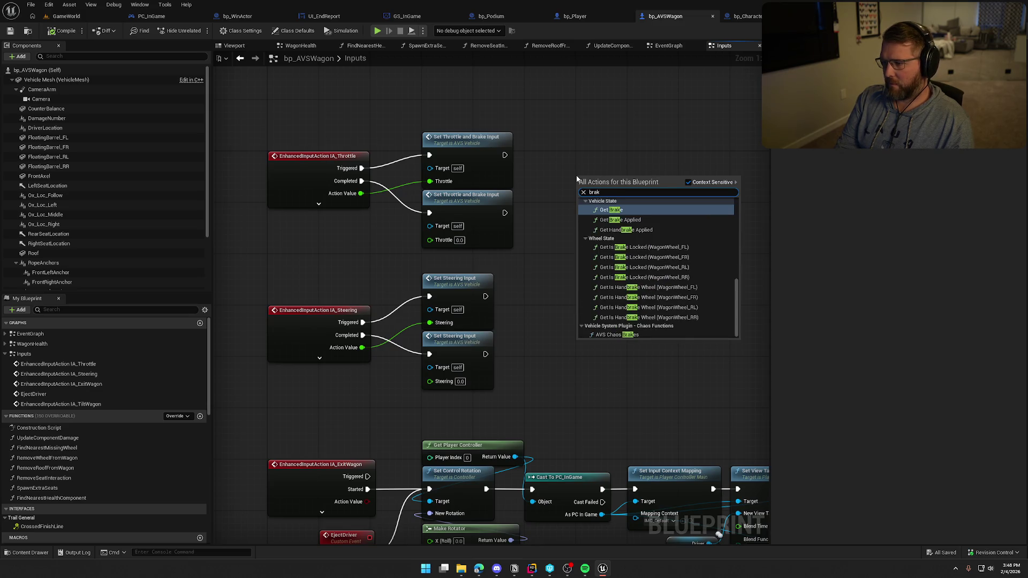
type("e")
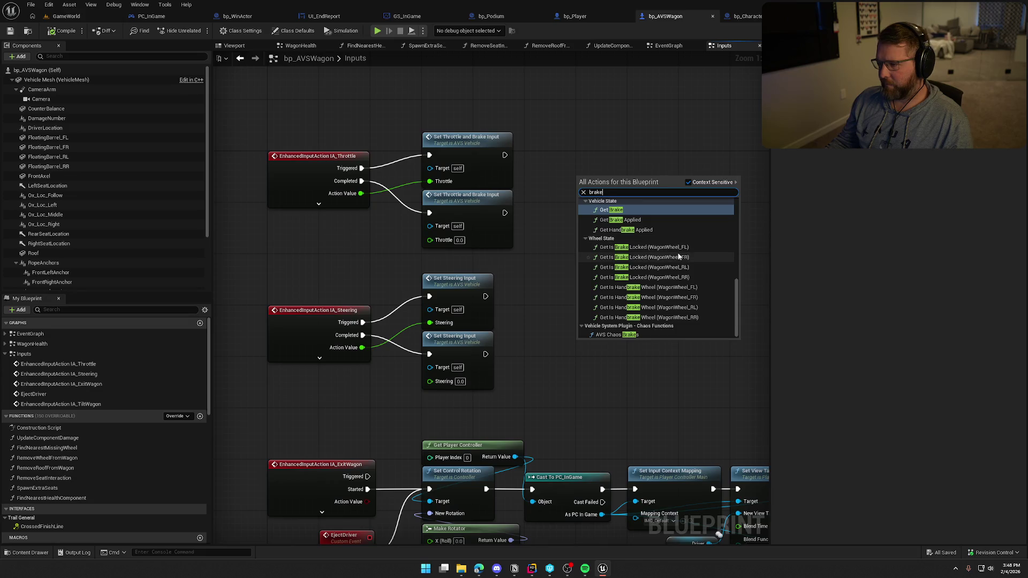
scroll(682, 253, "up", 1)
scroll(682, 252, "up", 1)
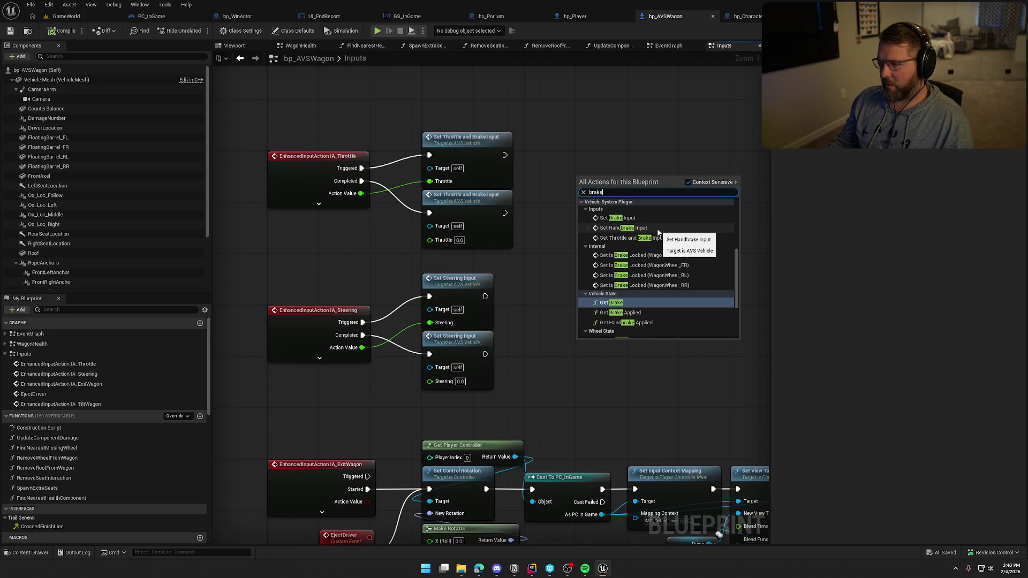
left_click(623, 219)
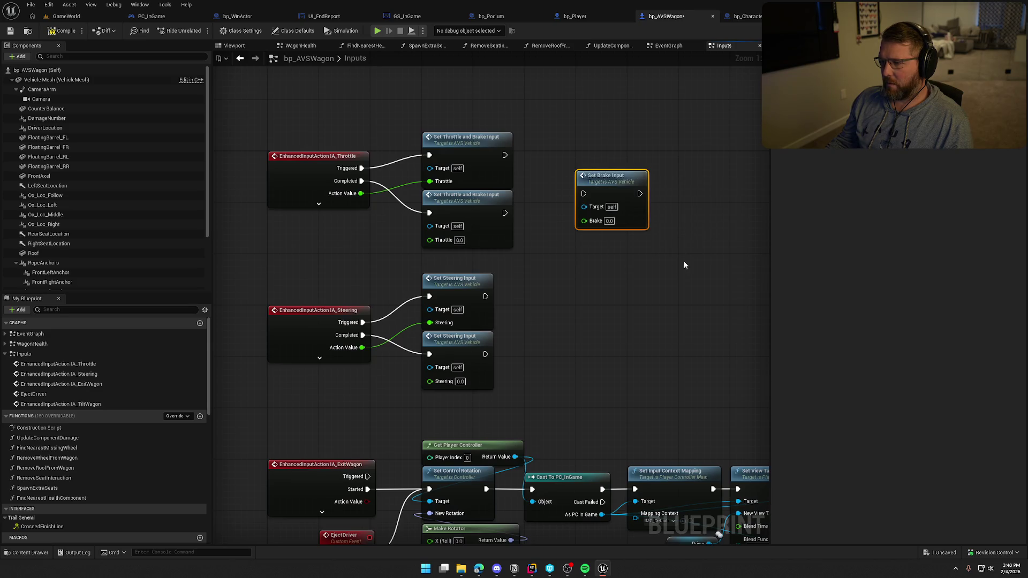
key("Delete")
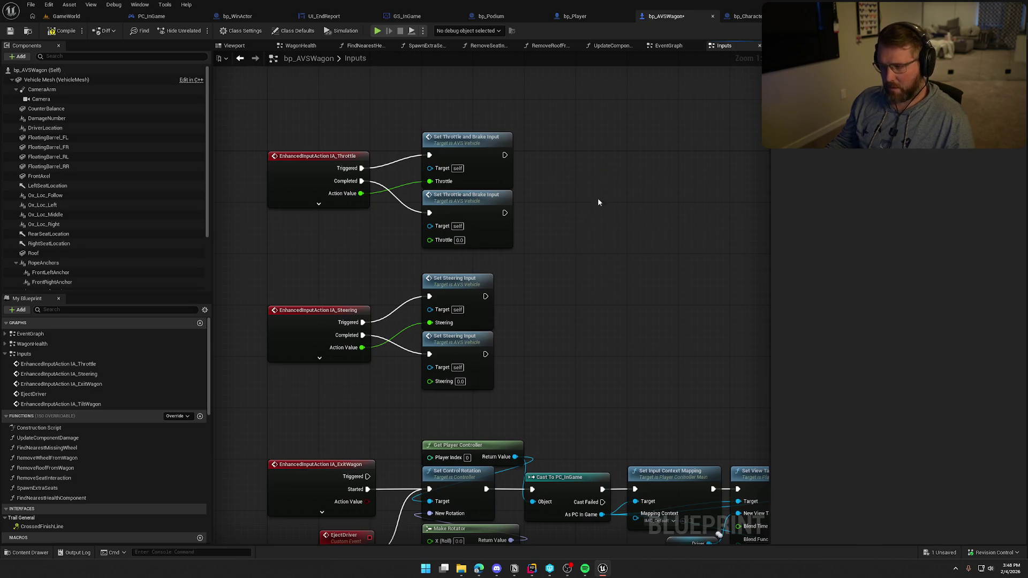
left_click(239, 59)
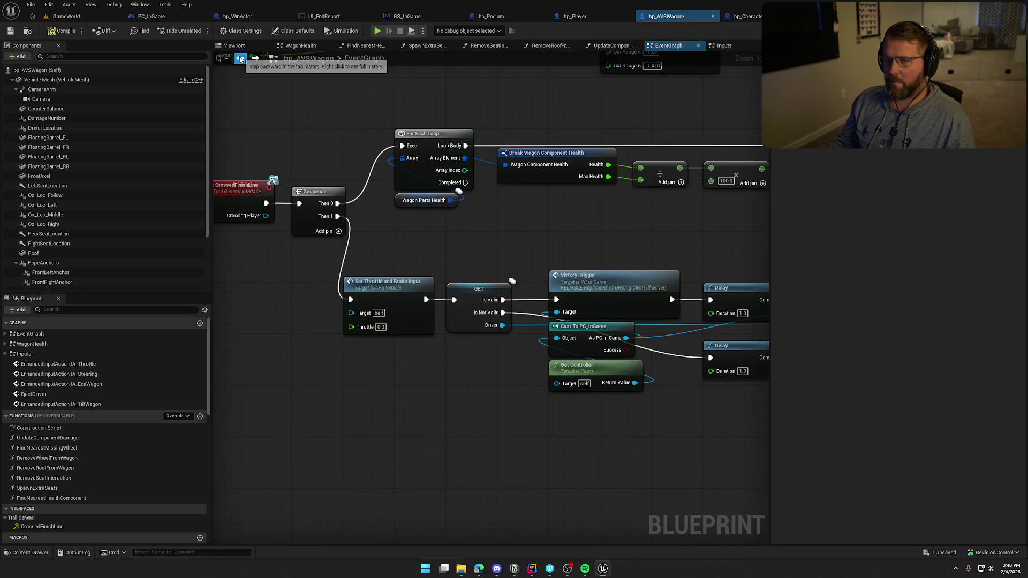
key("ctrl+v")
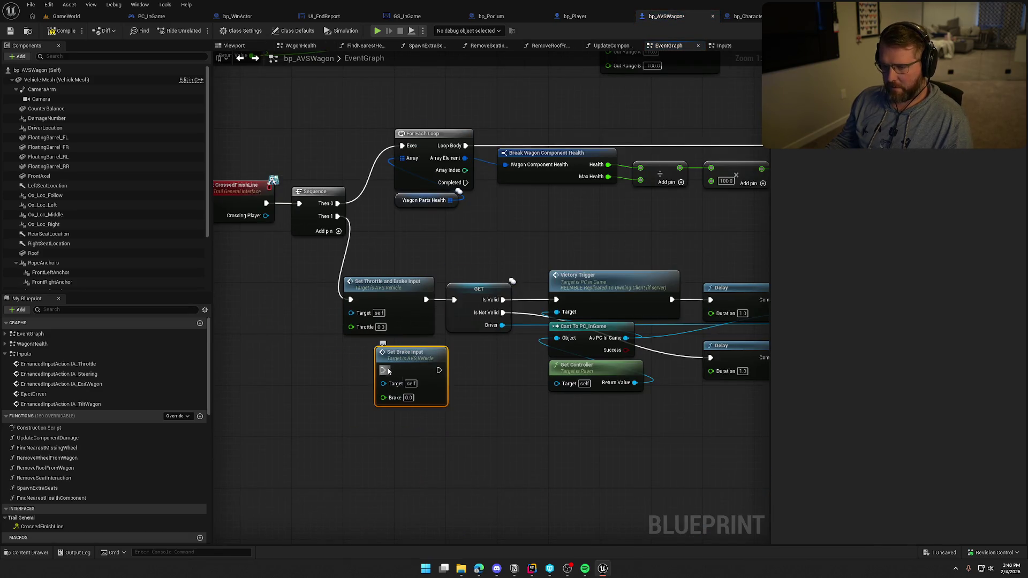
Step: Wire Then 1 into Set Brake Input at Brake 1.0, replacing the throttle-and-brake node, and play-test
mouse_move(337, 215)
left_mouse_down()
mouse_move(382, 370)
mouse_move(450, 322)
mouse_move(454, 300)
left_mouse_up()
type("1")
key("Return")
left_click(429, 321)
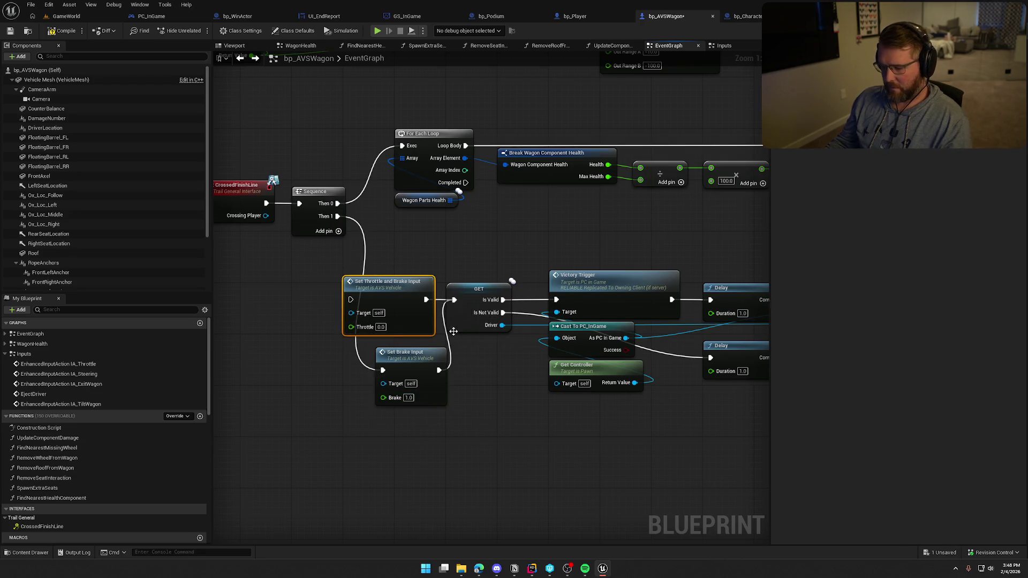
key("Delete")
left_click_drag(421, 359, 407, 289)
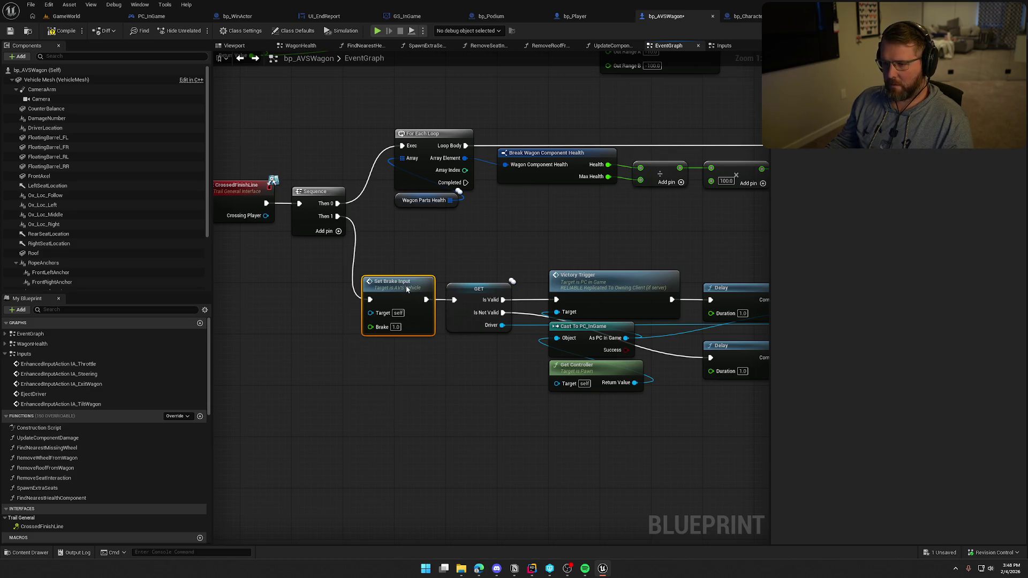
left_click(393, 246)
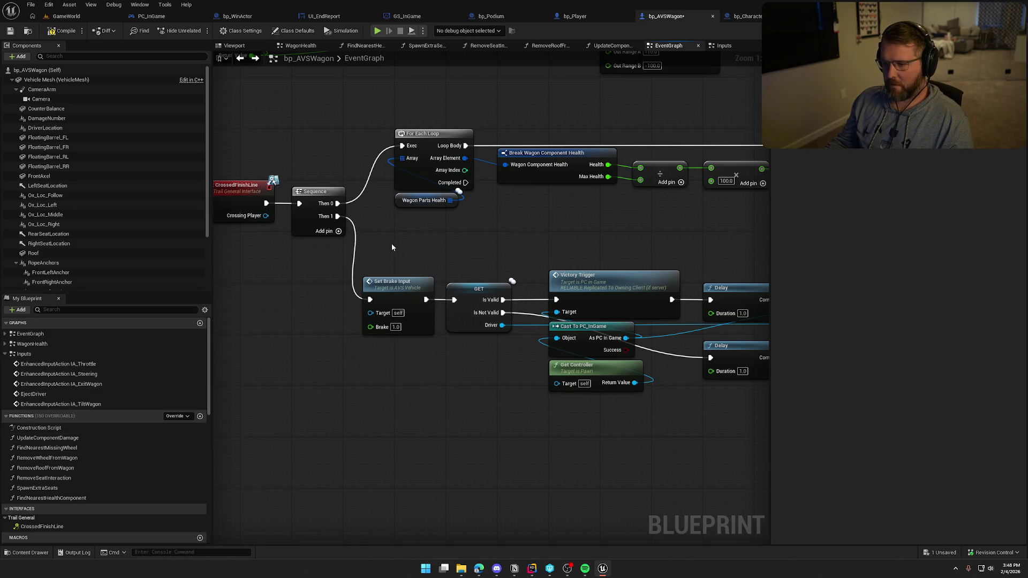
left_click(65, 17)
left_click(199, 30)
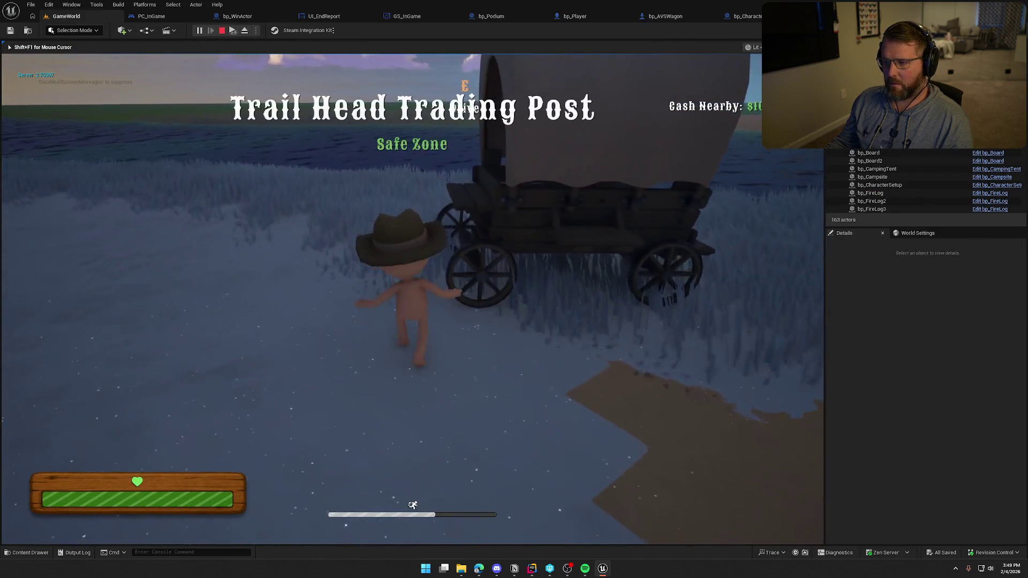
Step: Board the wagon, drive it through the finish gate, then stop the test
key("e")
key("w")
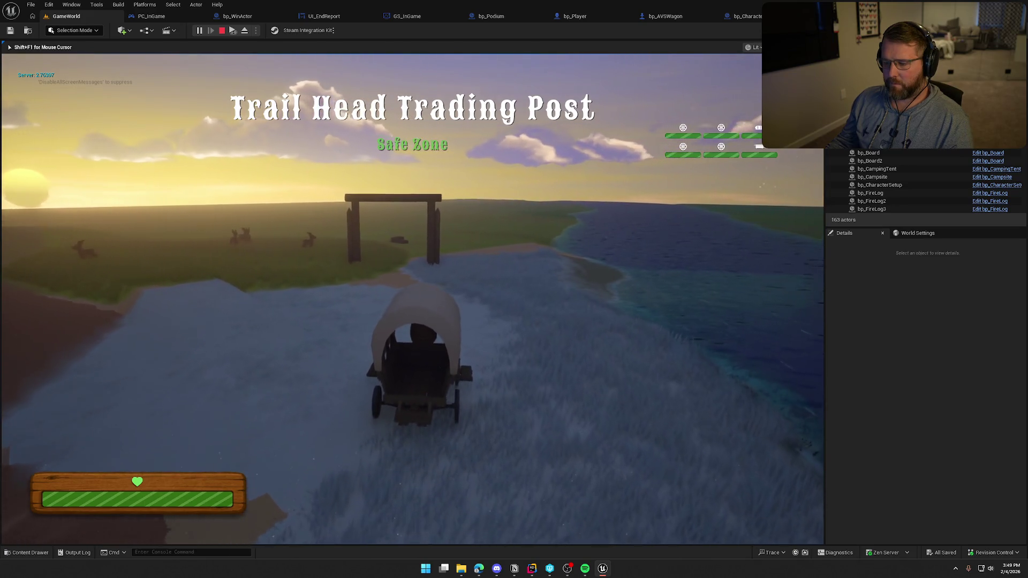
key("w")
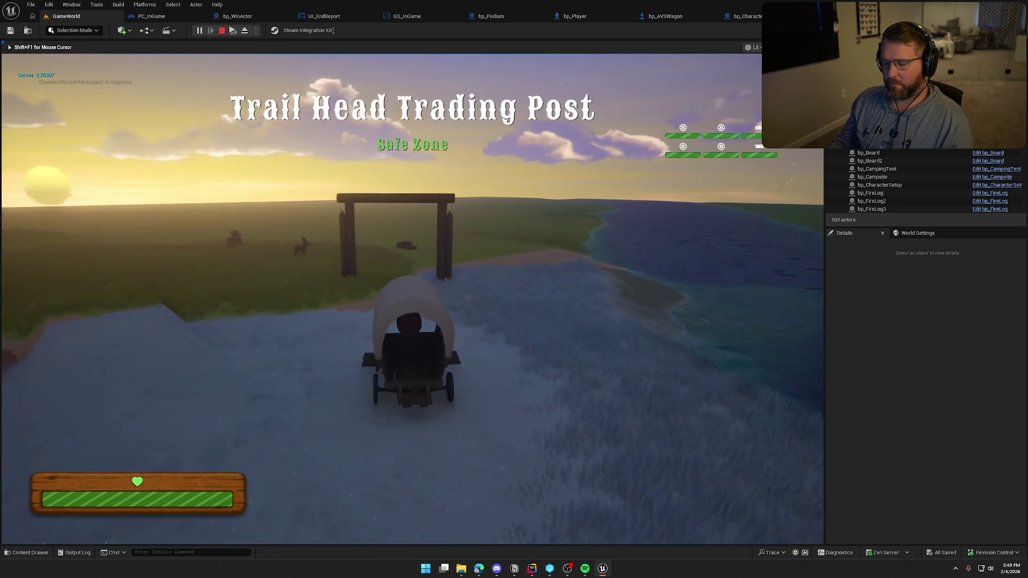
key("w")
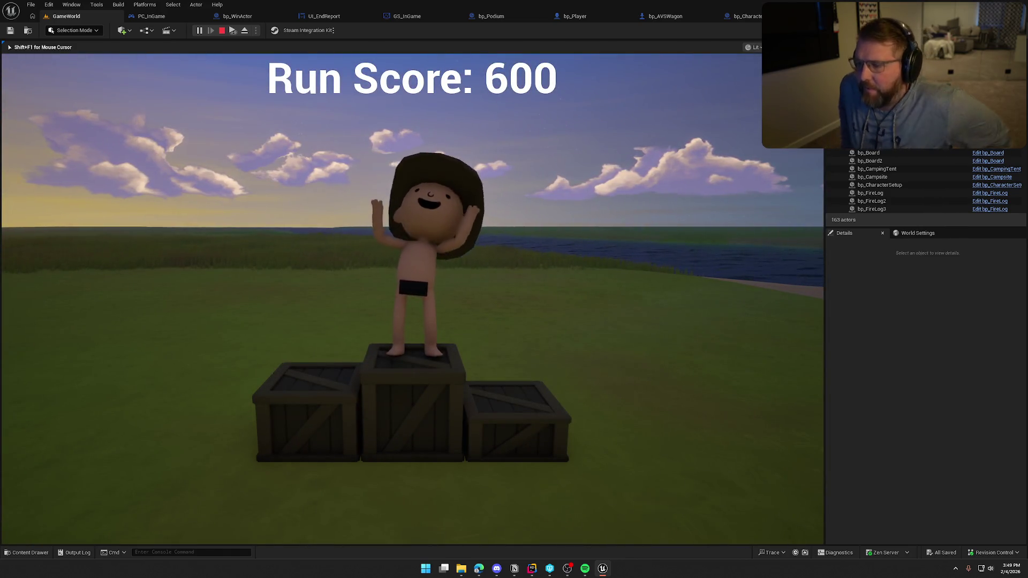
key("Escape")
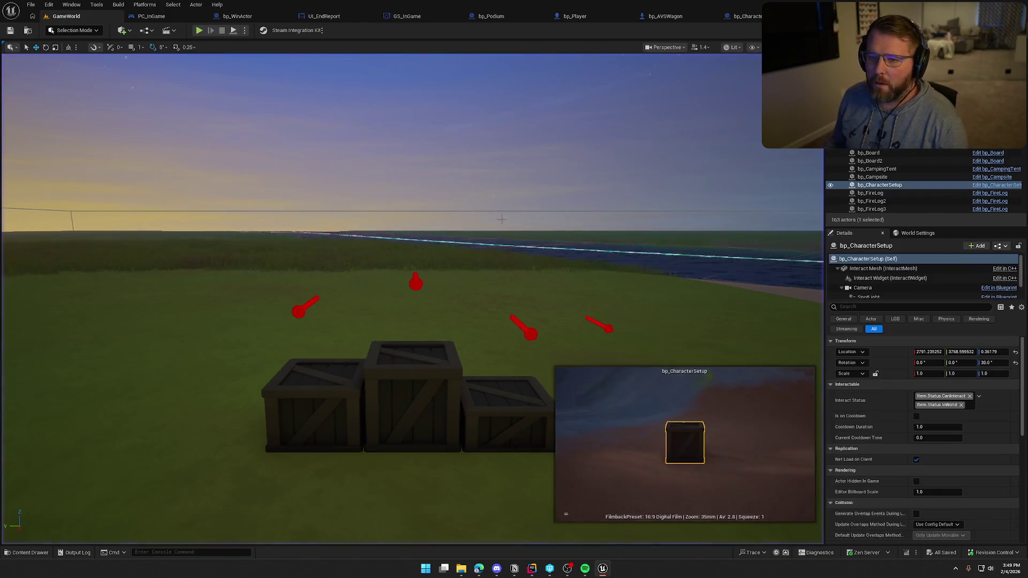
Step: Run a second test, board the wagon as driver, and stop after reaching the podium
key("alt+p")
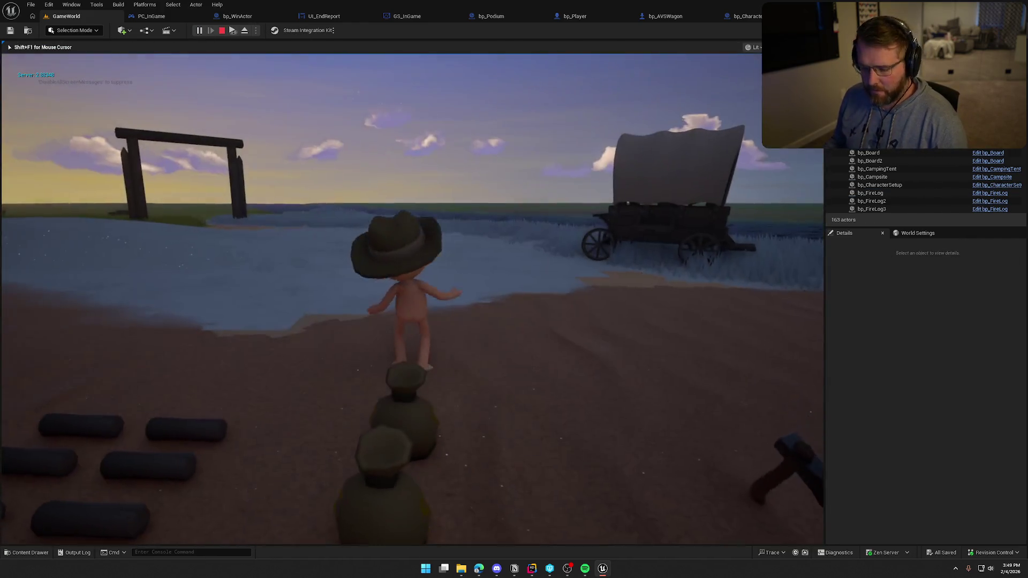
key("super")
left_click(326, 133)
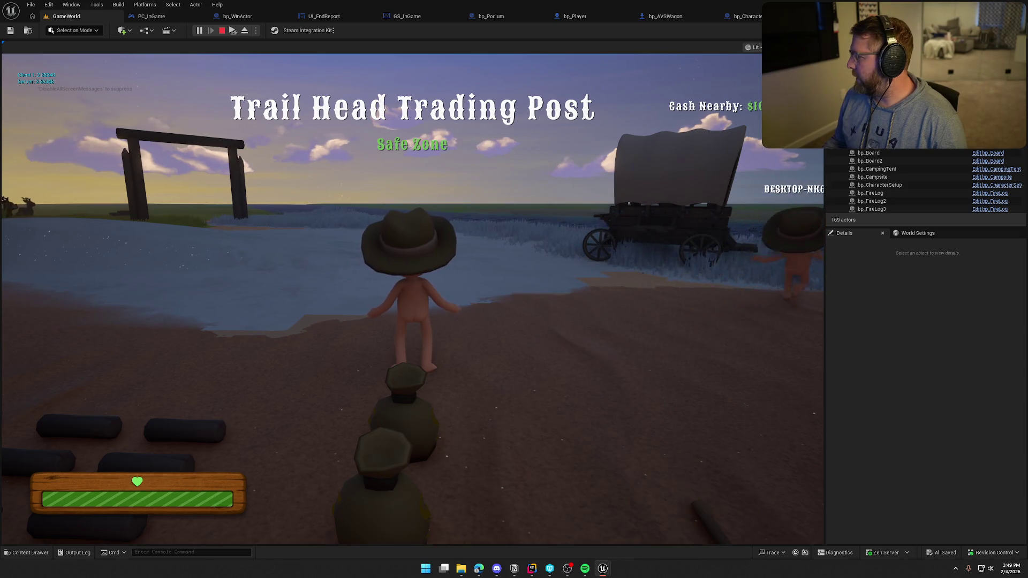
key("super")
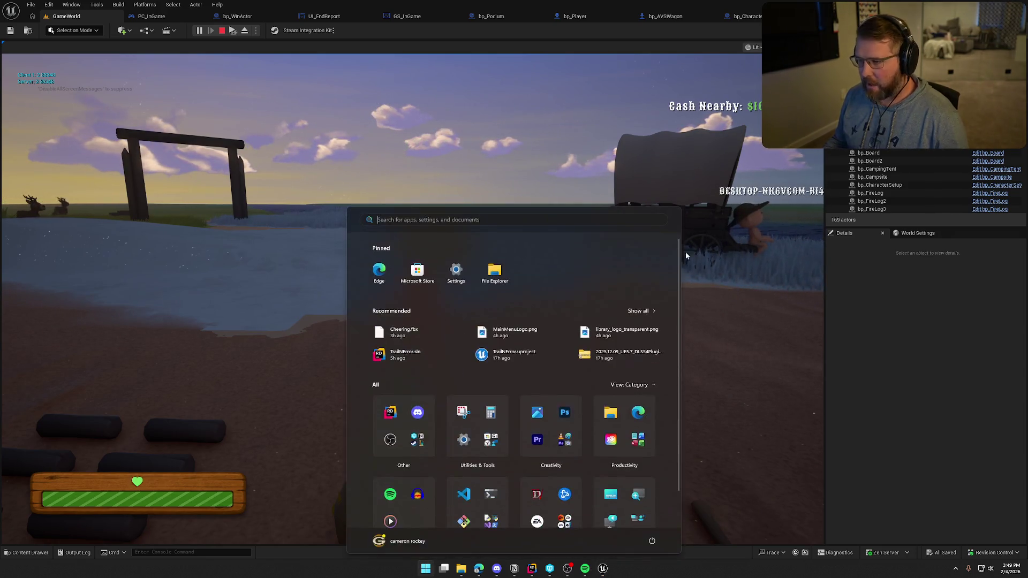
left_click(412, 268)
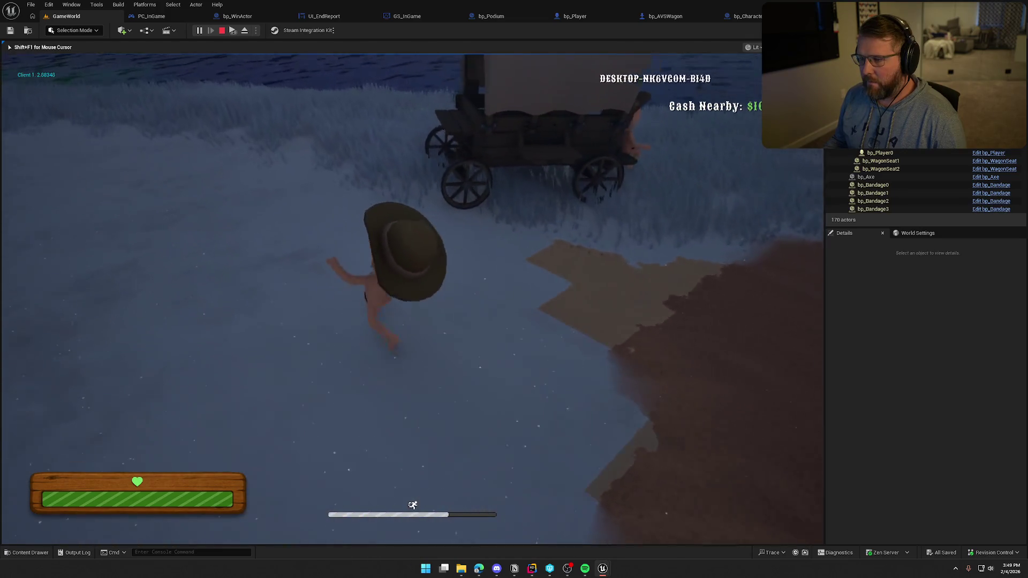
key("e")
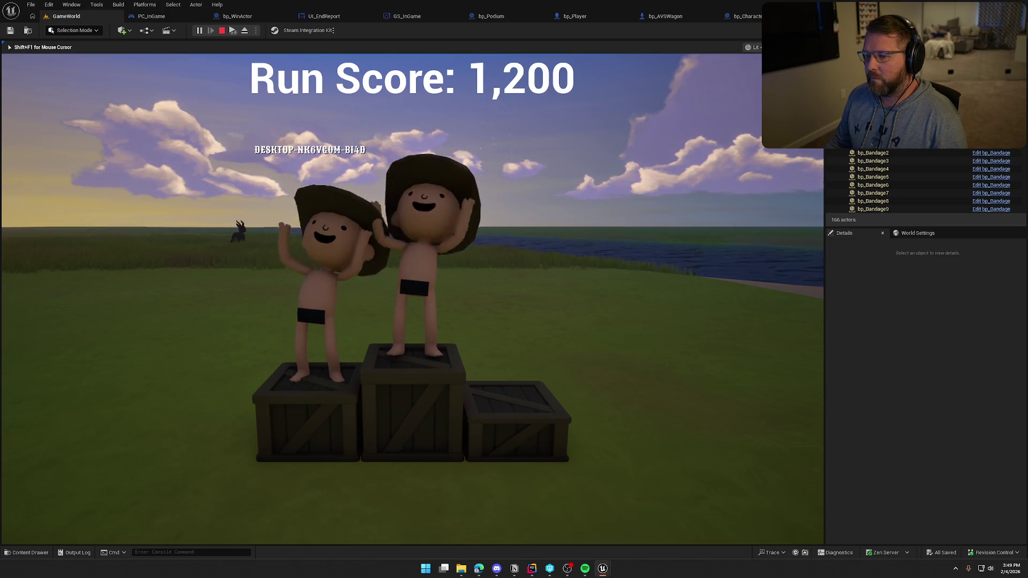
key("Escape")
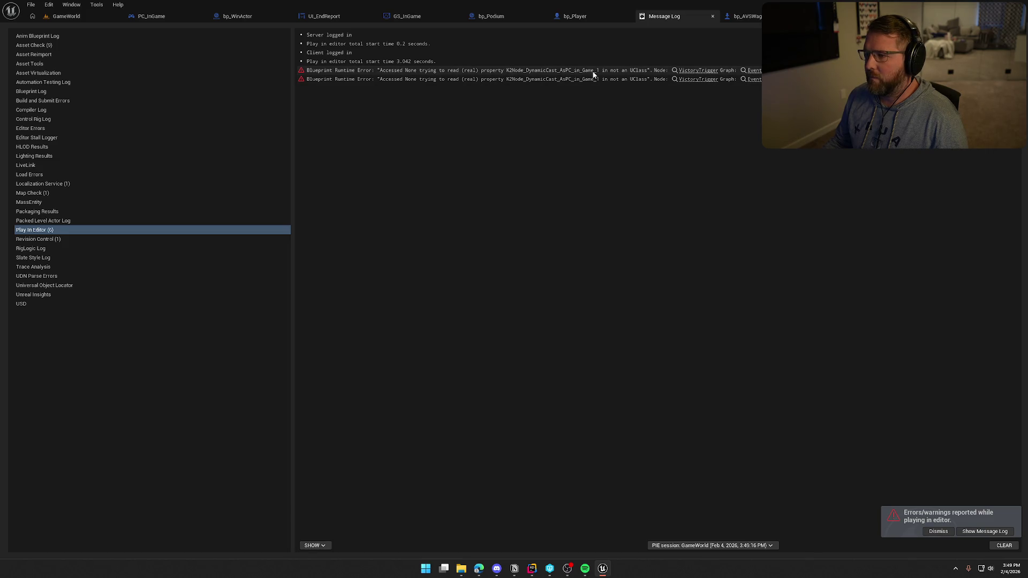
Step: Jump to the VictoryTrigger error node and shift the seat loop, eject and destroy nodes right
left_click(698, 71)
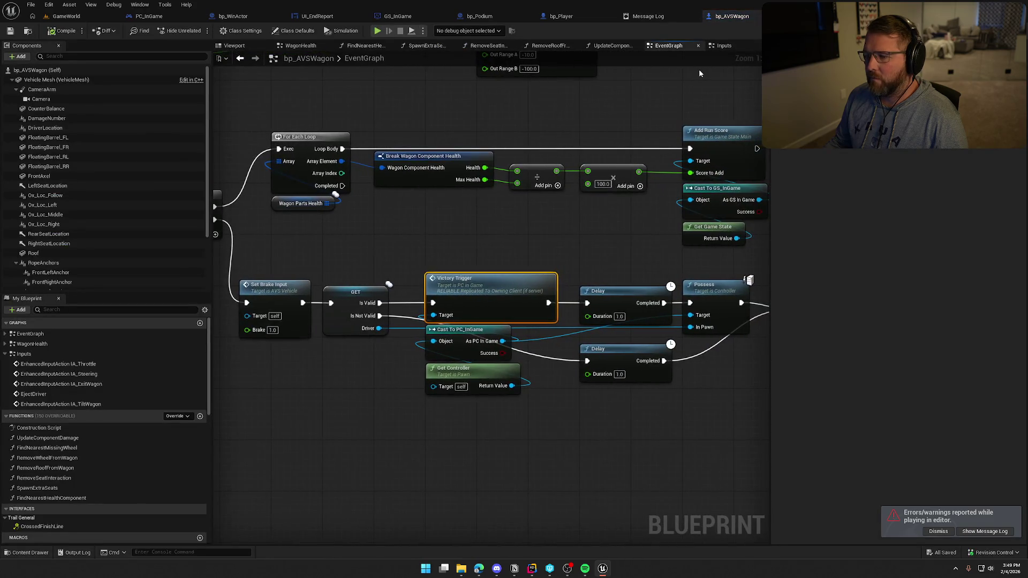
left_click_drag(463, 236, 467, 140)
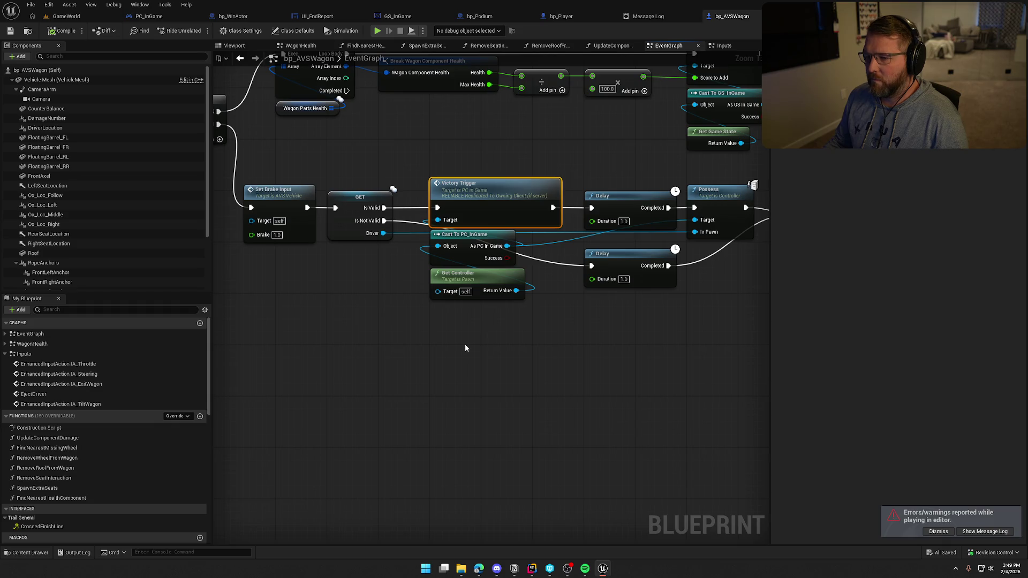
left_click_drag(435, 338, 402, 356)
left_click_drag(553, 345, 381, 345)
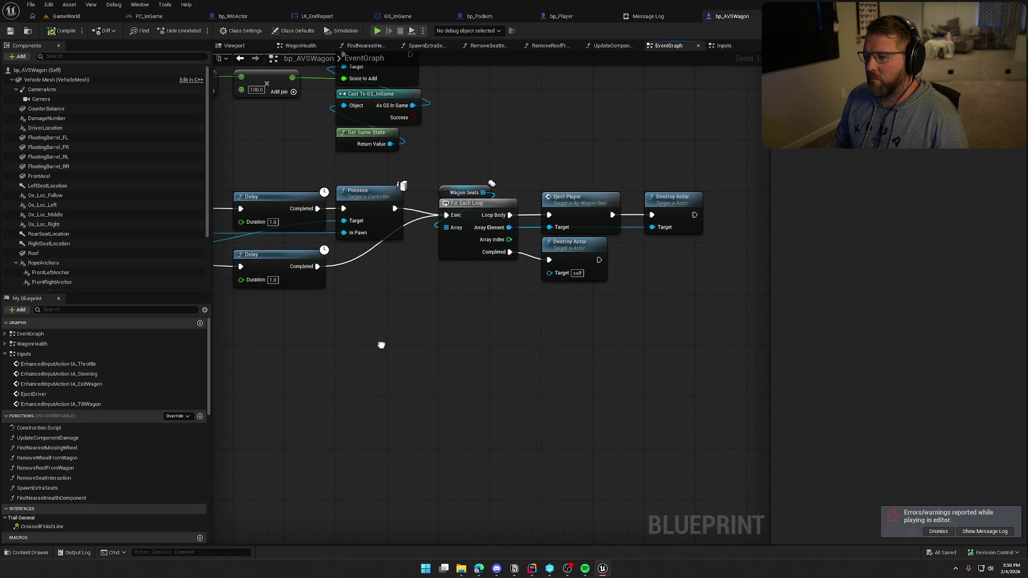
mouse_move(381, 344)
left_mouse_down()
mouse_move(645, 345)
mouse_move(471, 341)
left_mouse_up()
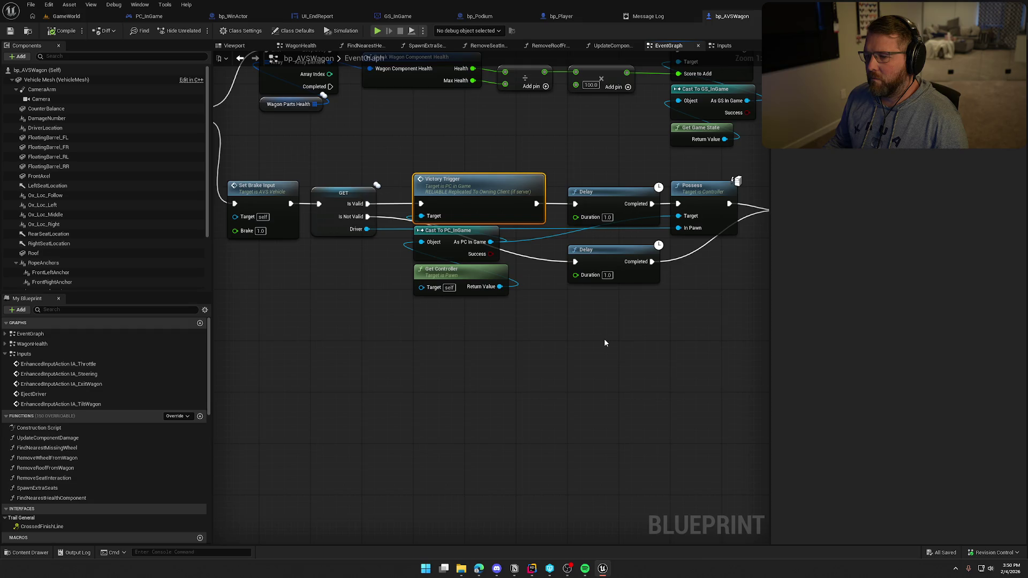
left_click_drag(604, 339, 416, 316)
scroll(554, 306, "down", 2)
left_click_drag(530, 211, 714, 295)
scroll(557, 222, "up", 2)
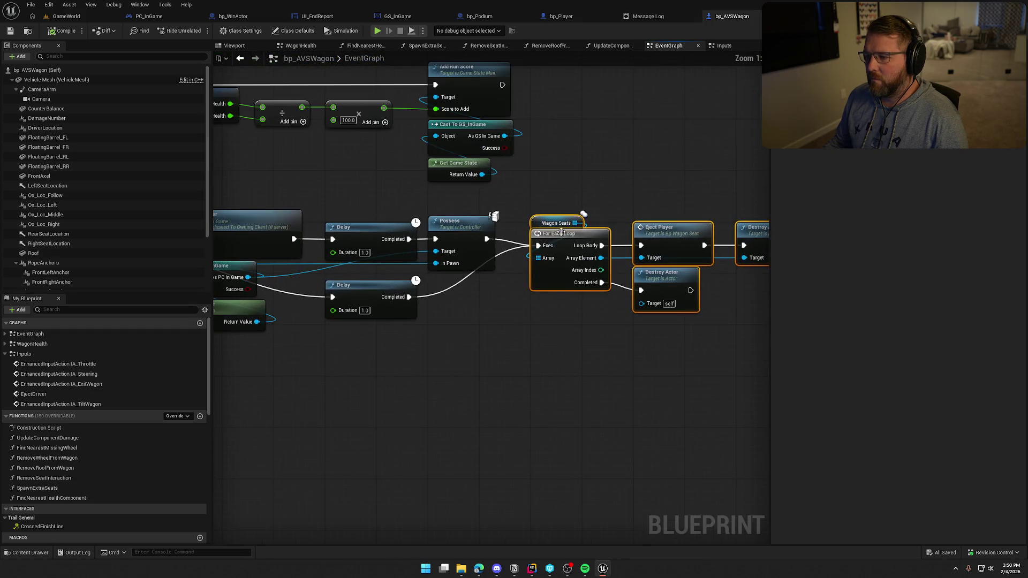
left_click_drag(570, 232, 672, 232)
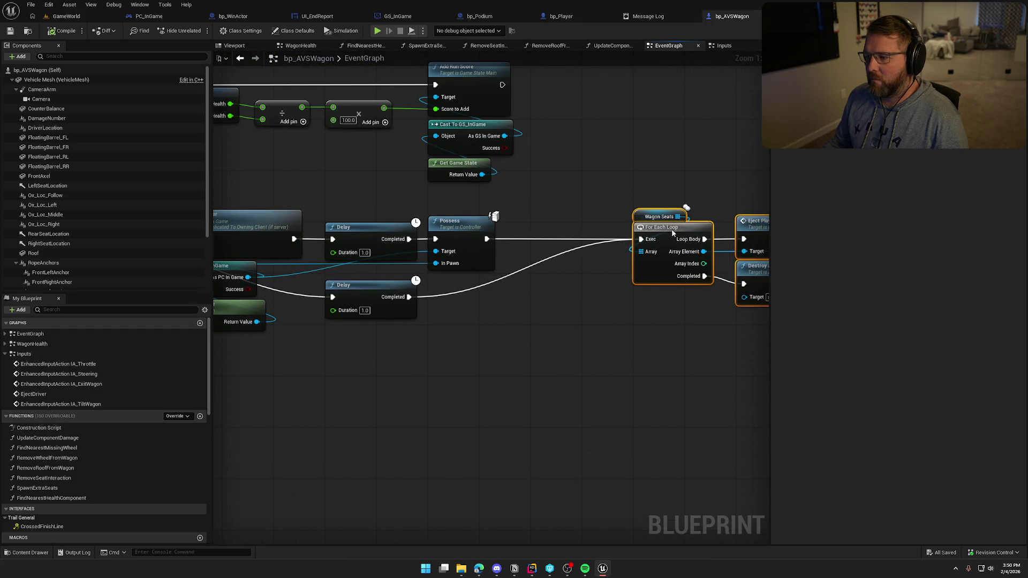
left_click(585, 337)
Step: Insert a SET Driver node after Possess, wired before the Wagon Seats loop
mouse_move(439, 423)
left_mouse_down()
mouse_move(578, 398)
mouse_move(670, 396)
left_mouse_up()
scroll(138, 448, "down", 10)
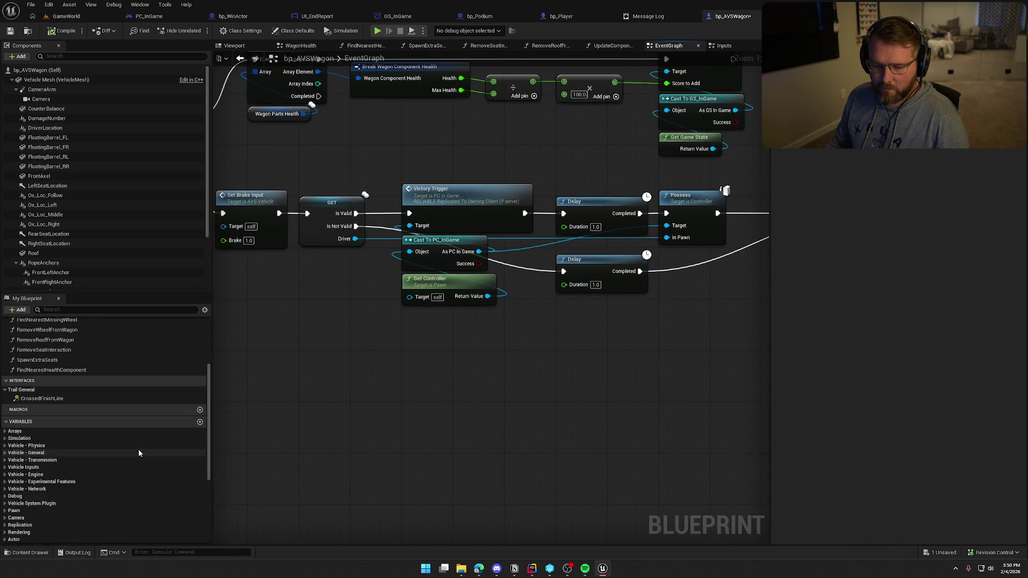
left_click_drag(80, 436, 378, 431)
left_click_drag(482, 348, 230, 370)
left_click_drag(293, 400, 527, 234)
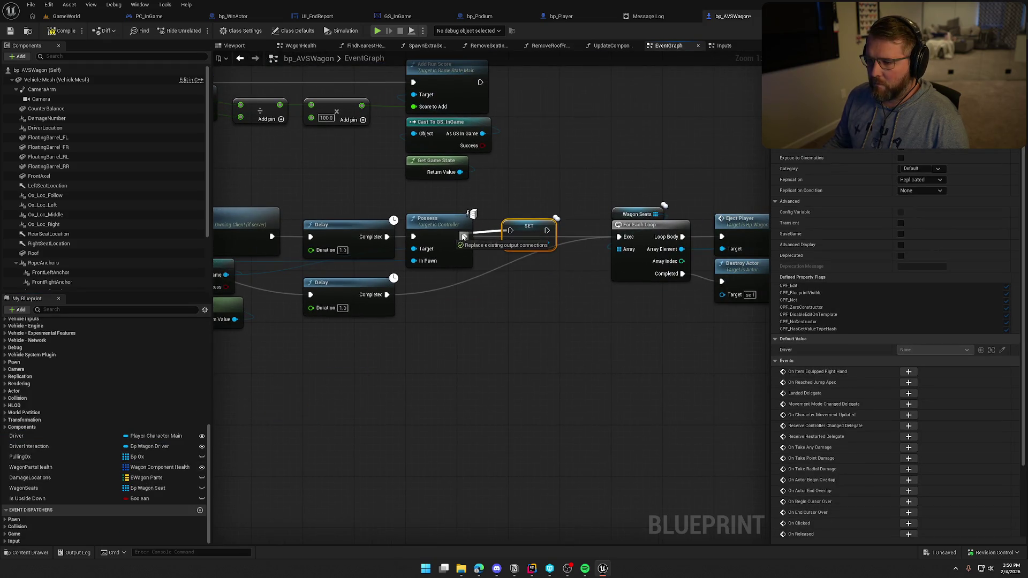
mouse_move(464, 237)
left_mouse_down()
mouse_move(581, 236)
mouse_move(558, 242)
left_mouse_up()
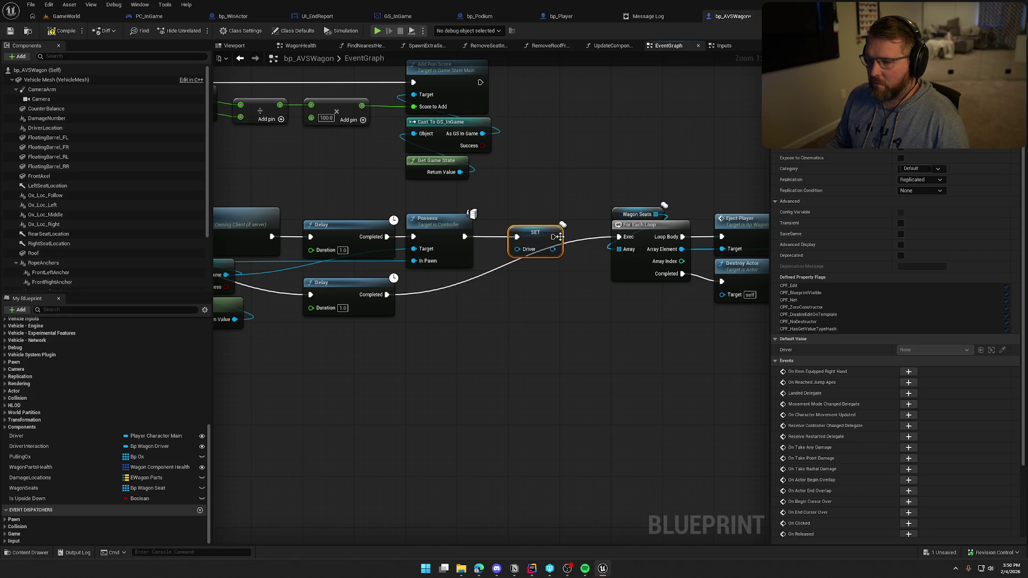
left_click_drag(544, 320, 598, 337)
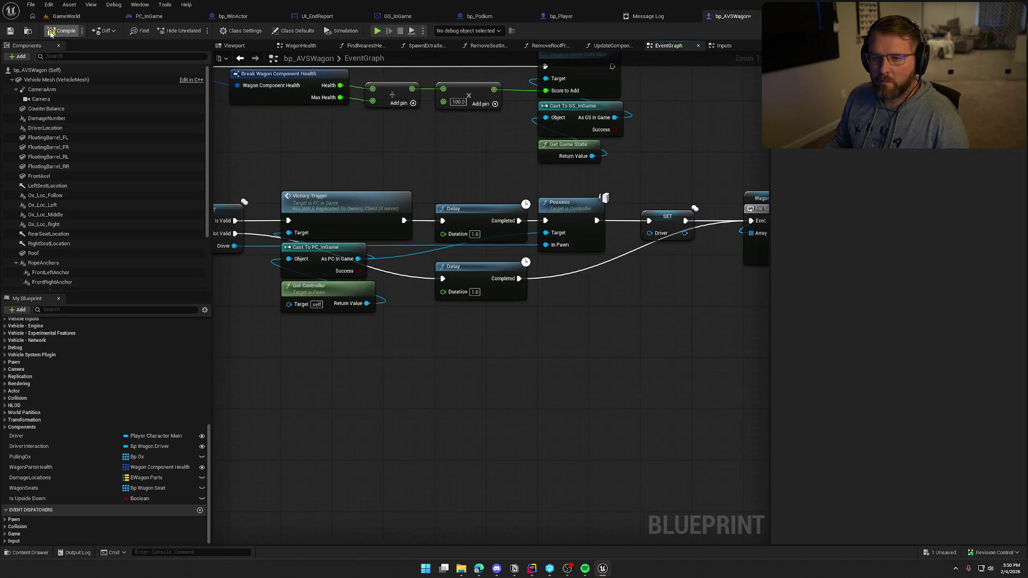
left_click(64, 30)
left_click(67, 16)
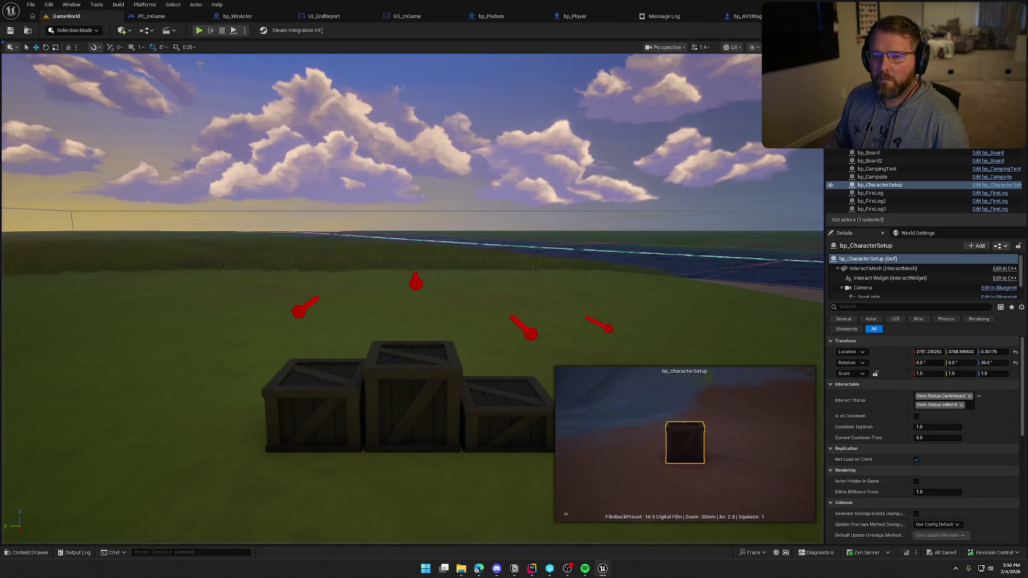
Step: Play-test the updated sequence riding as passenger, stopping after the Run Score 600 podium
left_click(199, 30)
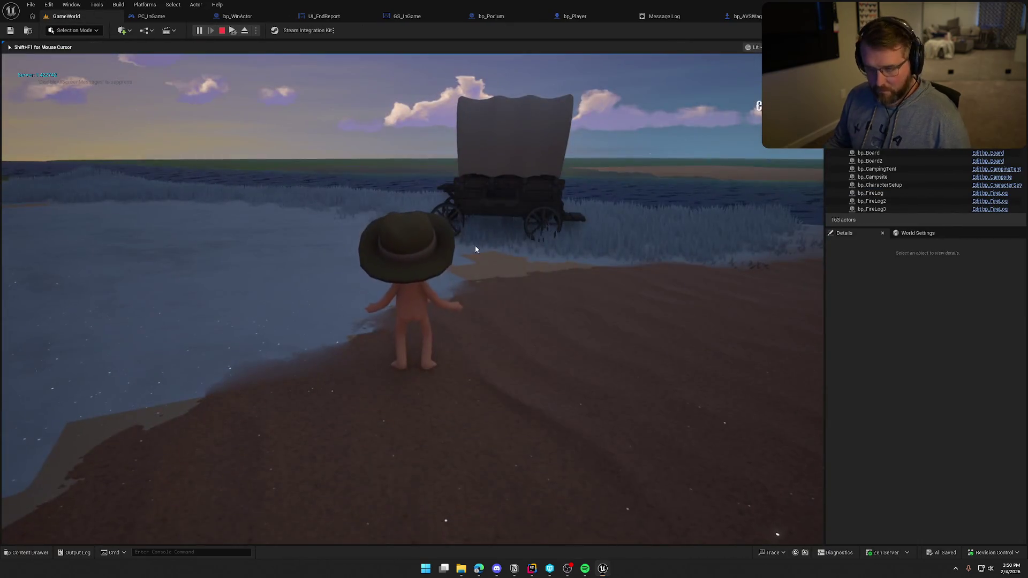
key("super")
left_click(476, 250)
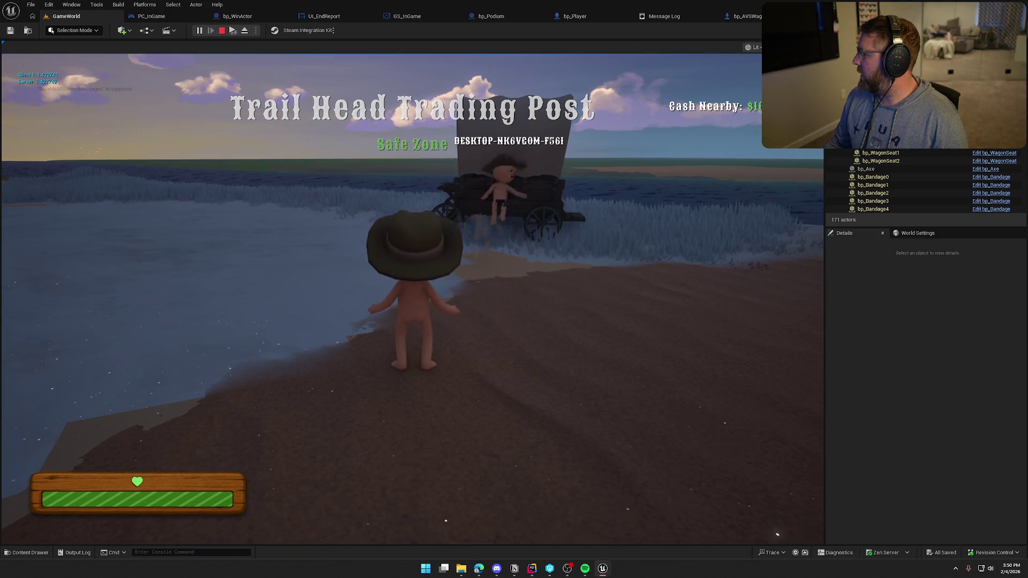
key("super")
left_click(493, 149)
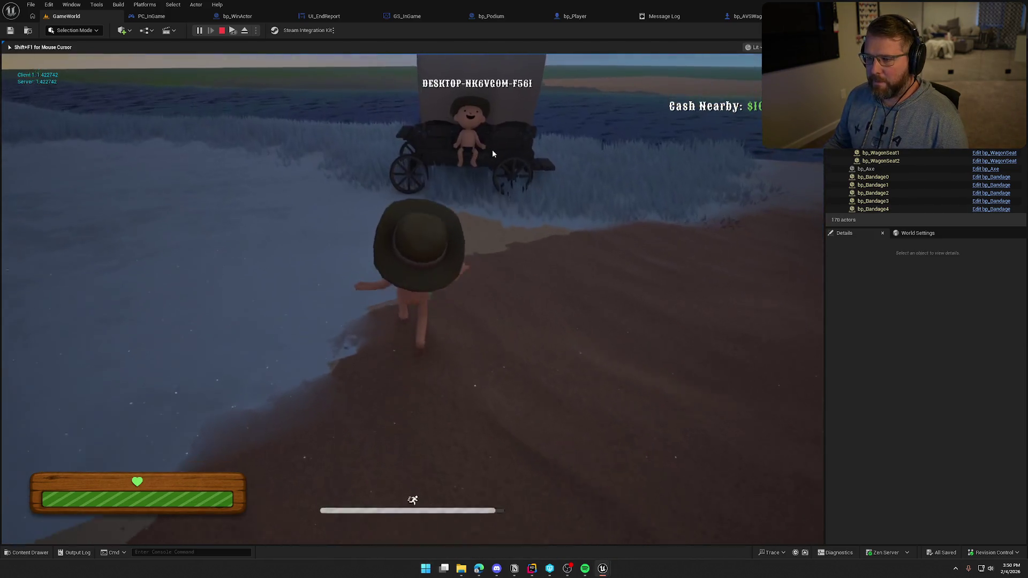
key("e")
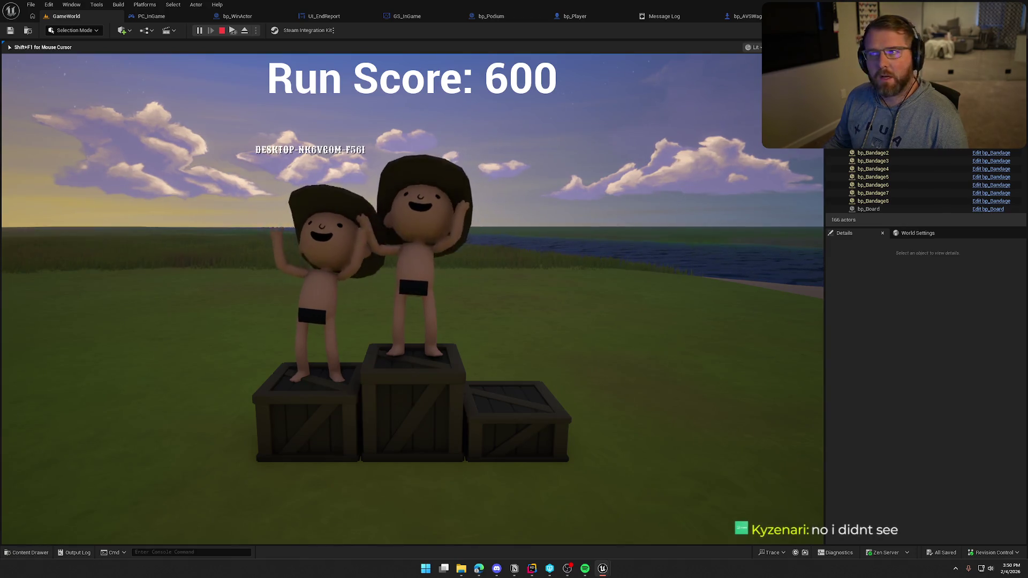
key("Escape")
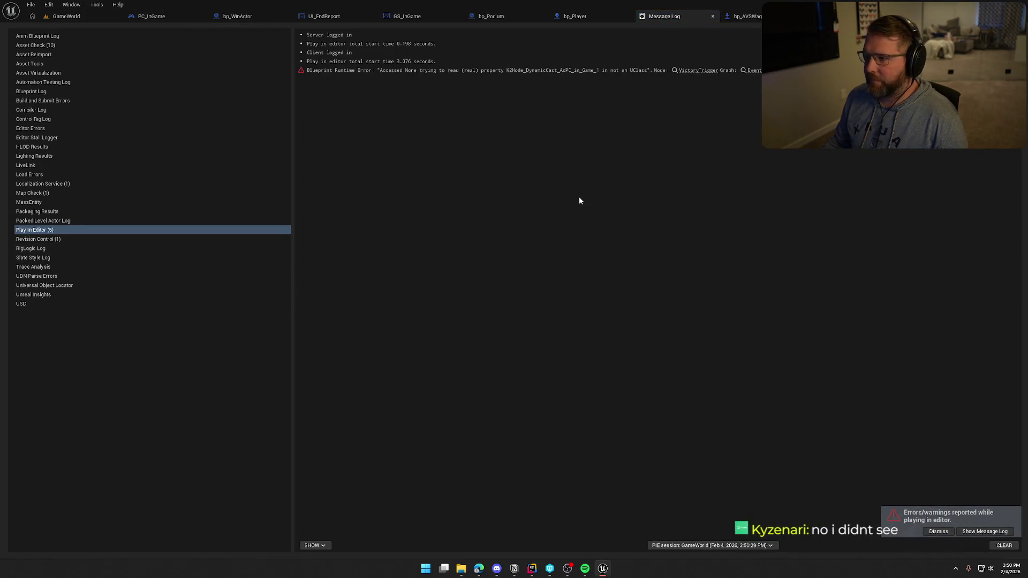
Step: Jump to the Victory Trigger node and move SET Driver down and left
left_click(695, 71)
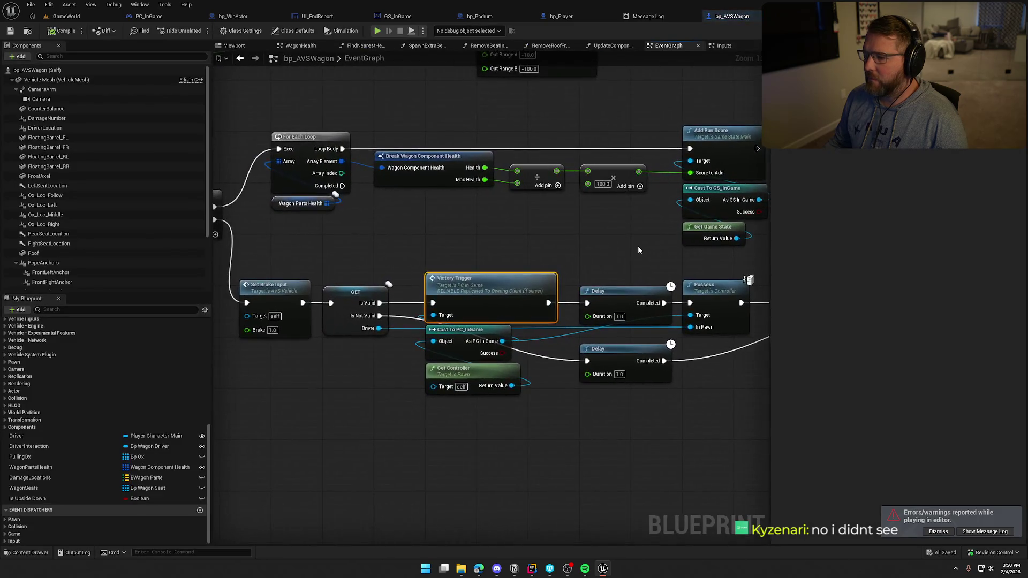
left_click_drag(573, 243, 688, 236)
left_click_drag(769, 219, 453, 215)
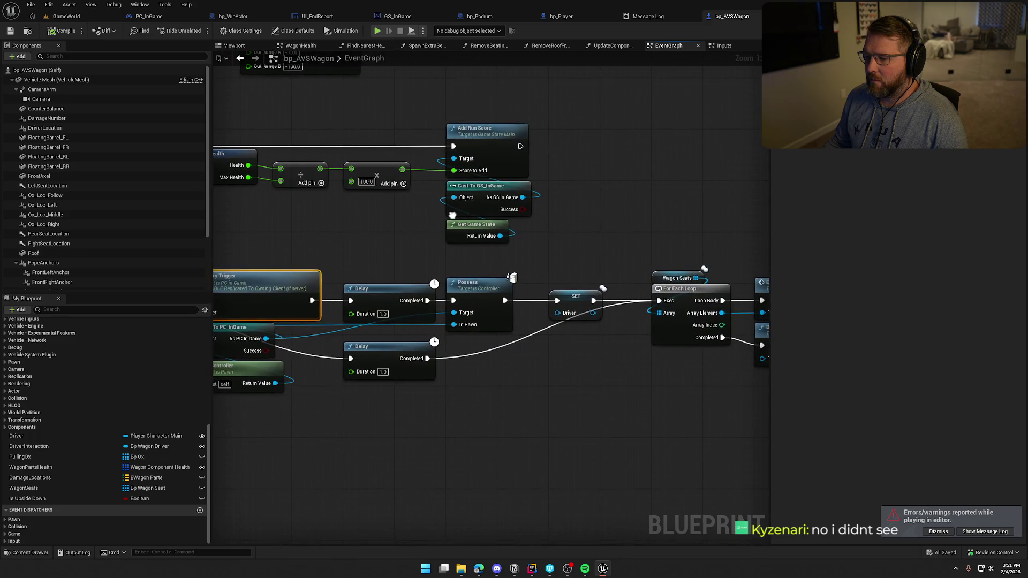
mouse_move(575, 305)
left_mouse_down()
mouse_move(476, 406)
mouse_move(600, 371)
left_mouse_up()
left_click_drag(471, 236, 510, 369)
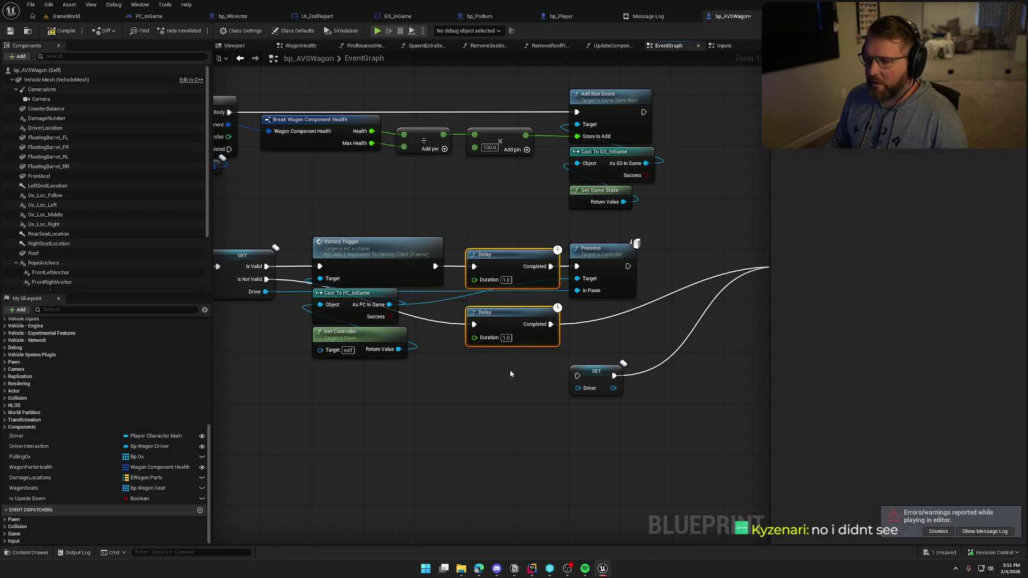
left_click(474, 402)
left_click_drag(474, 402, 515, 393)
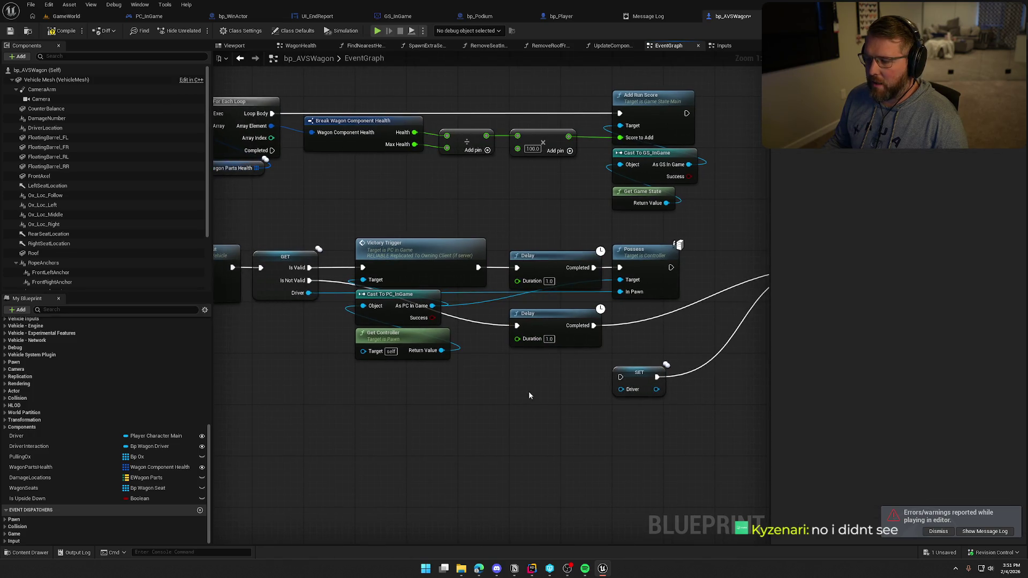
Step: Wire Possess into the For Each Loop, break SET Driver's link, and move it under Get Controller
left_click_drag(557, 392, 325, 374)
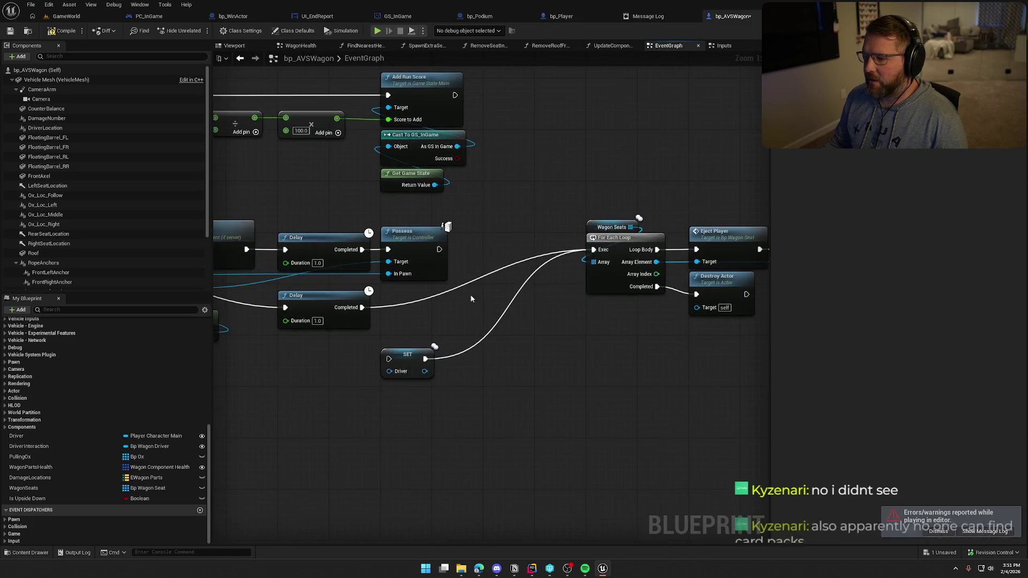
left_click_drag(439, 249, 599, 255)
left_click_drag(508, 384, 643, 350)
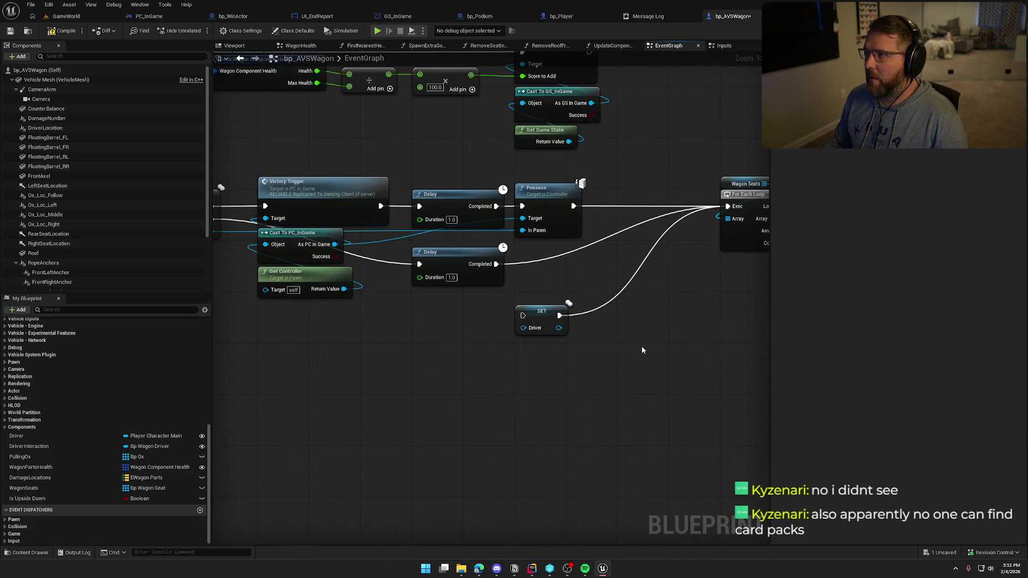
left_click(566, 317, "alt")
mouse_move(549, 280)
left_mouse_down()
mouse_move(644, 266)
mouse_move(376, 306)
left_mouse_up()
mouse_move(470, 312)
left_mouse_down()
mouse_move(470, 352)
mouse_move(519, 324)
mouse_move(427, 285)
mouse_move(563, 293)
left_mouse_up()
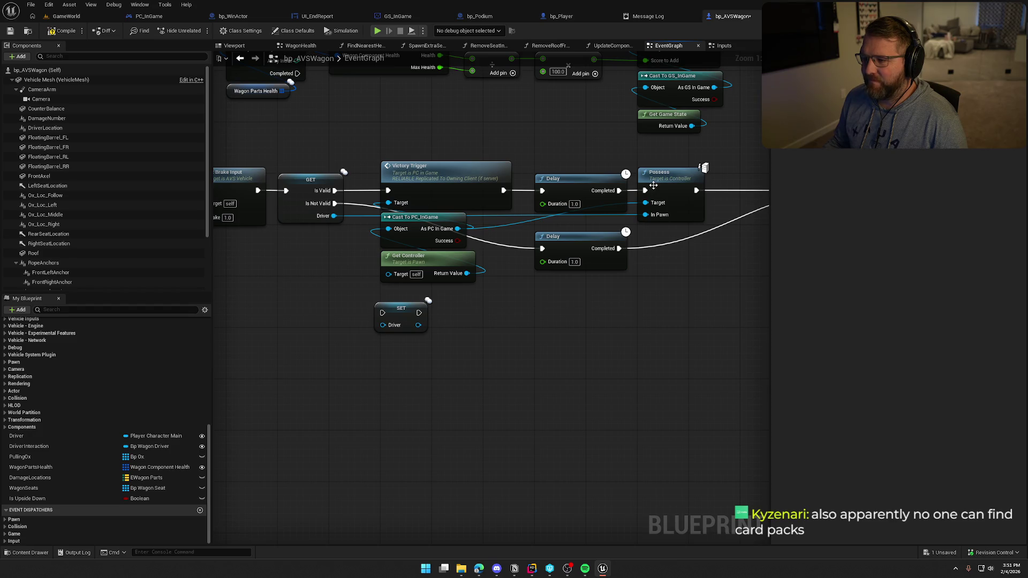
mouse_move(658, 367)
left_mouse_down()
mouse_move(560, 281)
mouse_move(258, 283)
mouse_move(606, 296)
left_mouse_up()
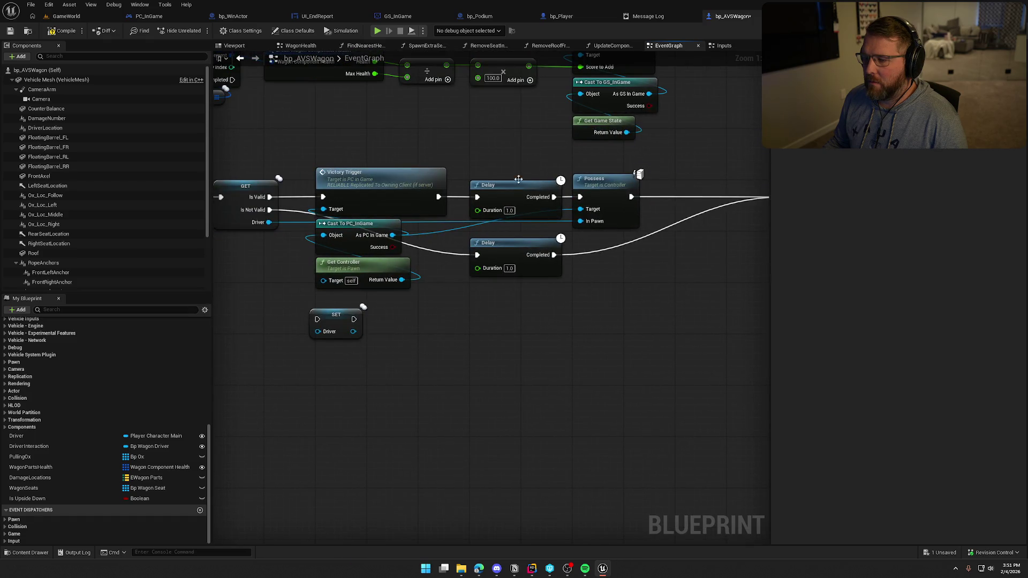
left_click_drag(518, 179, 527, 399)
left_click_drag(513, 341, 744, 341)
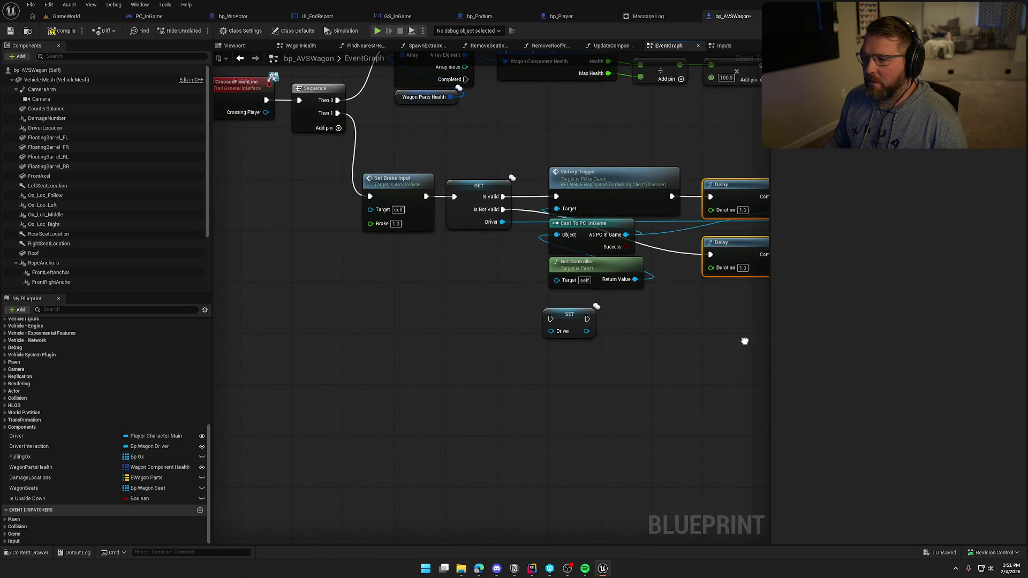
left_click_drag(745, 341, 574, 350)
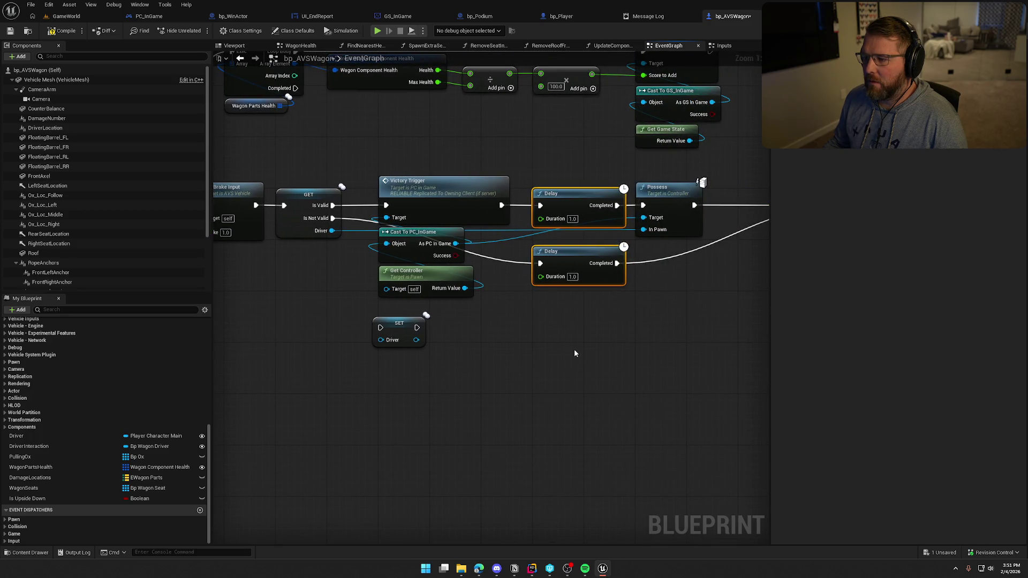
Step: Rearrange SET Driver, Cast To PC_InGame and Get Controller into a tidier layout
mouse_move(412, 324)
left_mouse_down()
mouse_move(501, 324)
mouse_move(536, 338)
mouse_move(470, 344)
mouse_move(561, 304)
left_mouse_up()
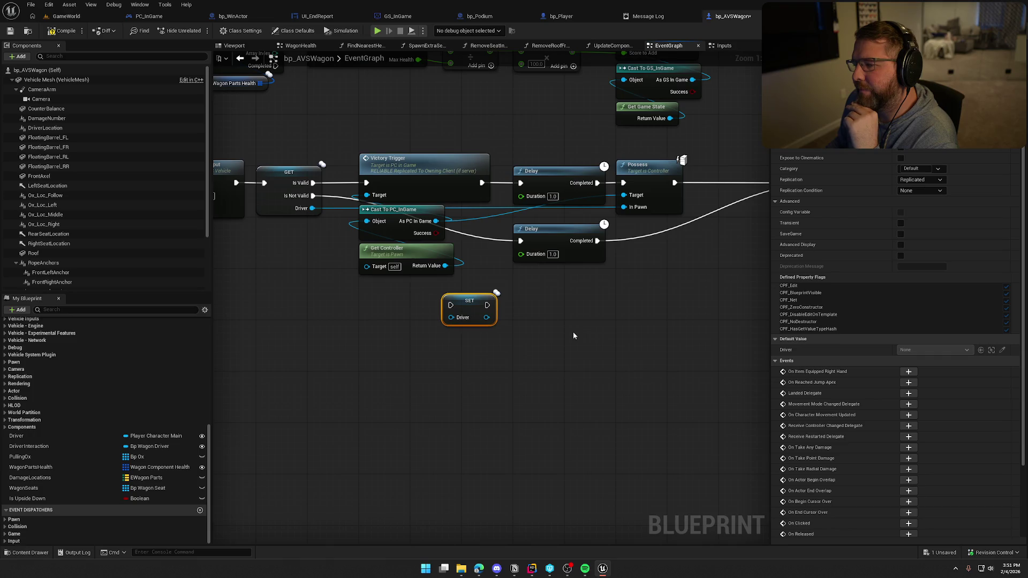
left_click_drag(573, 336, 638, 336)
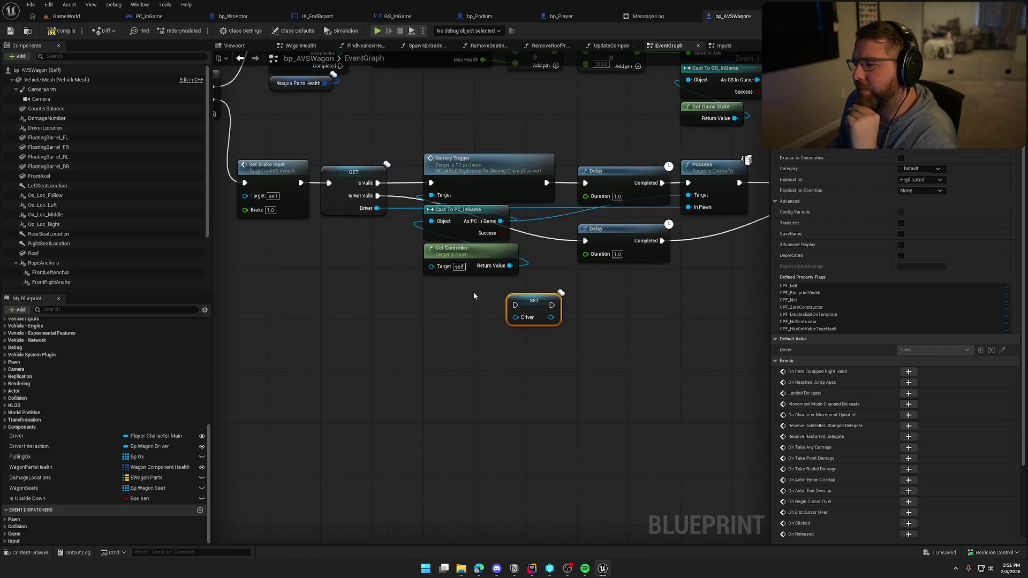
mouse_move(473, 291)
left_mouse_down()
mouse_move(442, 222)
mouse_move(340, 235)
left_mouse_up()
left_click(496, 260)
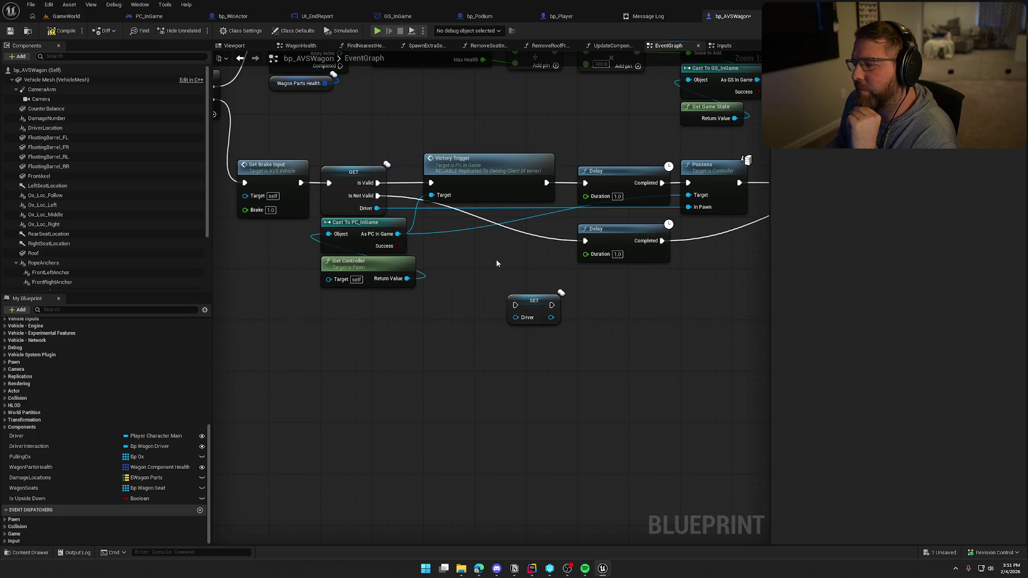
left_click_drag(496, 260, 406, 268)
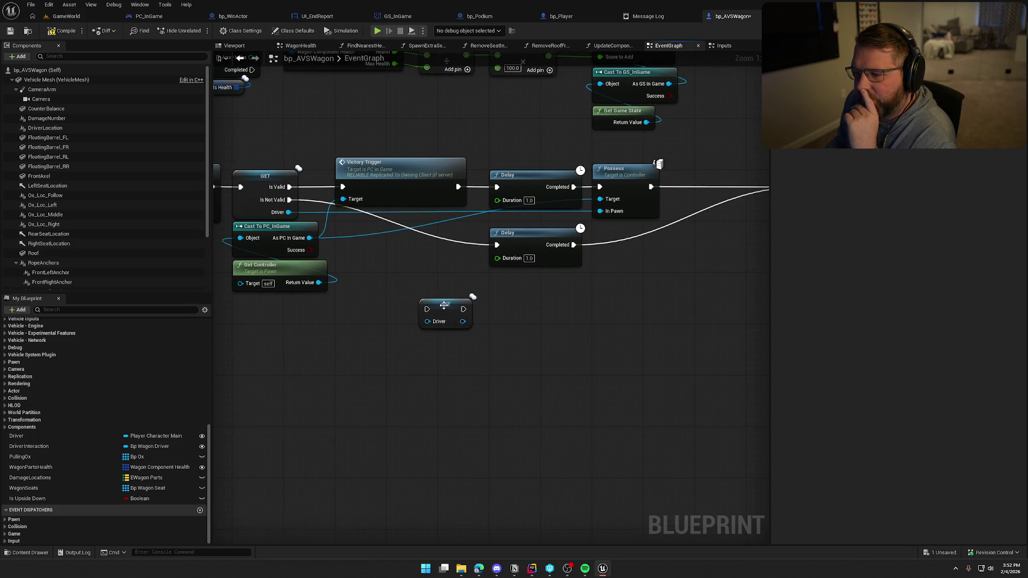
left_click_drag(446, 307, 432, 256)
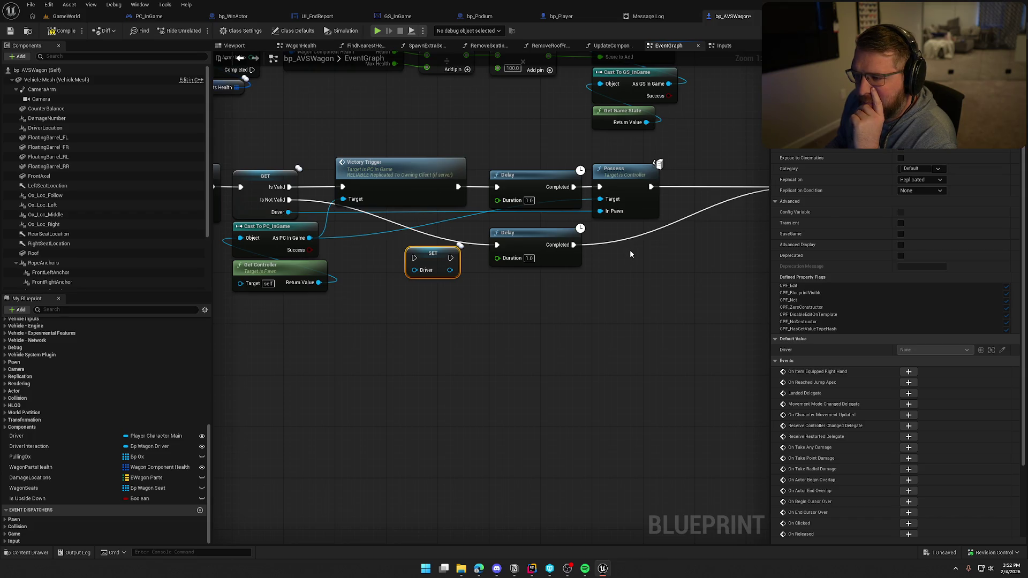
mouse_move(631, 249)
left_mouse_down()
mouse_move(266, 256)
mouse_move(701, 262)
left_mouse_up()
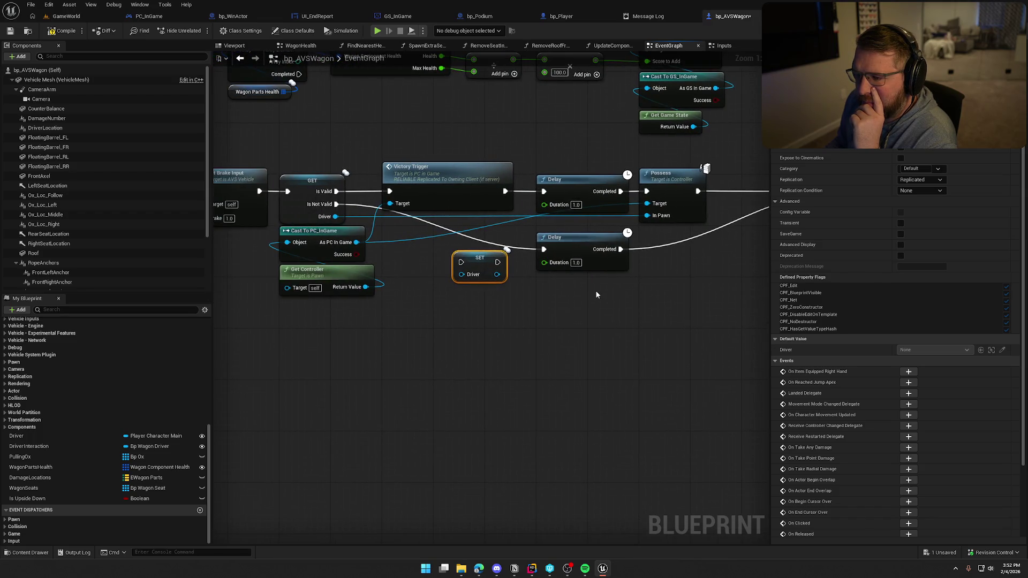
mouse_move(497, 309)
left_mouse_down()
mouse_move(612, 312)
mouse_move(479, 319)
left_mouse_up()
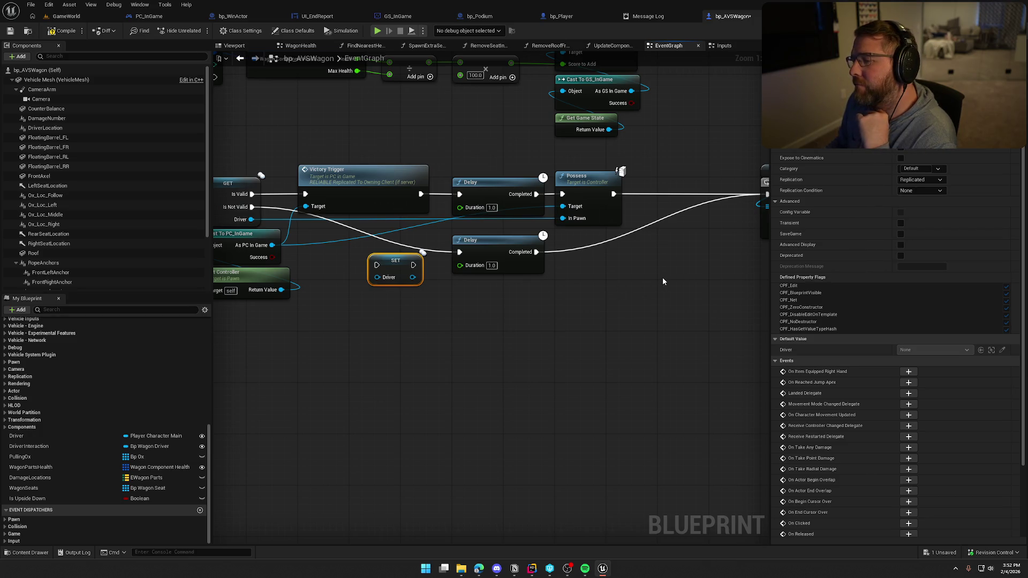
mouse_move(666, 275)
left_mouse_down()
mouse_move(375, 282)
mouse_move(615, 249)
left_mouse_up()
scroll(585, 259, "down", 2)
scroll(520, 273, "up", 1)
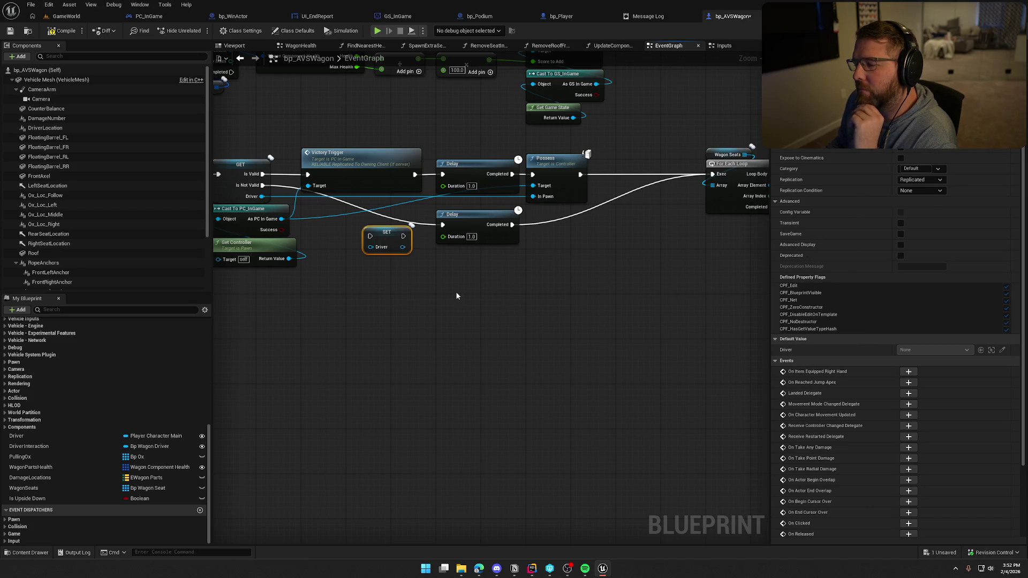
mouse_move(456, 296)
left_mouse_down()
mouse_move(486, 300)
mouse_move(402, 300)
mouse_move(553, 298)
left_mouse_up()
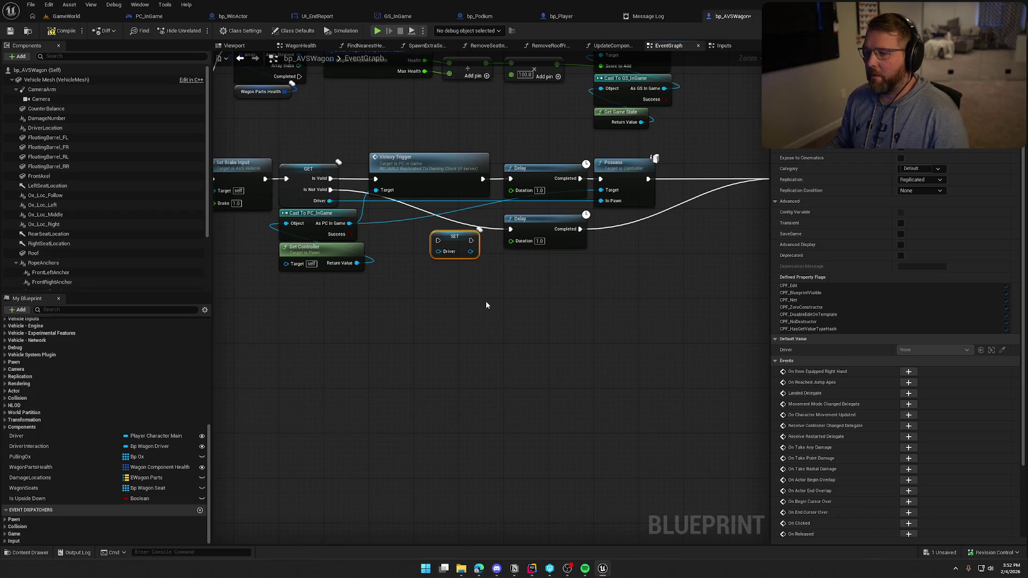
Step: Place the lower Delay between Possess and the For Each Loop
mouse_move(542, 227)
left_mouse_down()
mouse_move(582, 265)
mouse_move(703, 231)
left_mouse_up()
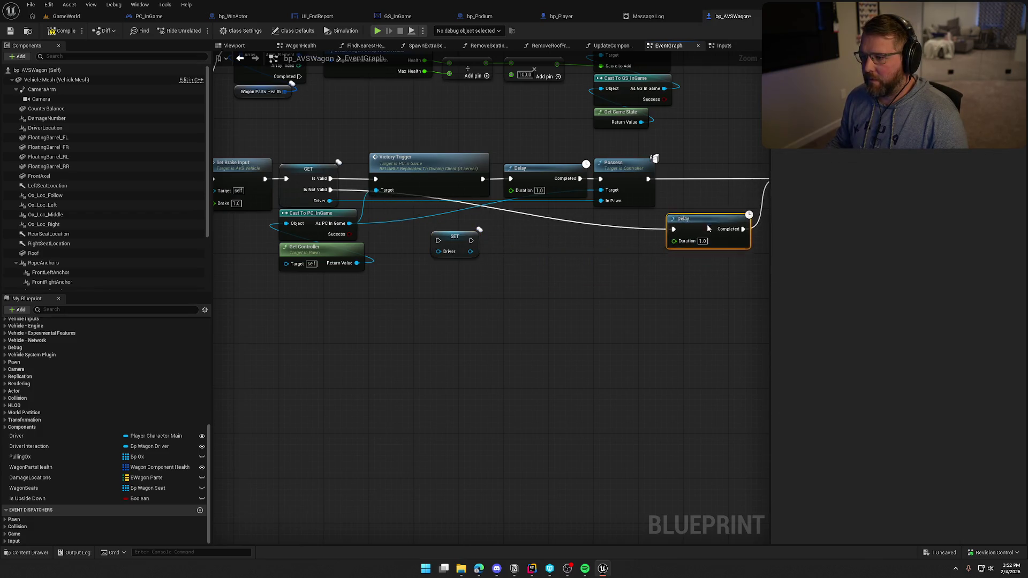
left_click_drag(573, 226, 547, 183)
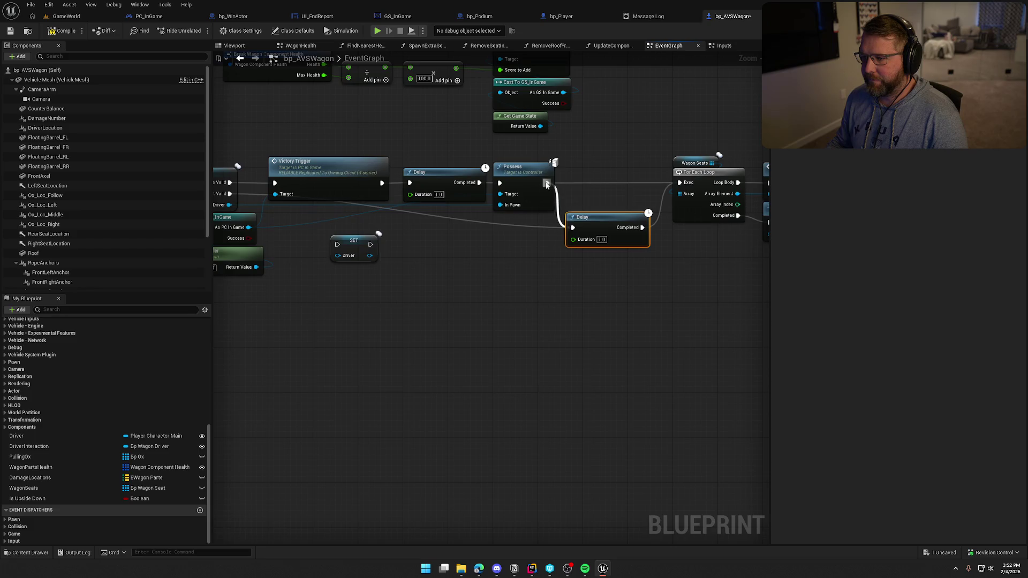
mouse_move(576, 235)
left_mouse_down()
mouse_move(566, 207)
mouse_move(594, 189)
mouse_move(547, 182)
left_mouse_up()
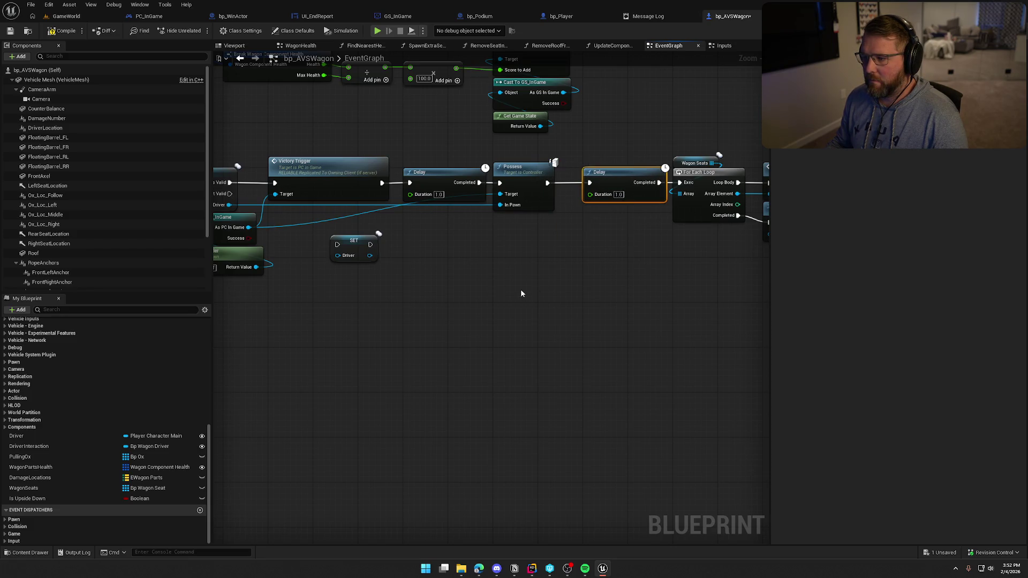
scroll(521, 292, "up", 2)
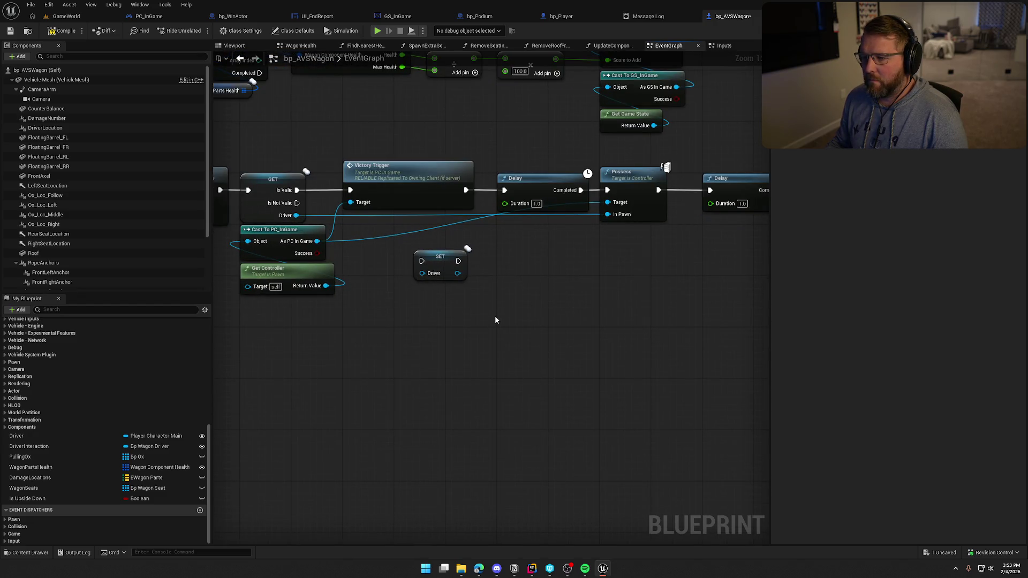
mouse_move(719, 185)
left_mouse_down()
mouse_move(638, 242)
mouse_move(275, 259)
mouse_move(230, 222)
mouse_move(309, 220)
left_mouse_up()
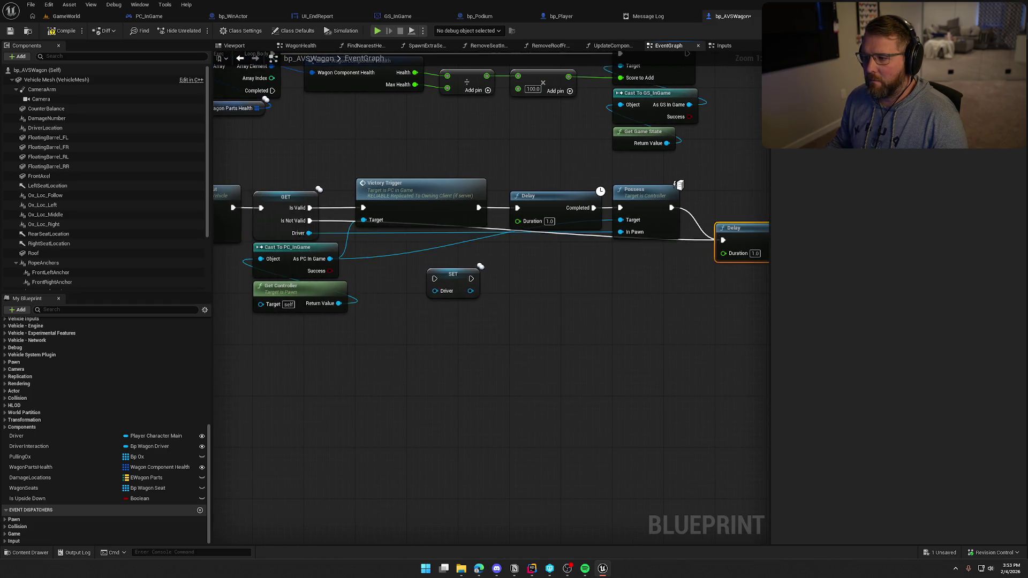
left_click_drag(605, 313, 578, 301)
Step: Delete the Delay before Possess and wire Victory Trigger into Possess, then SET Driver
left_click(512, 201)
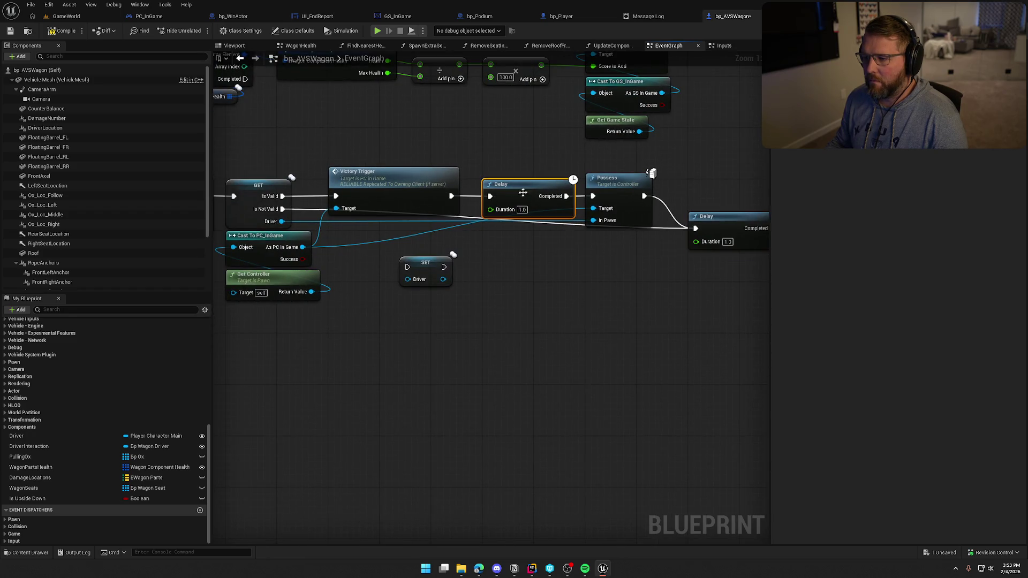
key("Delete")
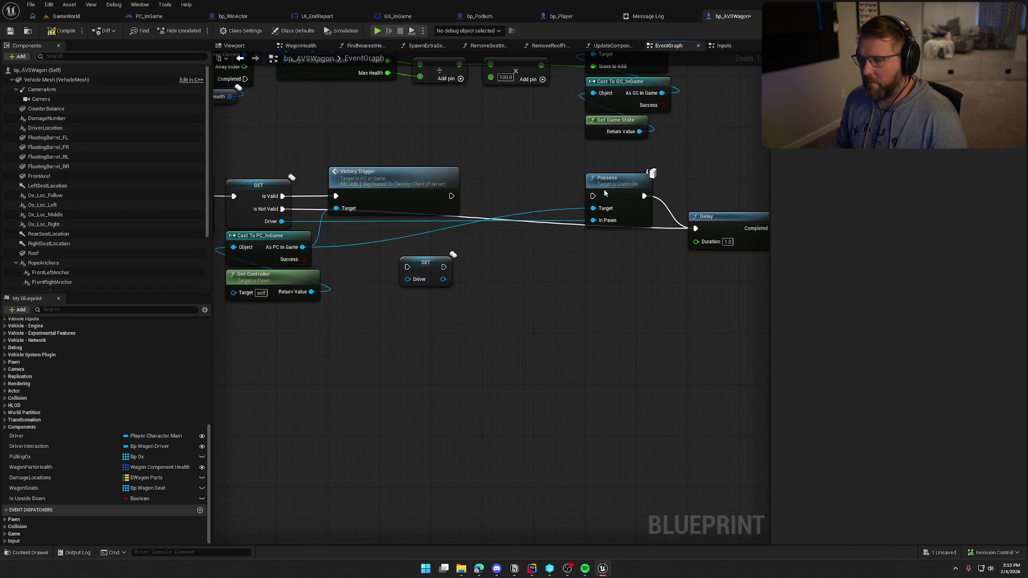
mouse_move(610, 192)
left_mouse_down()
mouse_move(471, 196)
mouse_move(490, 196)
left_mouse_up()
mouse_move(415, 265)
left_mouse_down()
mouse_move(569, 196)
mouse_move(610, 197)
mouse_move(695, 228)
left_mouse_up()
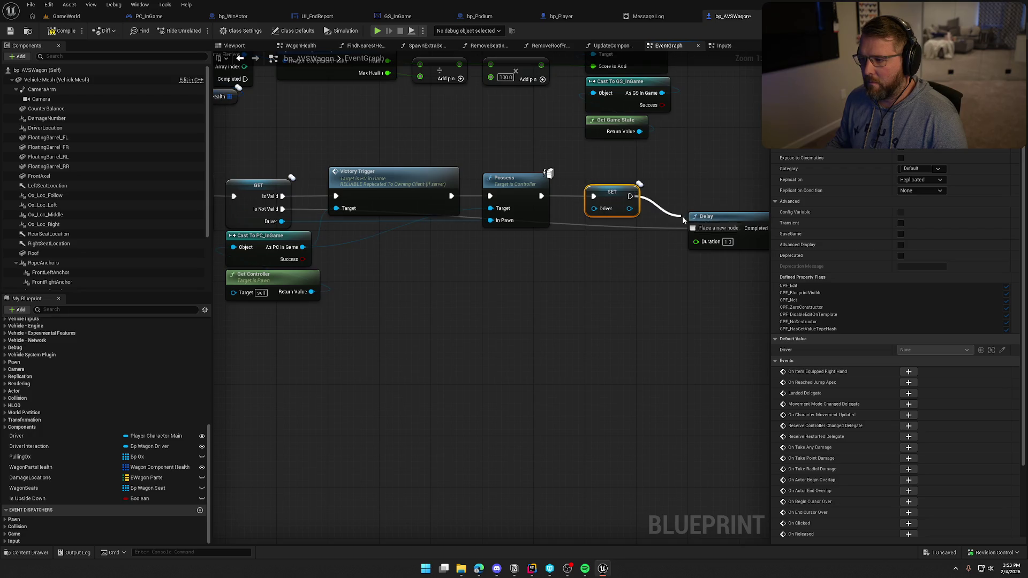
left_click(607, 308)
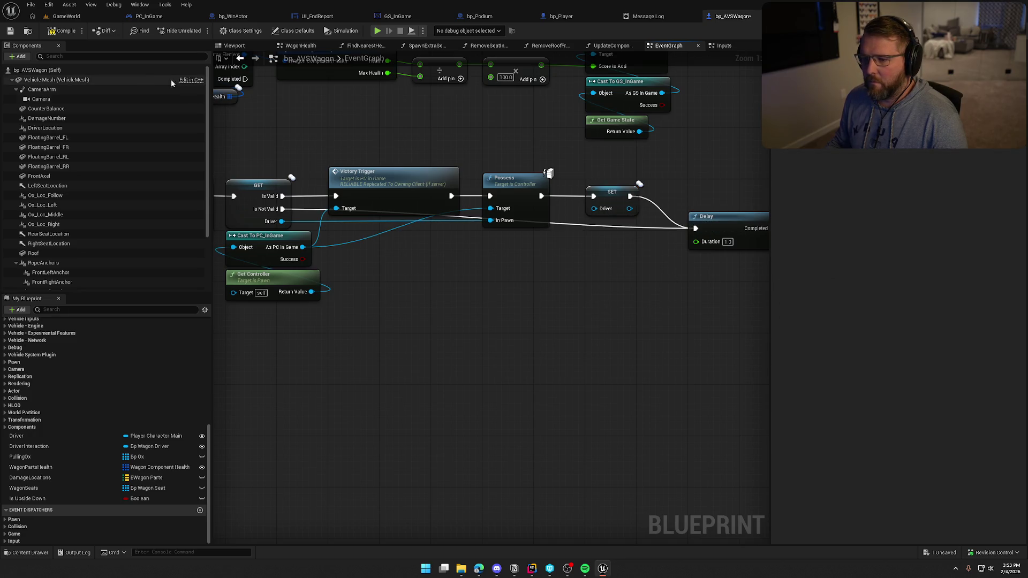
left_click(64, 30)
Step: Play-test with a second client, drive the wagon through the finish gate, and stop
key("alt+p")
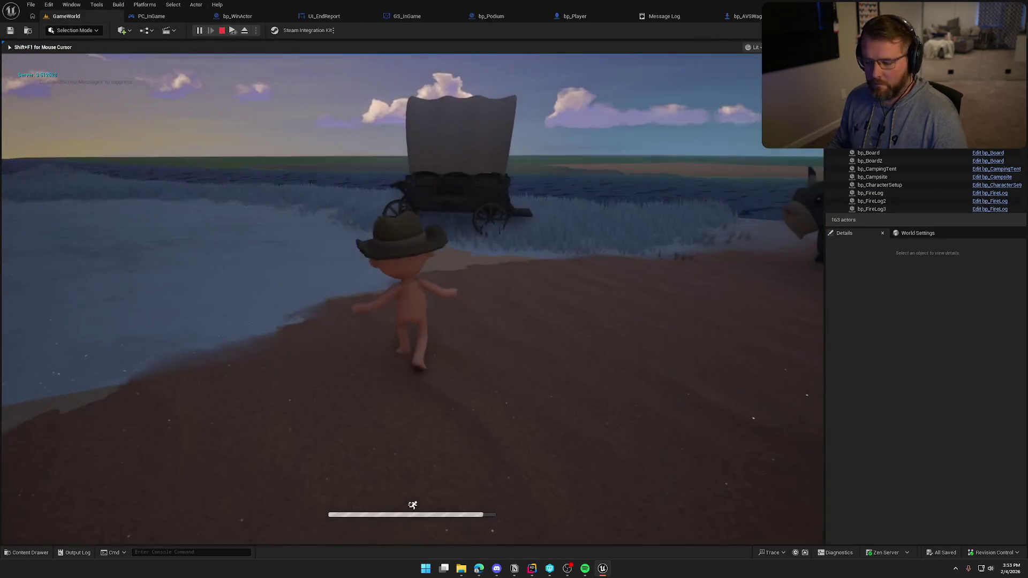
key("super")
left_click(233, 30)
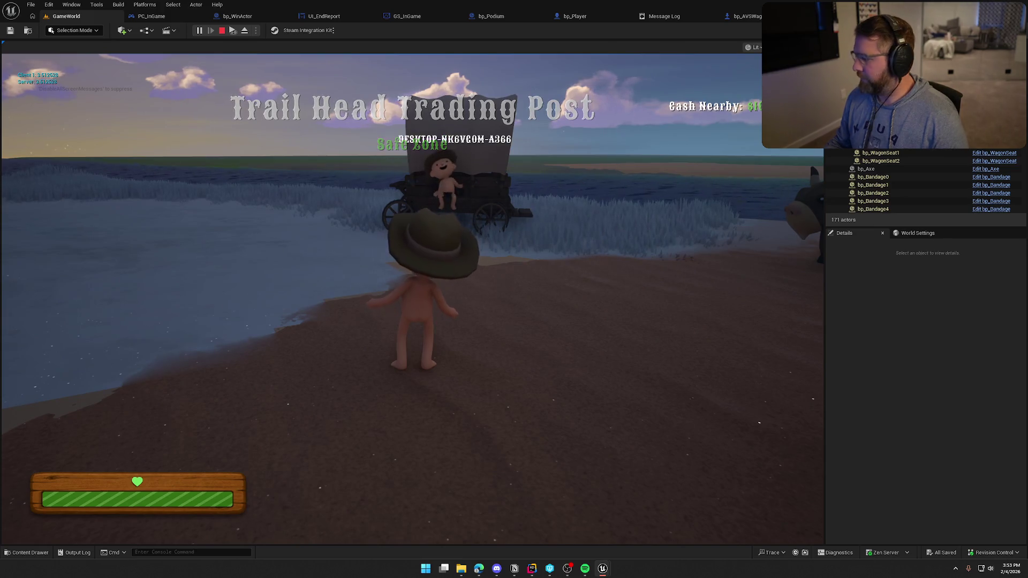
key("super")
left_click(589, 149)
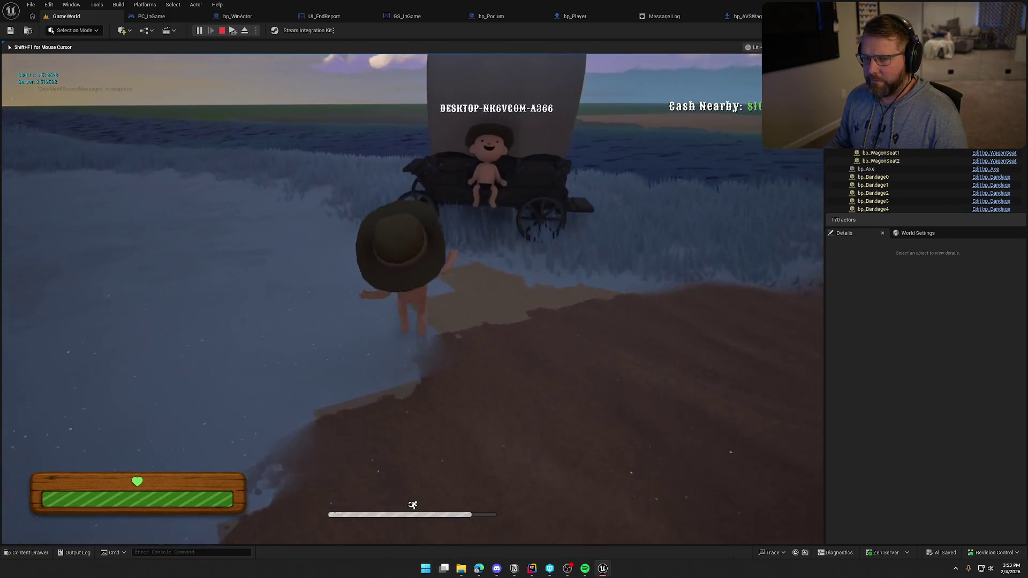
key("e")
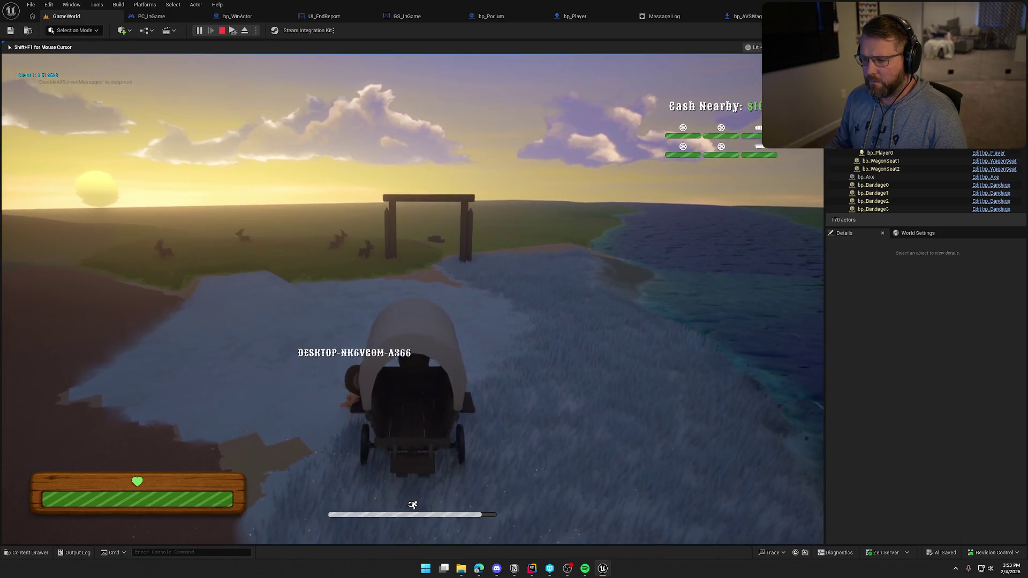
key("w")
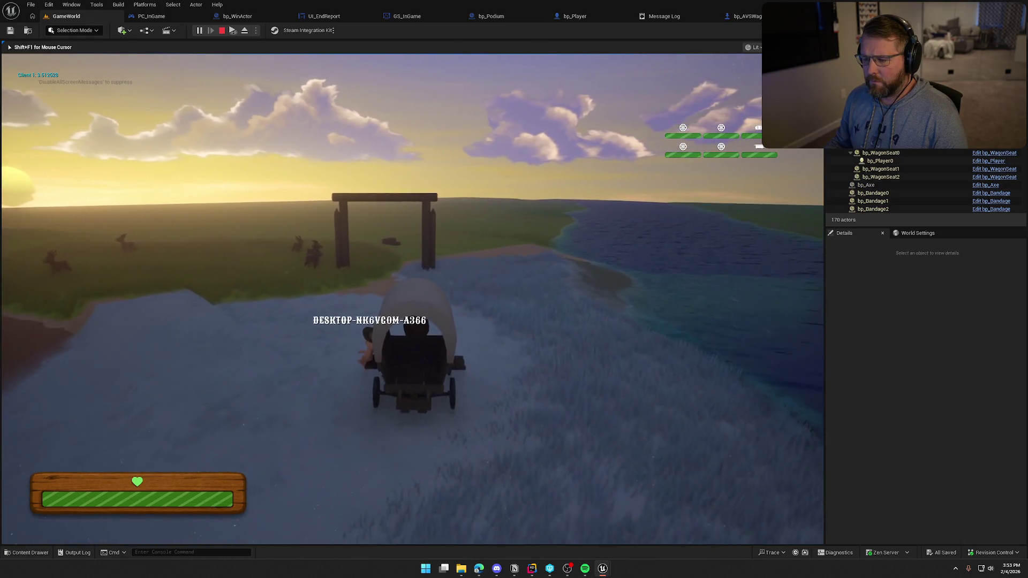
key("w")
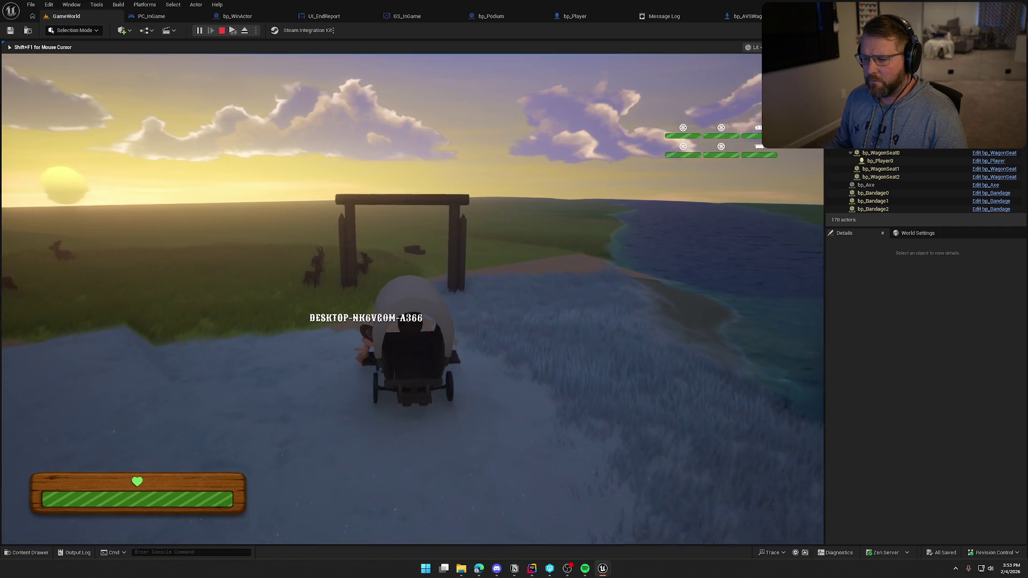
key("w")
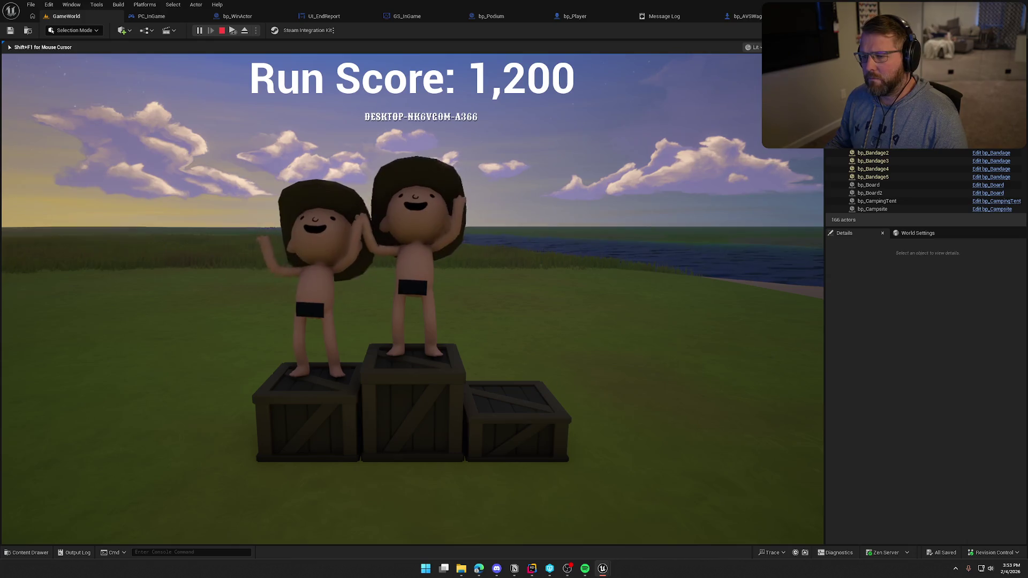
key("Escape")
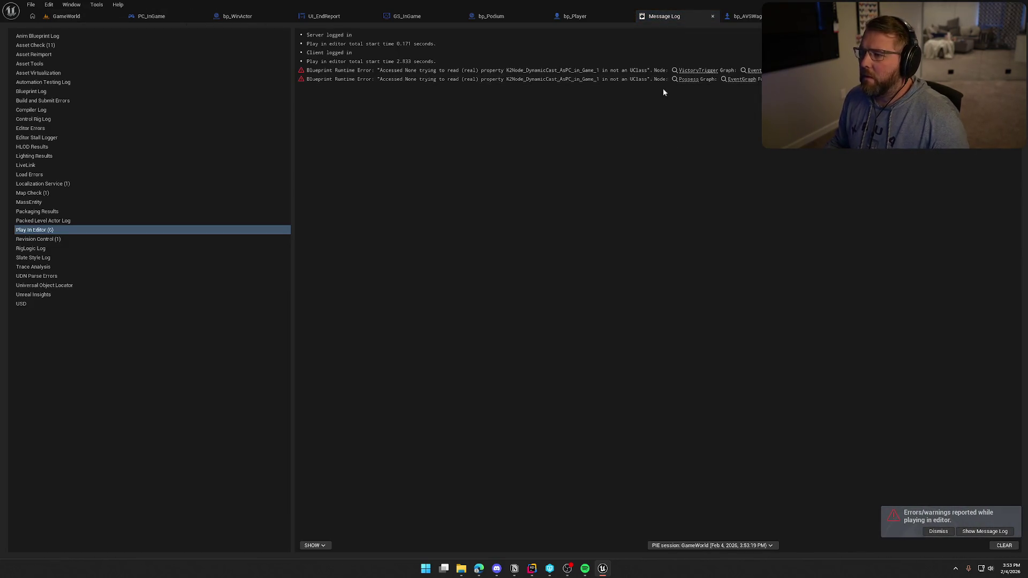
Step: Open the Victory Trigger node from the error link and pan toward the finish-line event
left_click(697, 70)
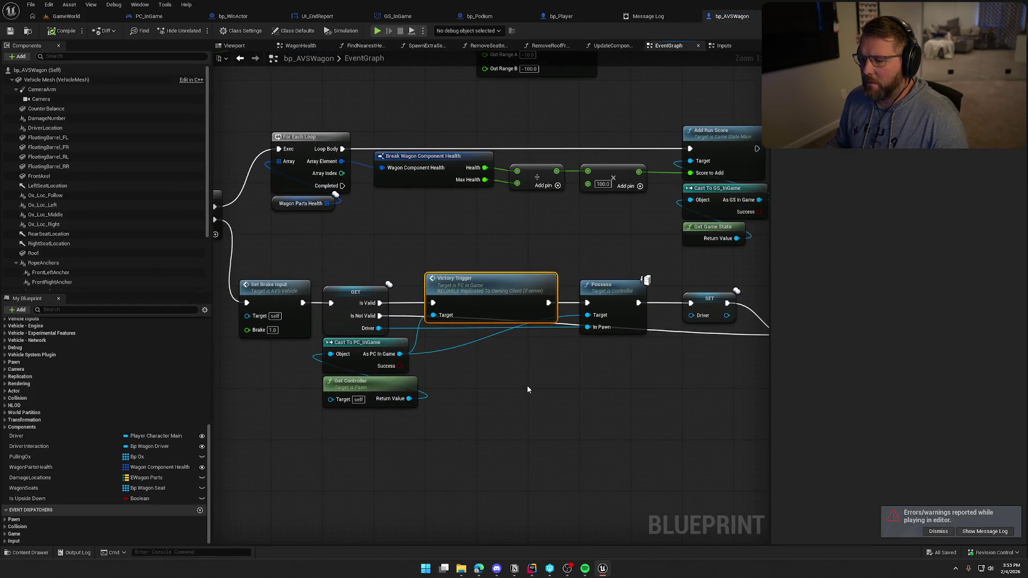
left_click(653, 16)
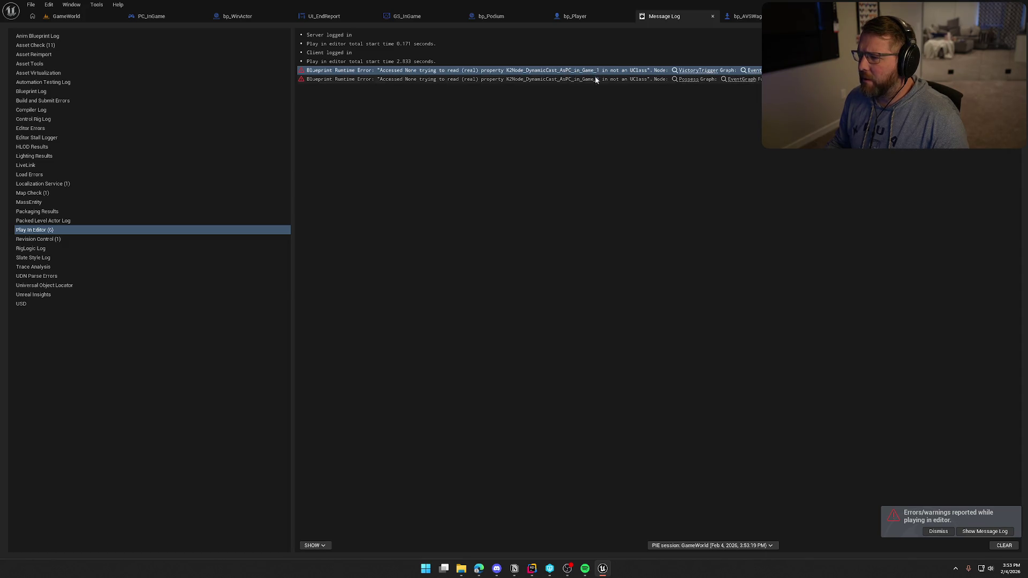
left_click(696, 71)
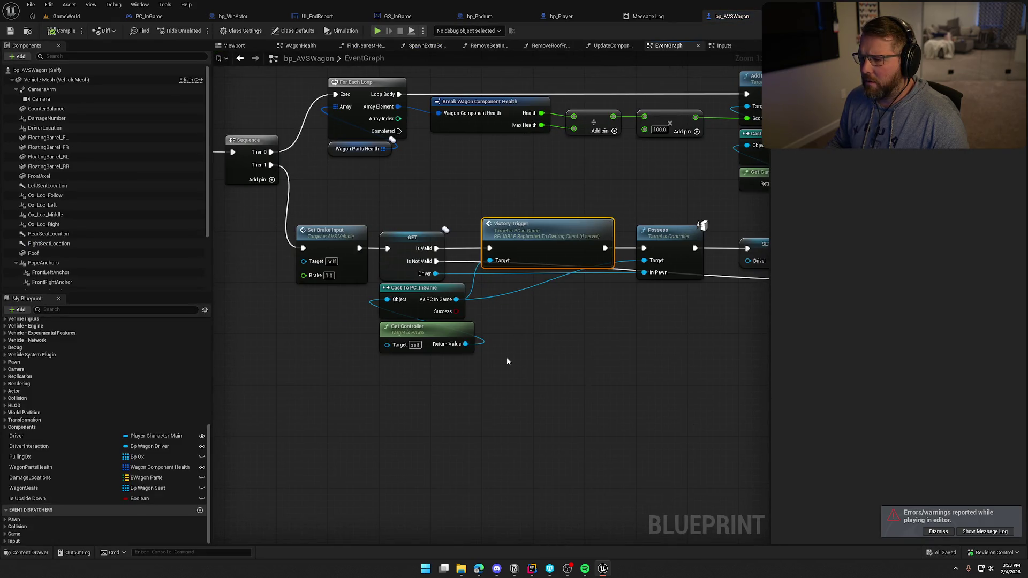
mouse_move(554, 344)
left_mouse_down()
mouse_move(458, 317)
mouse_move(671, 330)
left_mouse_up()
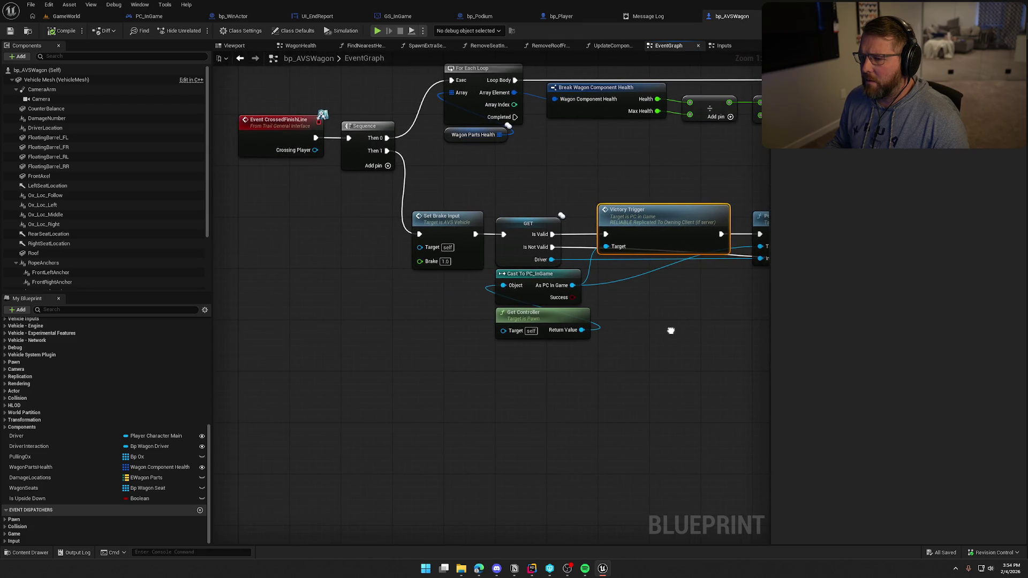
left_click_drag(389, 217, 341, 152)
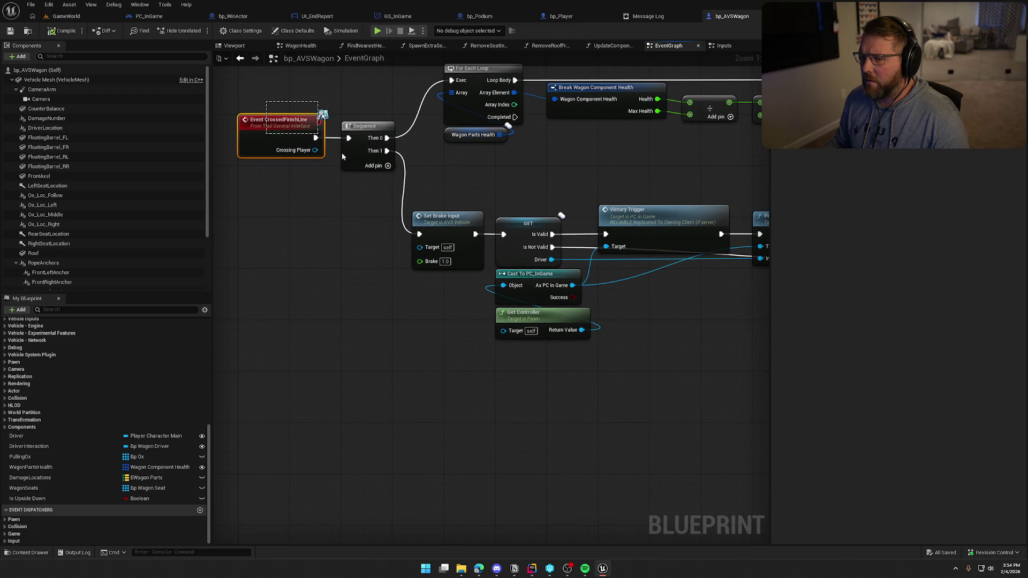
Step: Shift the Set Brake Input-to-SET Driver node chain slightly right
left_click(351, 256)
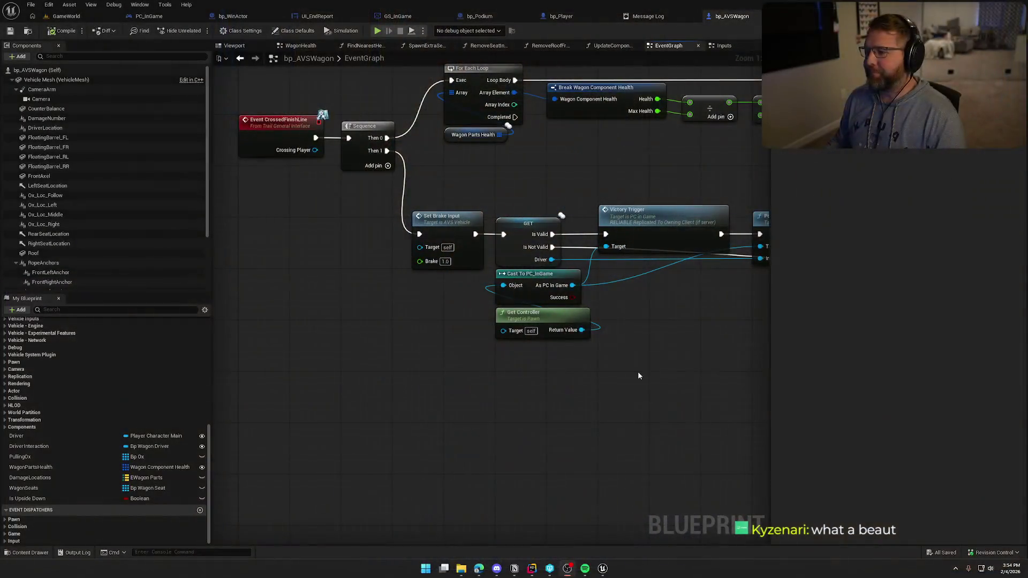
scroll(545, 361, "down", 2)
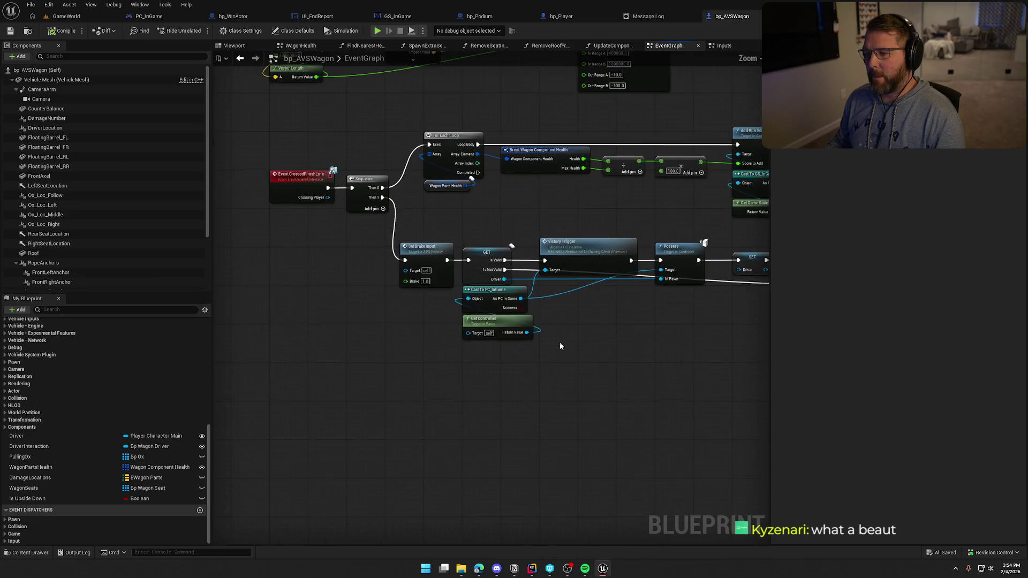
mouse_move(715, 347)
left_mouse_down()
mouse_move(372, 239)
mouse_move(400, 244)
left_mouse_up()
left_click(574, 349)
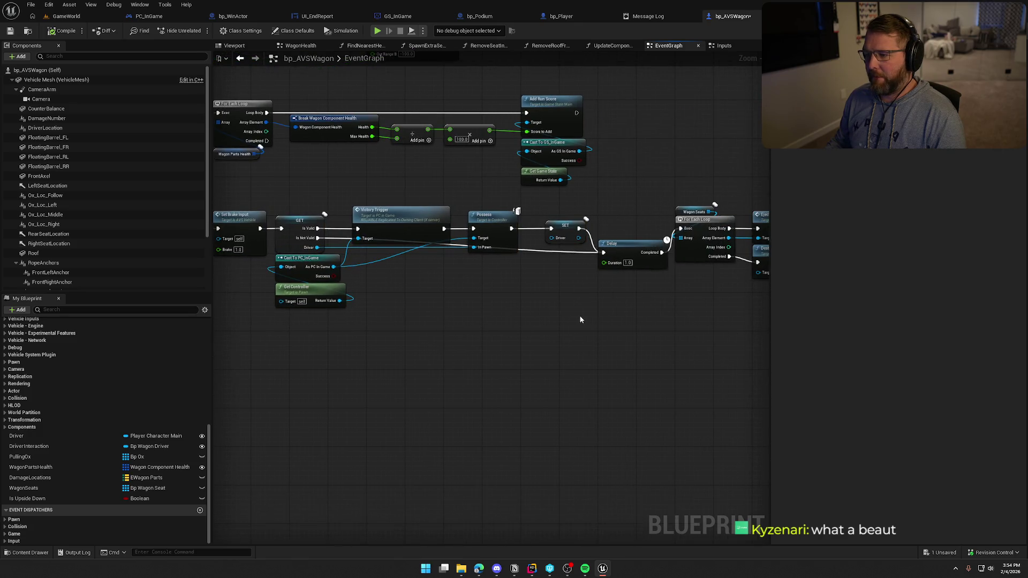
Step: Review the wagon graph's layout, then switch to bp_WinActor's event graph
left_click_drag(675, 311, 470, 280)
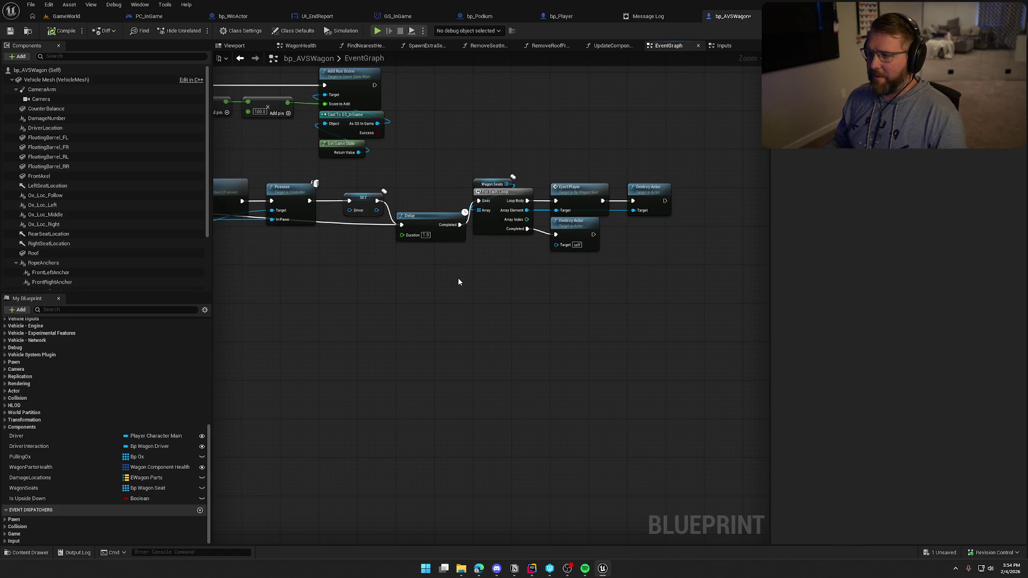
scroll(553, 312, "down", 1)
mouse_move(458, 277)
left_mouse_down()
mouse_move(554, 313)
mouse_move(678, 307)
left_mouse_up()
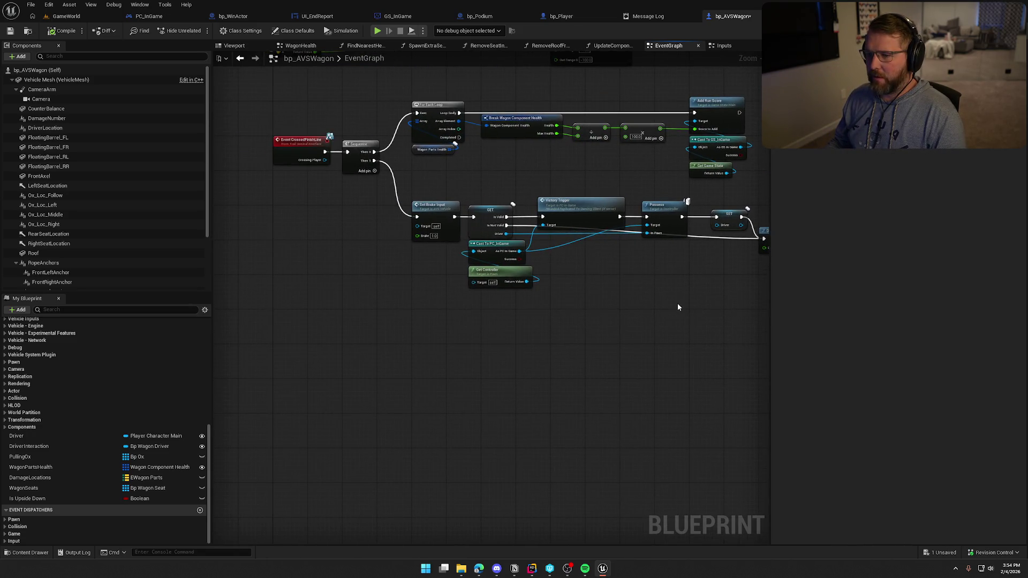
scroll(369, 144, "down", 2)
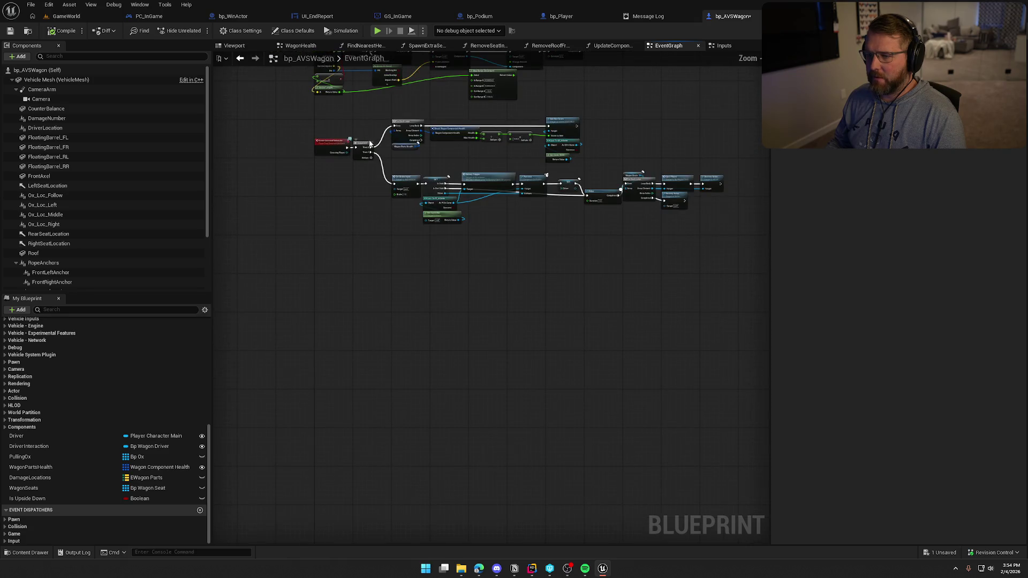
left_click_drag(364, 117, 722, 259)
scroll(452, 163, "up", 5)
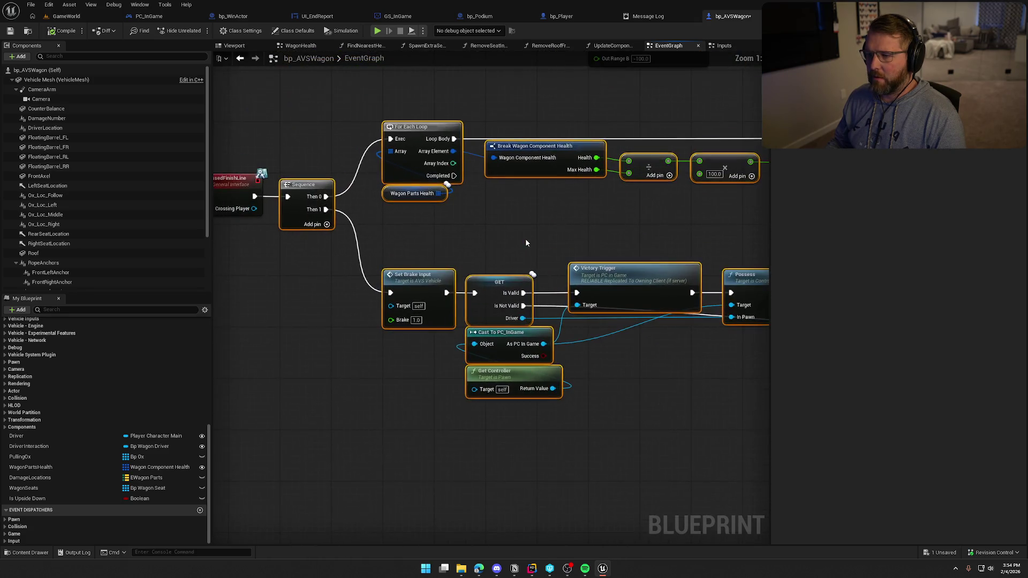
left_click_drag(522, 239, 634, 232)
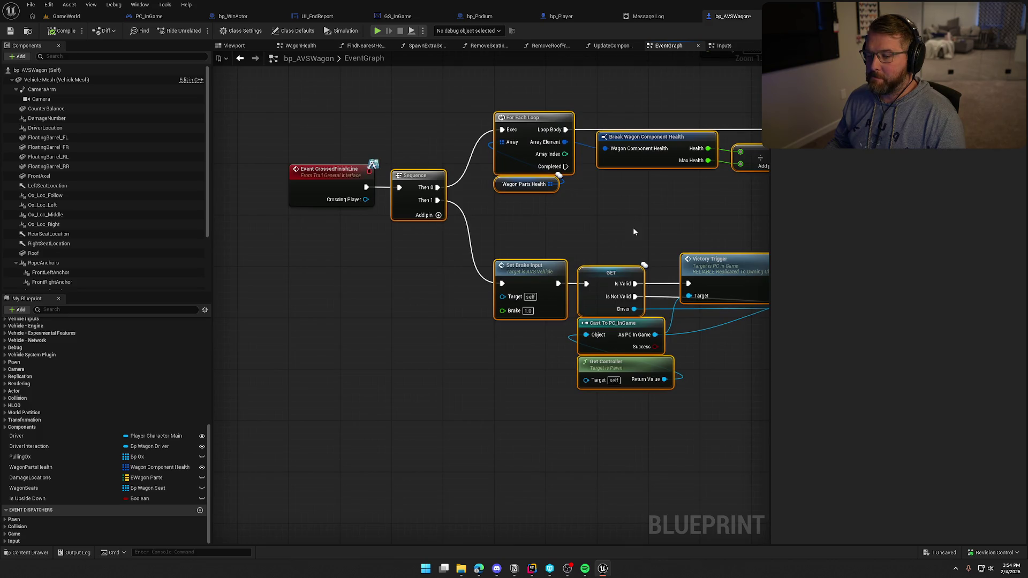
left_click(639, 227)
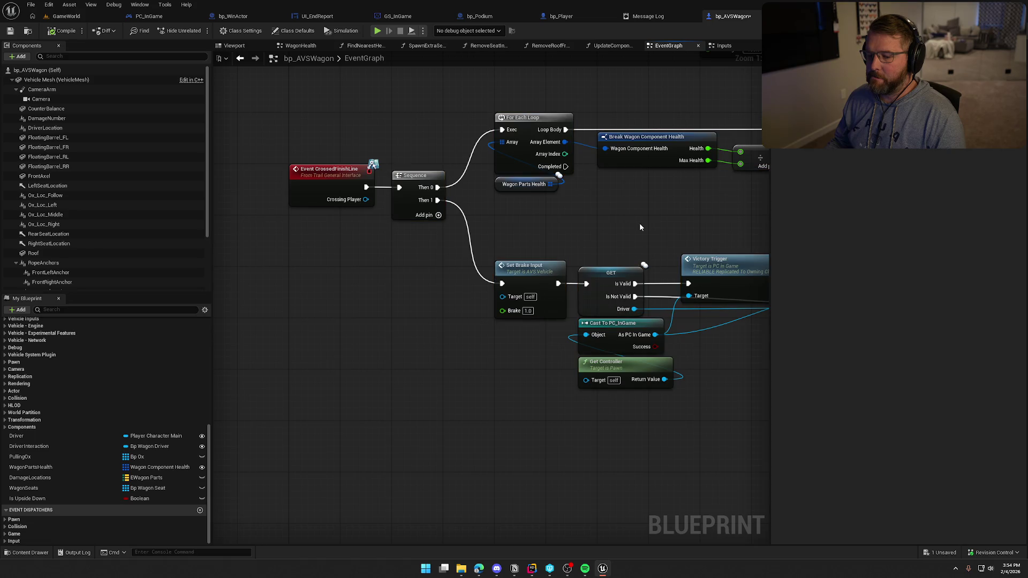
scroll(143, 442, "up", 4)
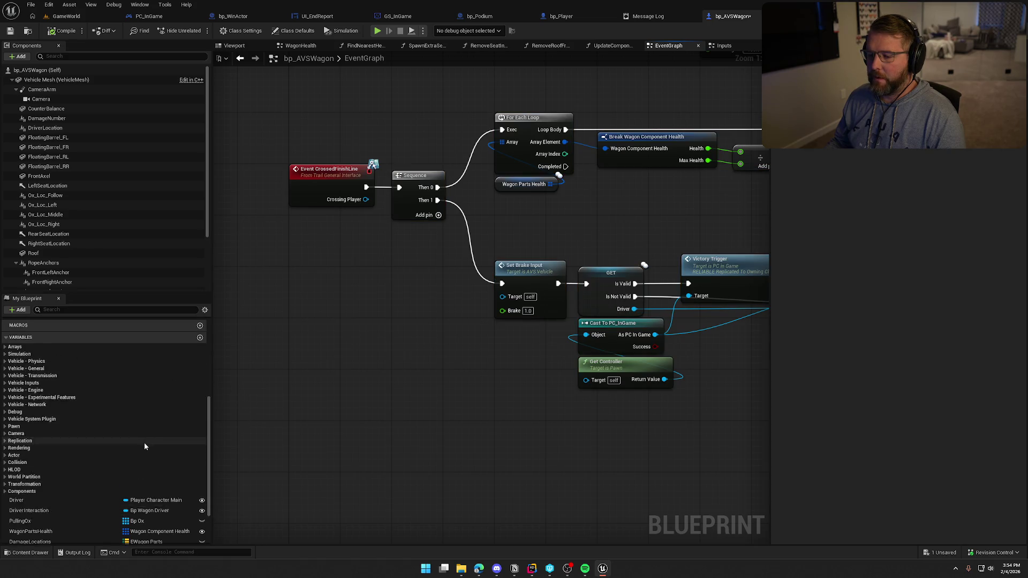
scroll(325, 424, "down", 1)
scroll(325, 424, "down", 4)
scroll(380, 425, "up", 4)
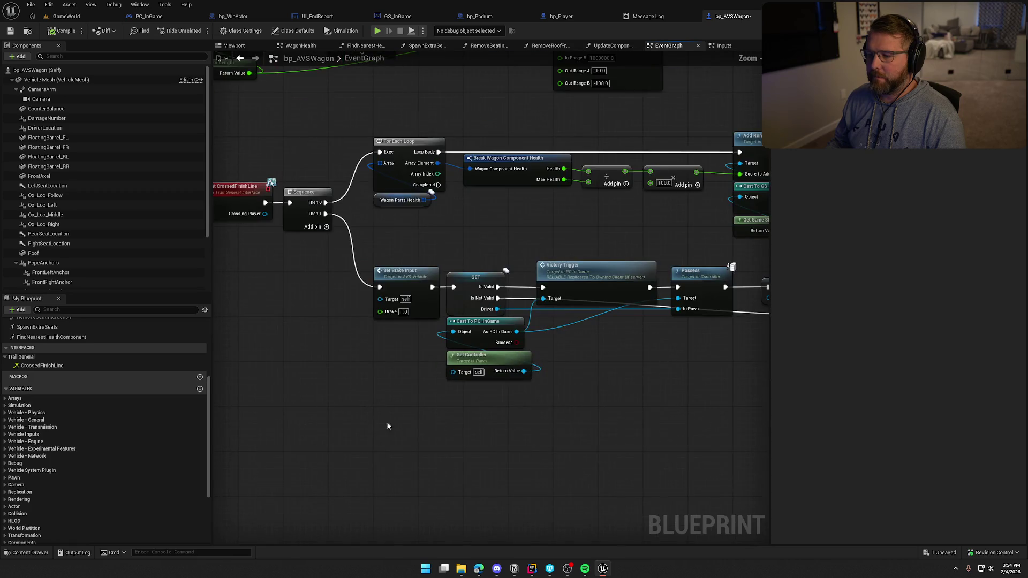
left_click_drag(298, 346, 343, 355)
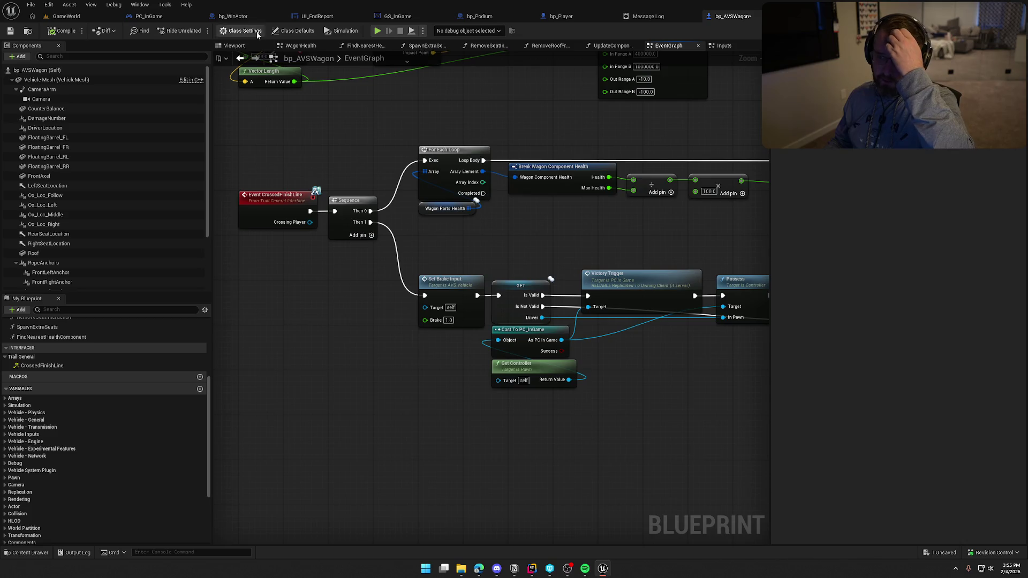
left_click(237, 16)
Step: Delete the Draw Debug Sphere node from bp_WinActor's overlap graph
left_click_drag(512, 355, 709, 321)
mouse_move(378, 123)
left_mouse_down()
mouse_move(418, 342)
mouse_move(293, 350)
left_mouse_up()
left_click(612, 392)
left_click_drag(612, 392, 543, 393)
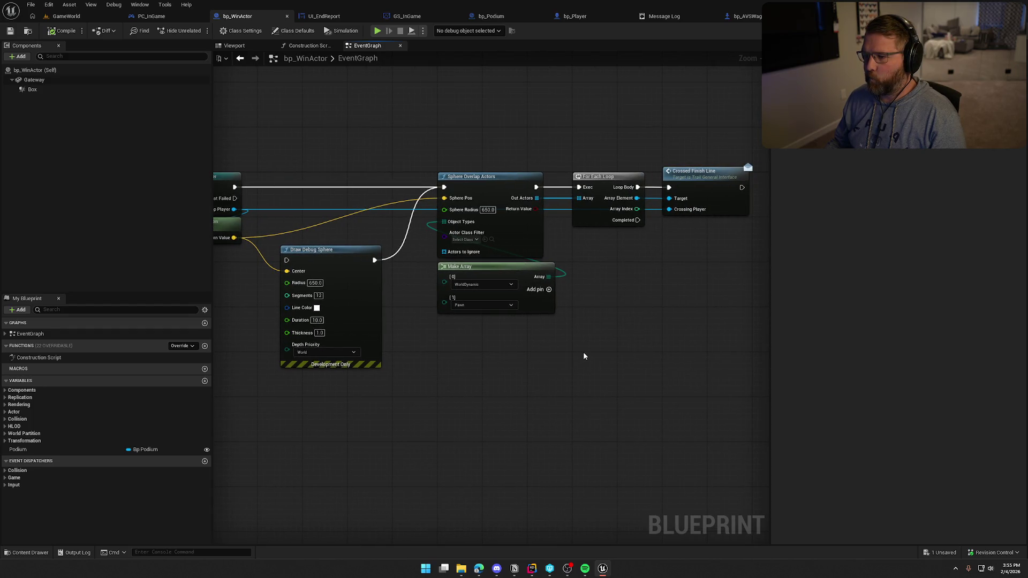
left_click_drag(584, 356, 751, 343)
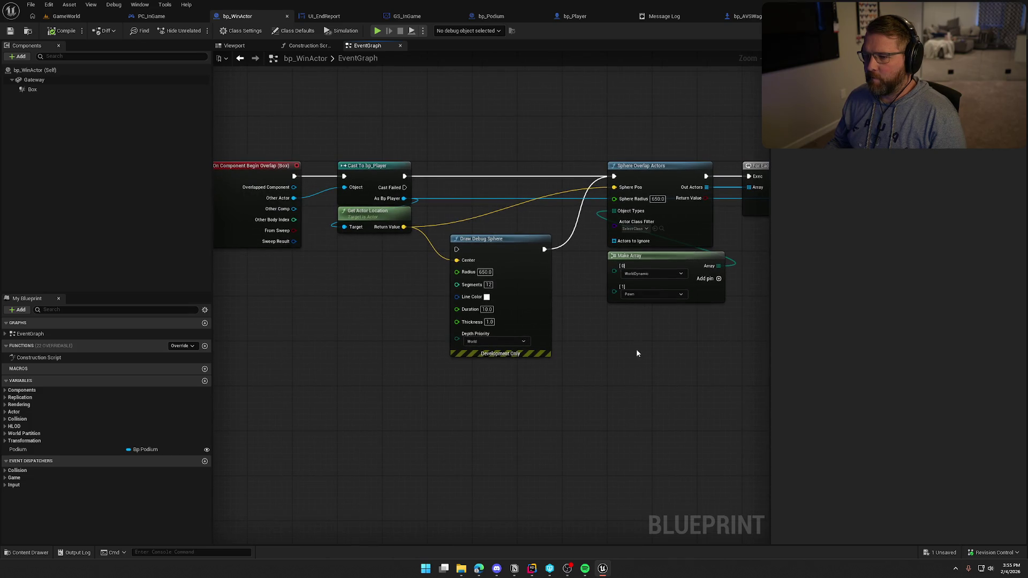
left_click_drag(602, 356, 466, 370)
left_click(399, 348)
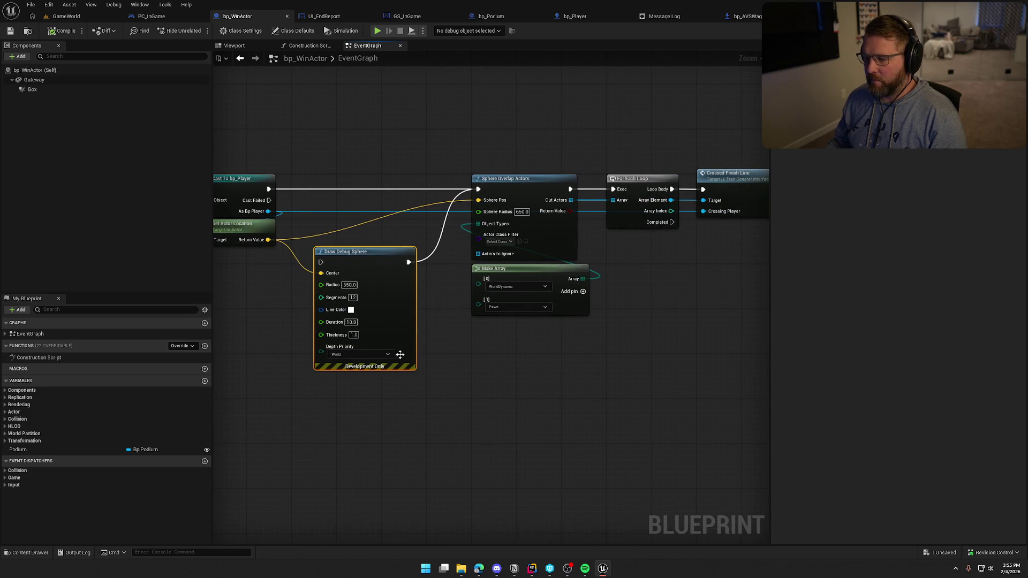
key("Delete")
Step: Move the Sphere Overlap Actors, For Each Loop and Make Array nodes left beside Cast To bp_Player
left_click_drag(429, 139, 719, 346)
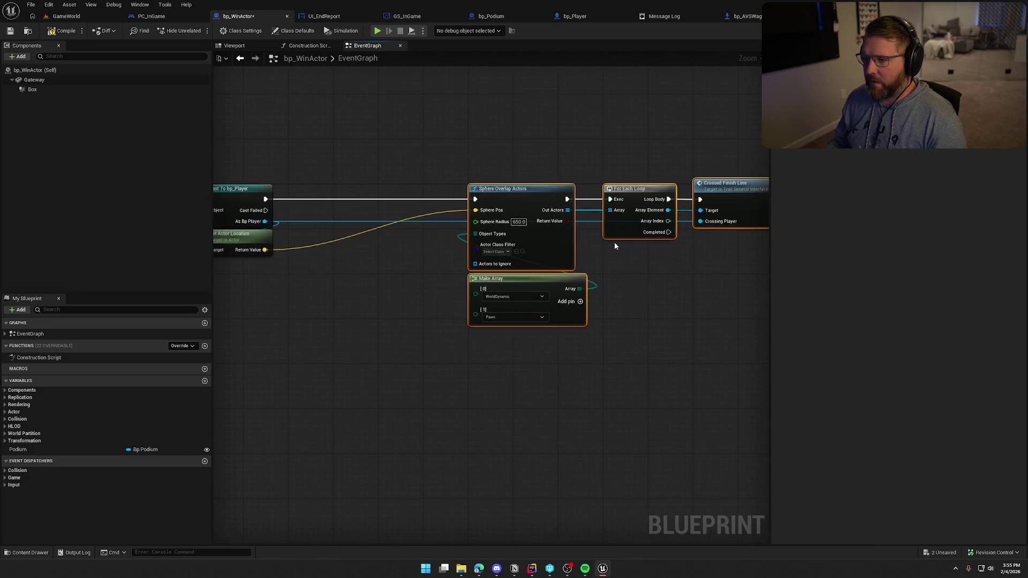
left_click_drag(614, 242, 479, 243)
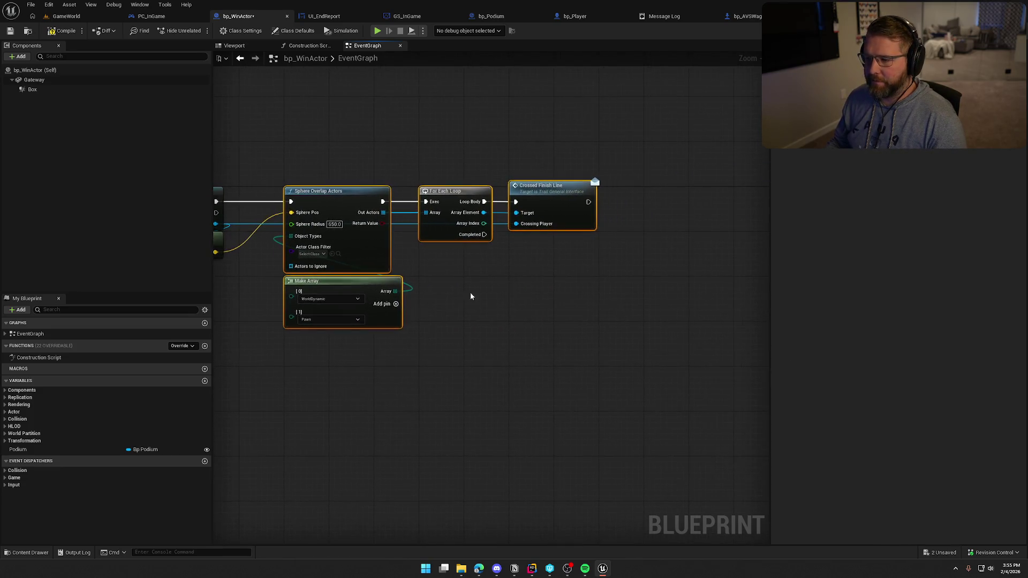
mouse_move(470, 292)
left_mouse_down()
mouse_move(573, 280)
mouse_move(644, 291)
mouse_move(666, 318)
left_mouse_up()
scroll(574, 280, "up", 1)
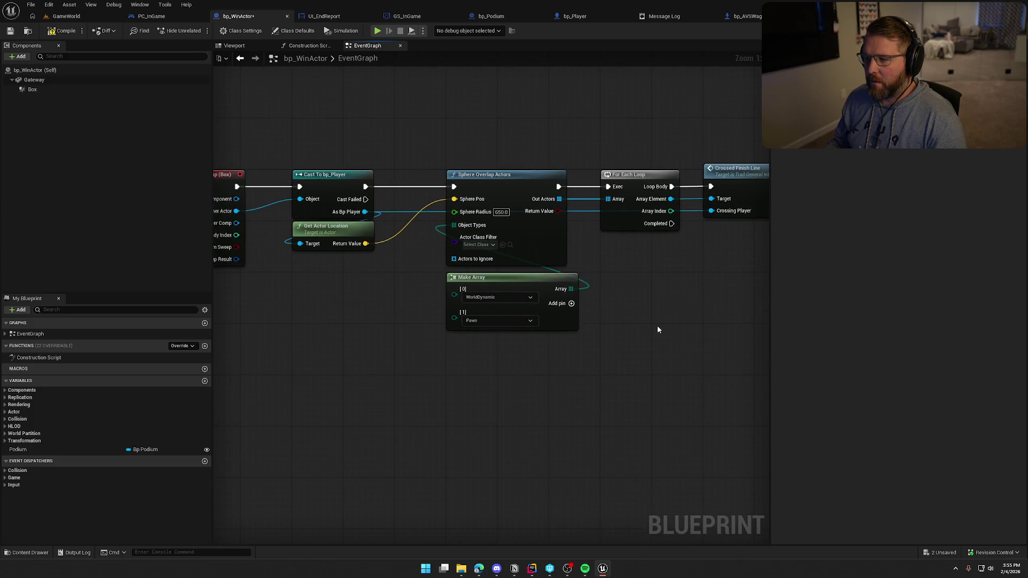
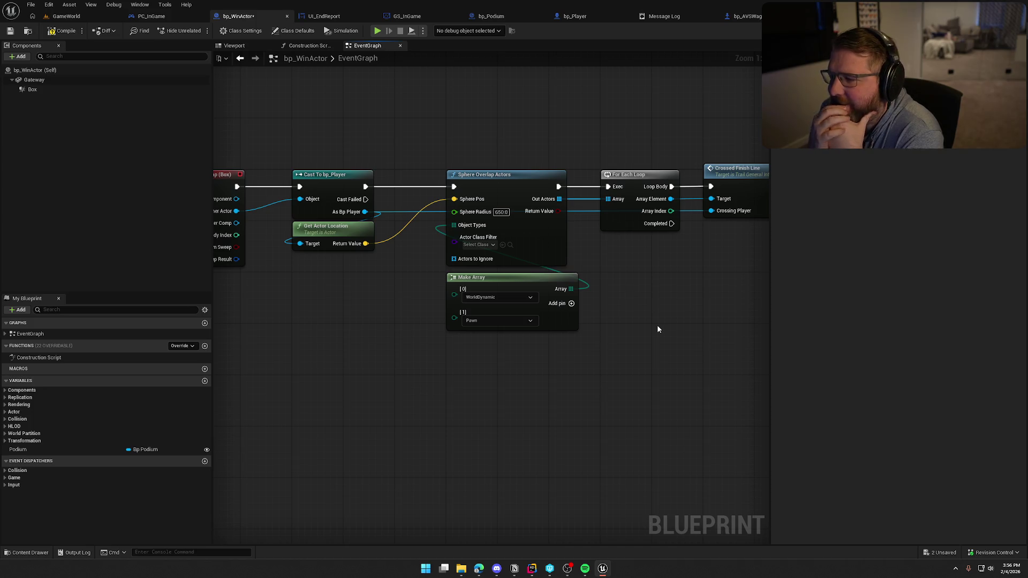
Step: Search bp_WinActor's graph for an add-tag node and inspect the Cast To bp_Player and Get Actor Location nodes
mouse_move(657, 325)
left_mouse_down()
mouse_move(459, 339)
mouse_move(468, 356)
mouse_move(529, 295)
left_mouse_up()
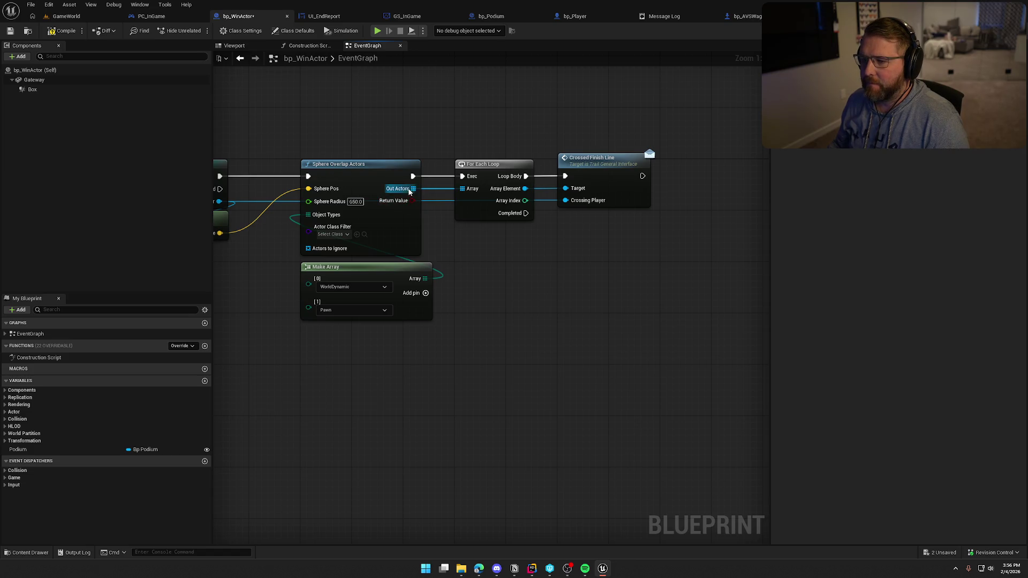
left_click_drag(516, 194, 567, 247)
type("add tag")
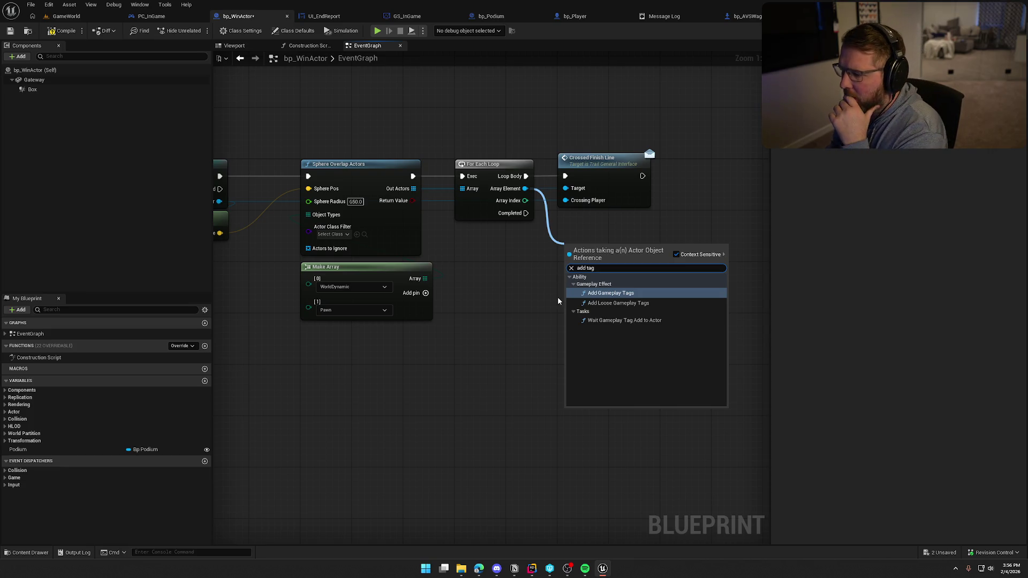
left_click_drag(522, 311, 566, 336)
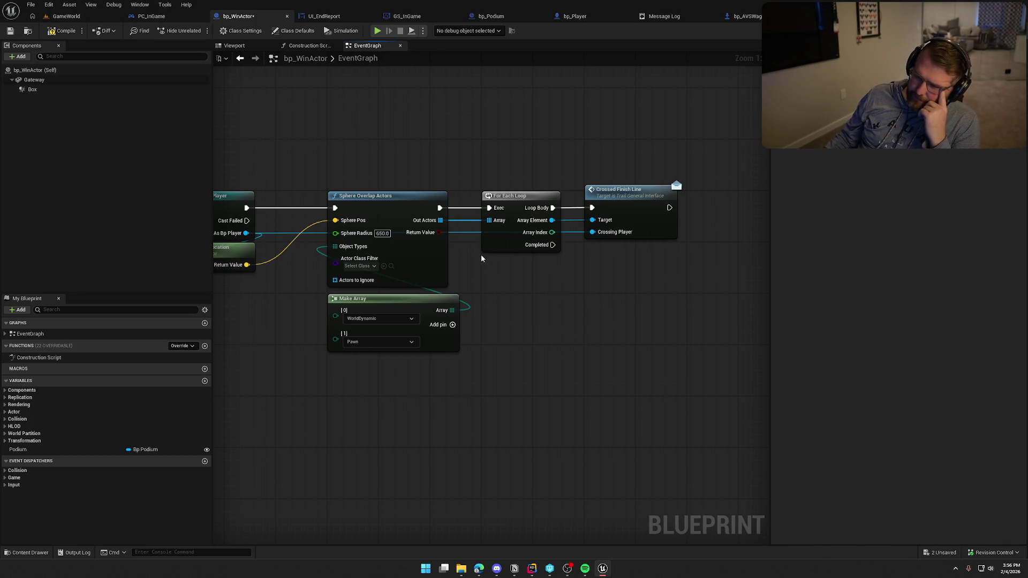
left_click_drag(440, 220, 524, 317)
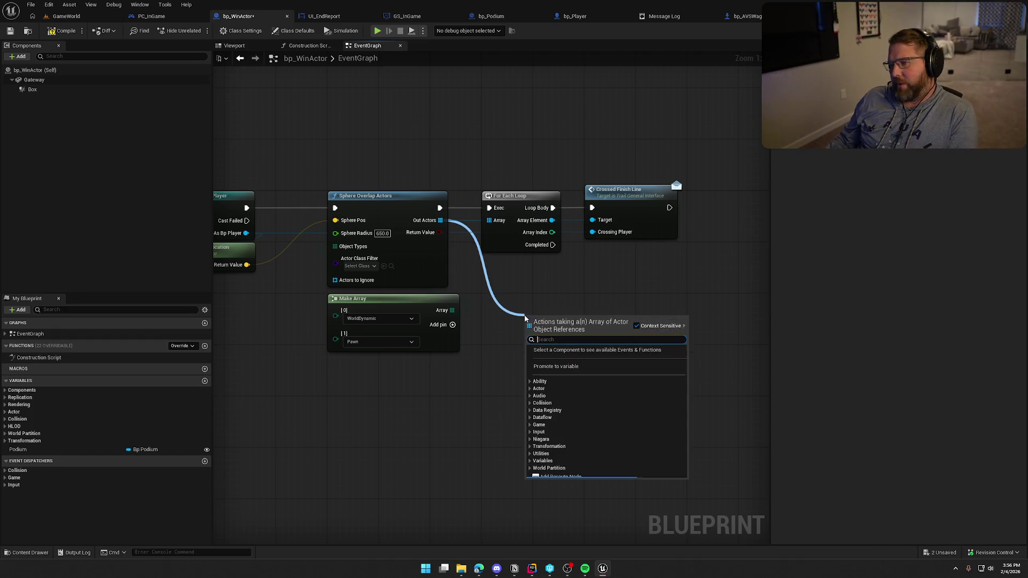
left_click(523, 287)
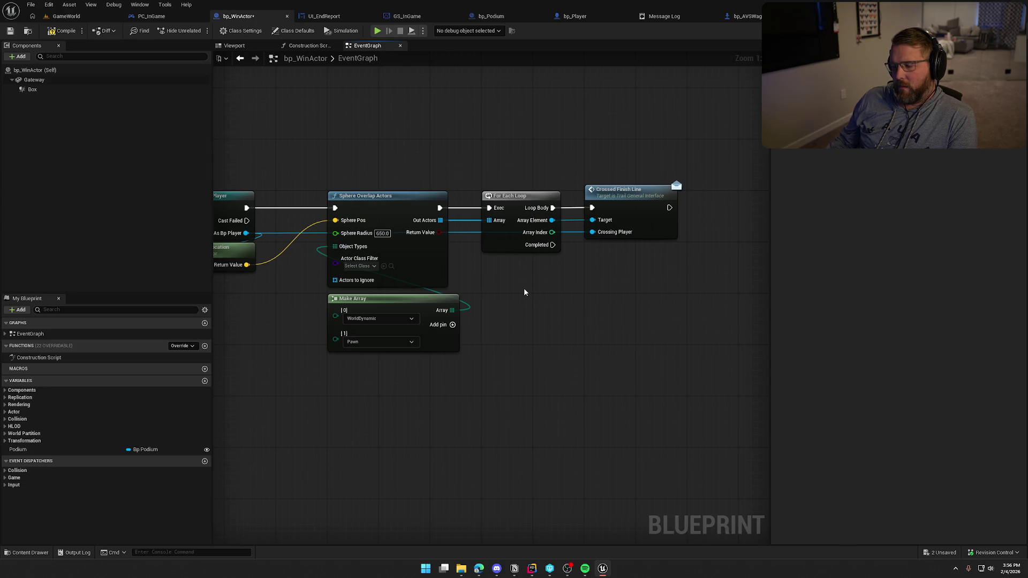
mouse_move(523, 288)
left_mouse_down()
mouse_move(622, 278)
mouse_move(571, 278)
left_mouse_up()
scroll(571, 277, "down", 1)
left_click_drag(308, 156, 339, 348)
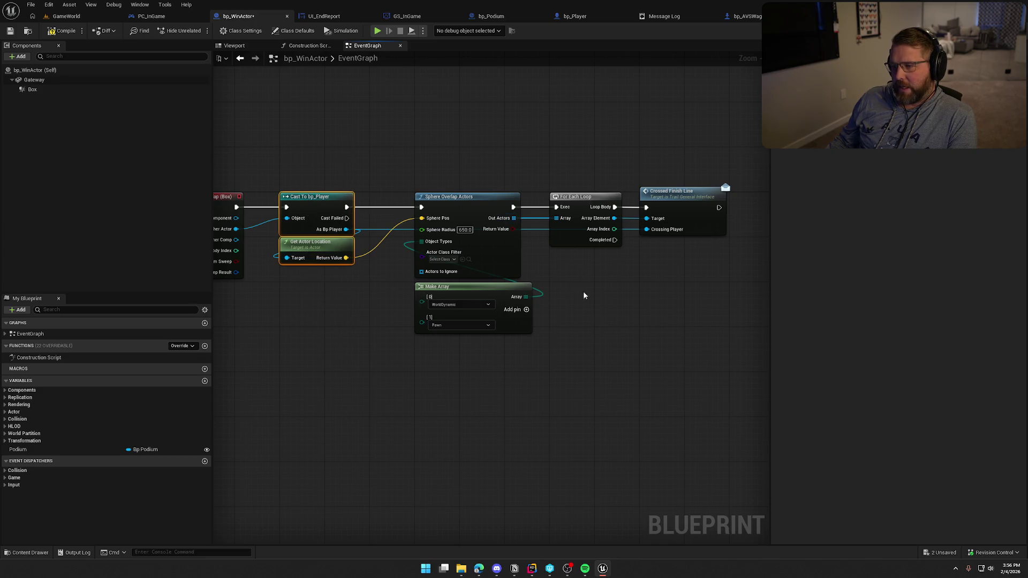
left_click_drag(374, 390, 381, 433)
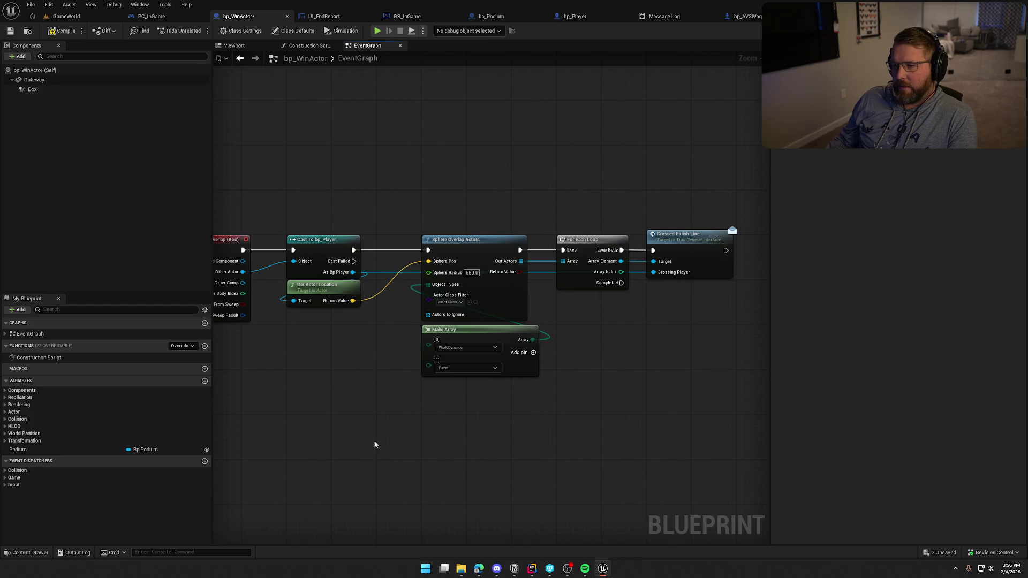
scroll(355, 408, "up", 1)
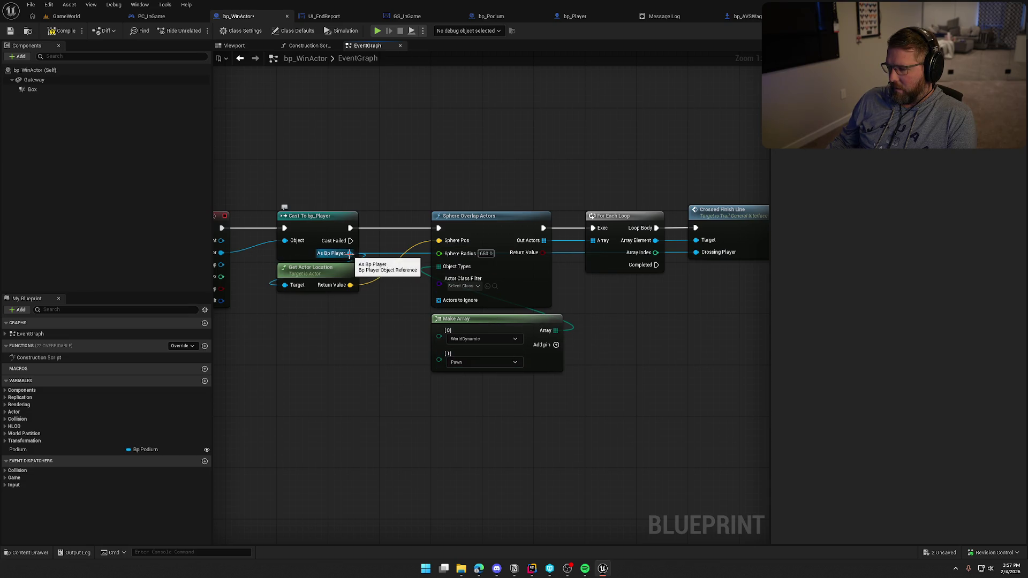
Step: Try node connections from As Bp Player and Out Actors, cancel them, and reframe around Cast To bp_Player
left_click_drag(350, 254, 379, 356)
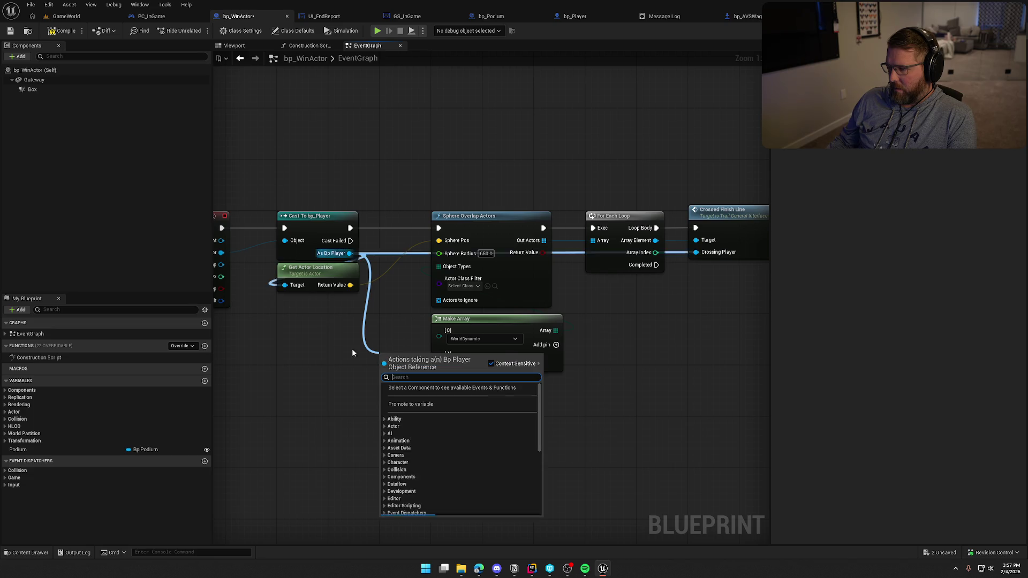
key("Escape")
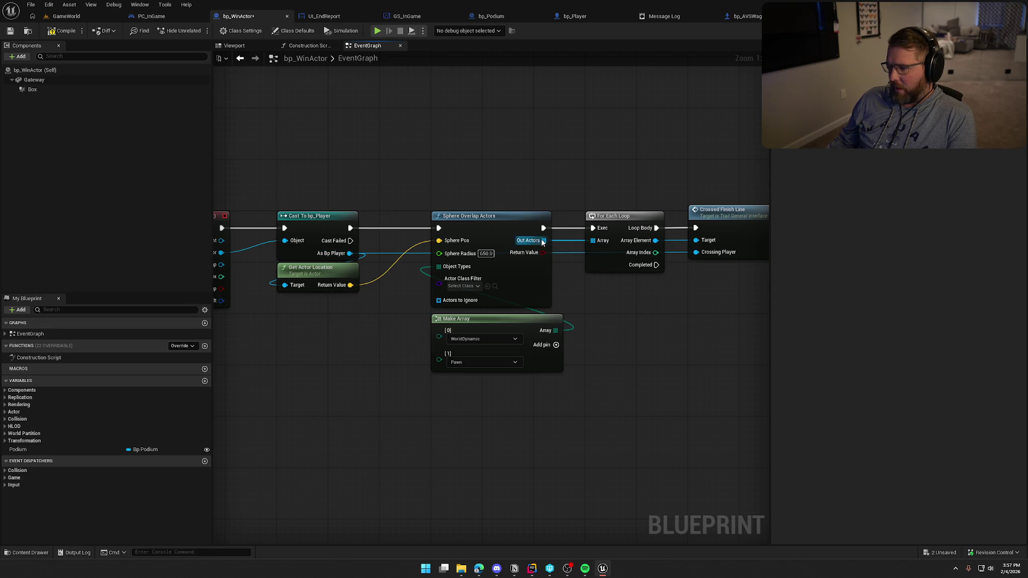
mouse_move(544, 240)
left_mouse_down()
mouse_move(613, 320)
mouse_move(490, 293)
mouse_move(571, 281)
left_mouse_up()
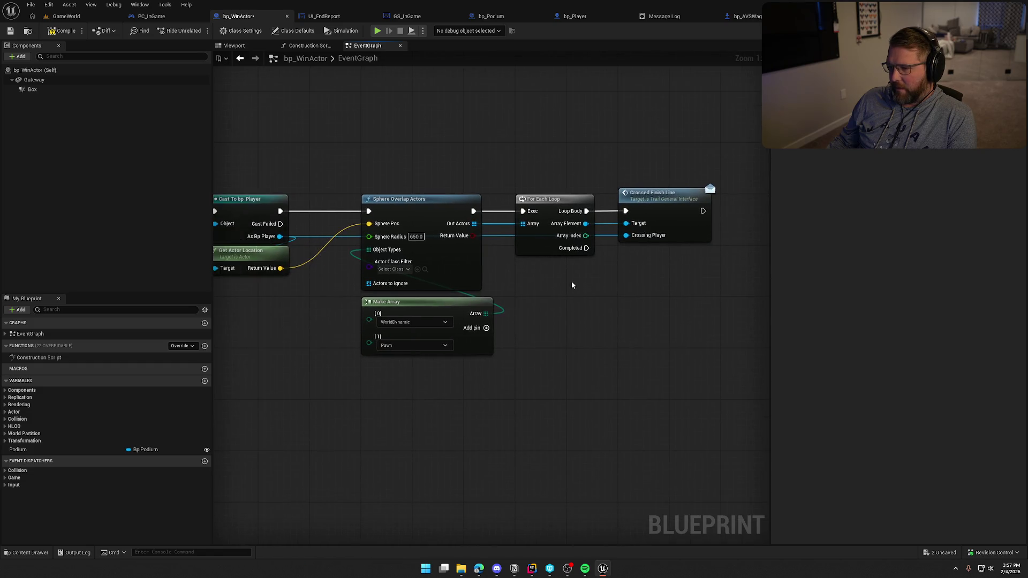
left_click_drag(473, 223, 542, 290)
key("Escape")
left_click_drag(474, 223, 533, 293)
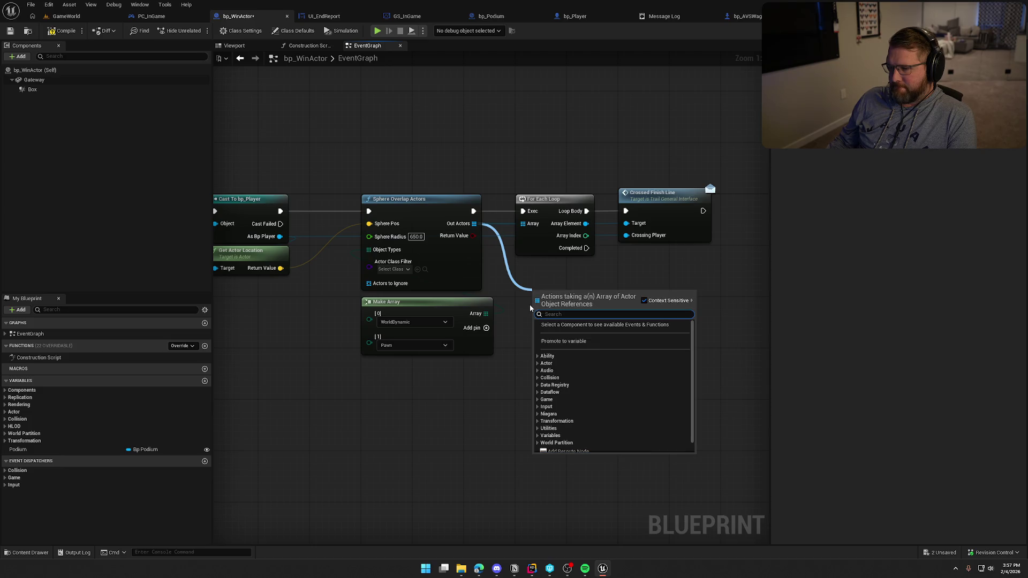
left_click(523, 285)
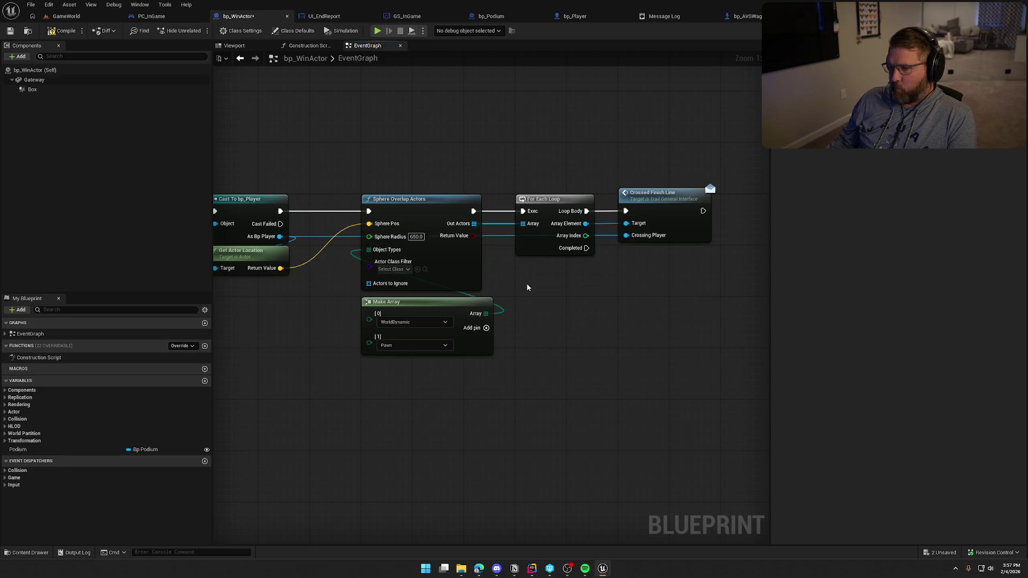
left_click_drag(527, 286, 613, 286)
mouse_move(318, 186)
left_mouse_down()
mouse_move(348, 416)
mouse_move(403, 423)
left_mouse_up()
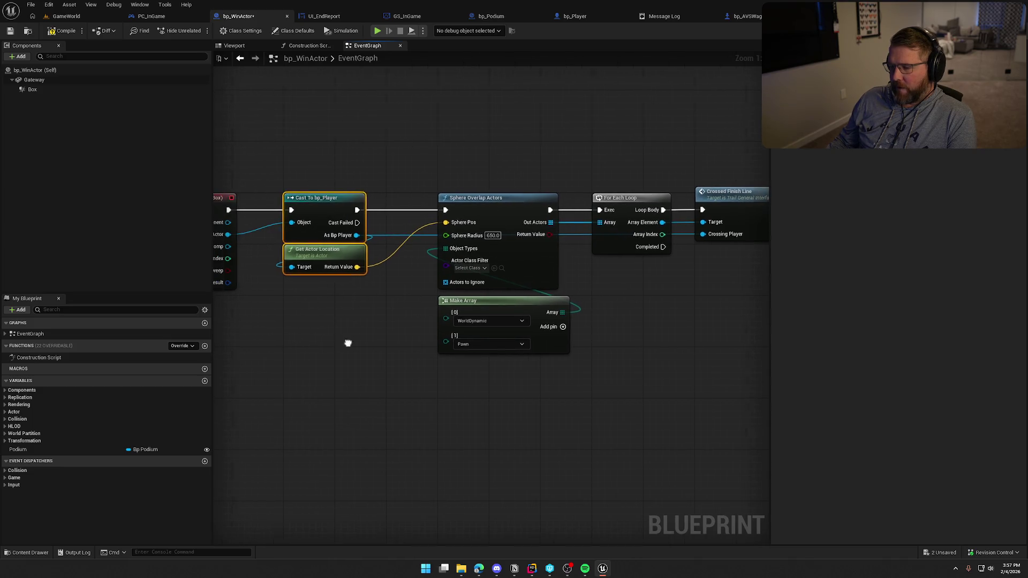
mouse_move(350, 161)
left_mouse_down()
mouse_move(367, 413)
mouse_move(389, 424)
left_mouse_up()
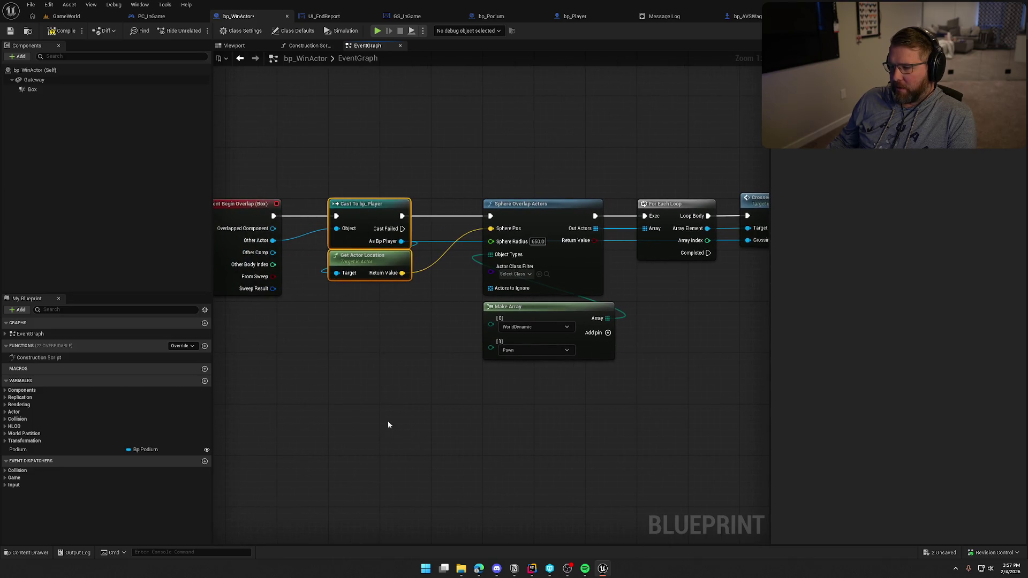
left_click(390, 382)
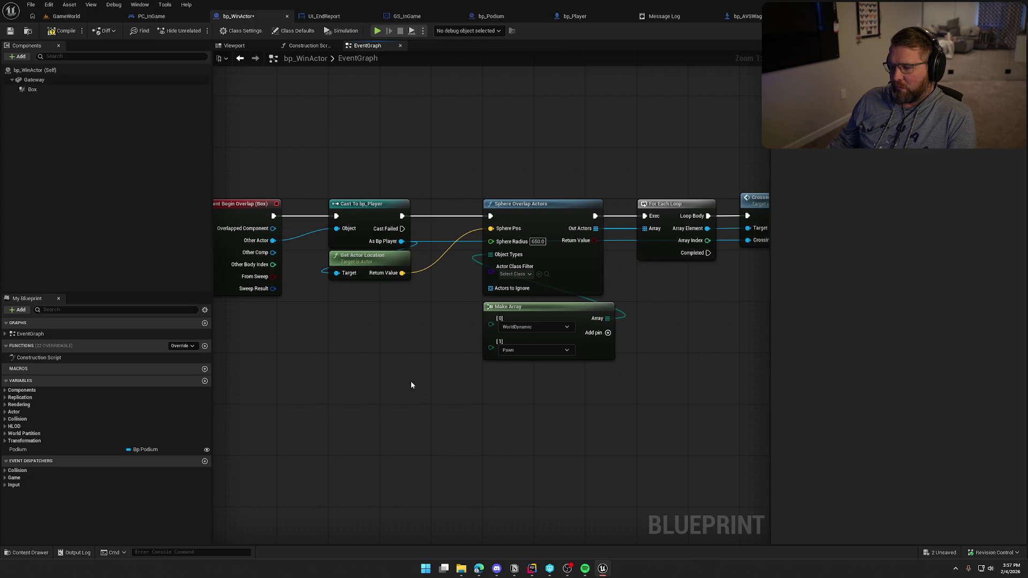
left_click_drag(410, 381, 242, 383)
left_click_drag(570, 374, 615, 353)
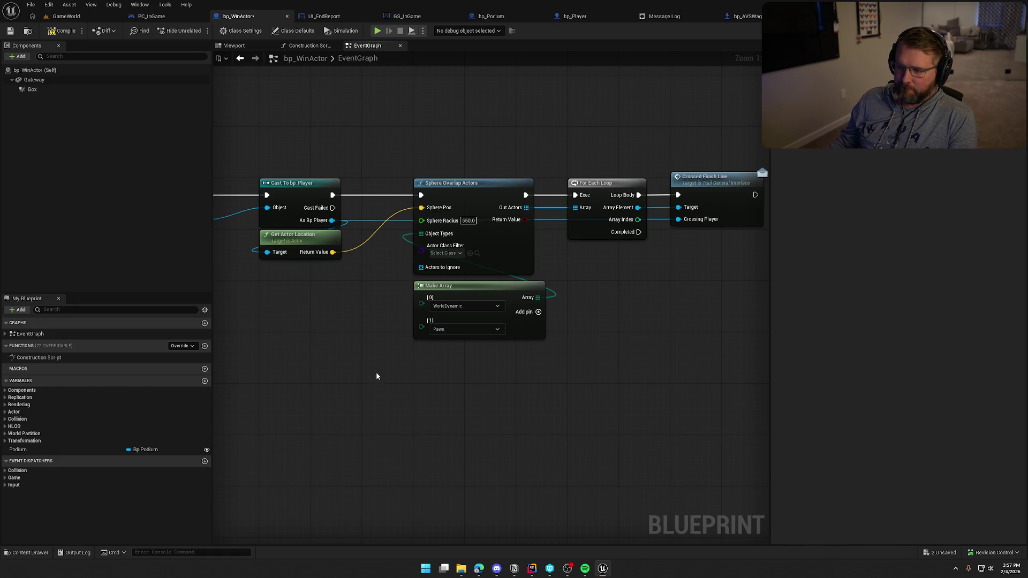
Step: In Rider, close the old code files and show TrailErrorTags.h and TrailErrorTags.cpp side by side
left_click(532, 569)
middle_click(382, 30)
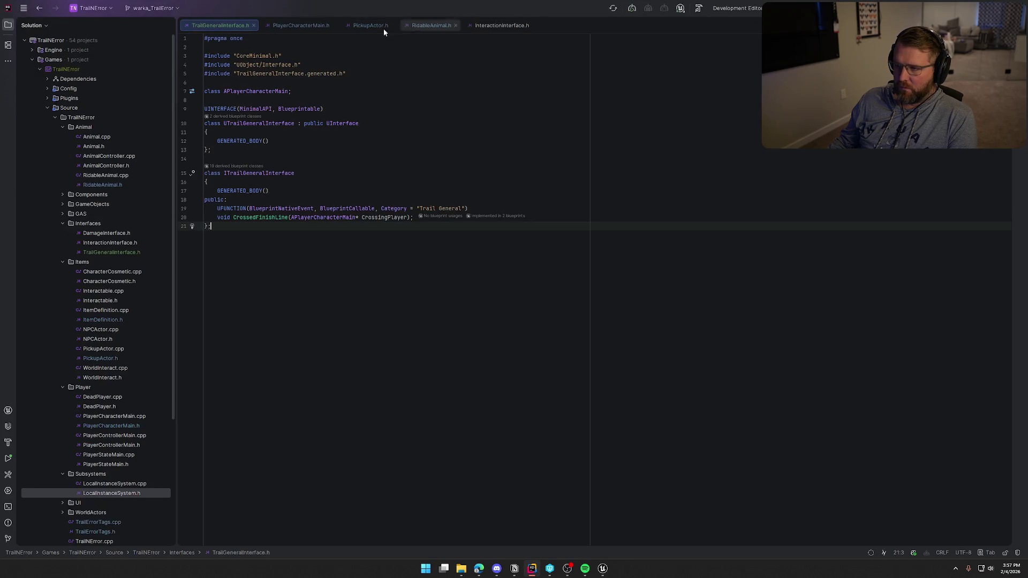
middle_click(225, 27)
middle_click(222, 24)
middle_click(223, 24)
middle_click(223, 24)
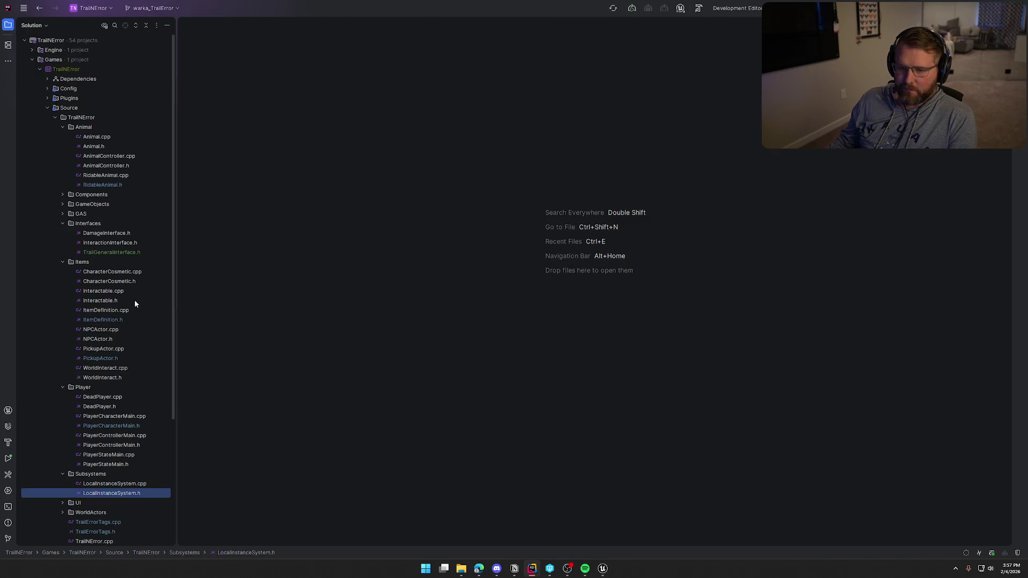
scroll(111, 438, "down", 6)
double_click(108, 364)
double_click(111, 356)
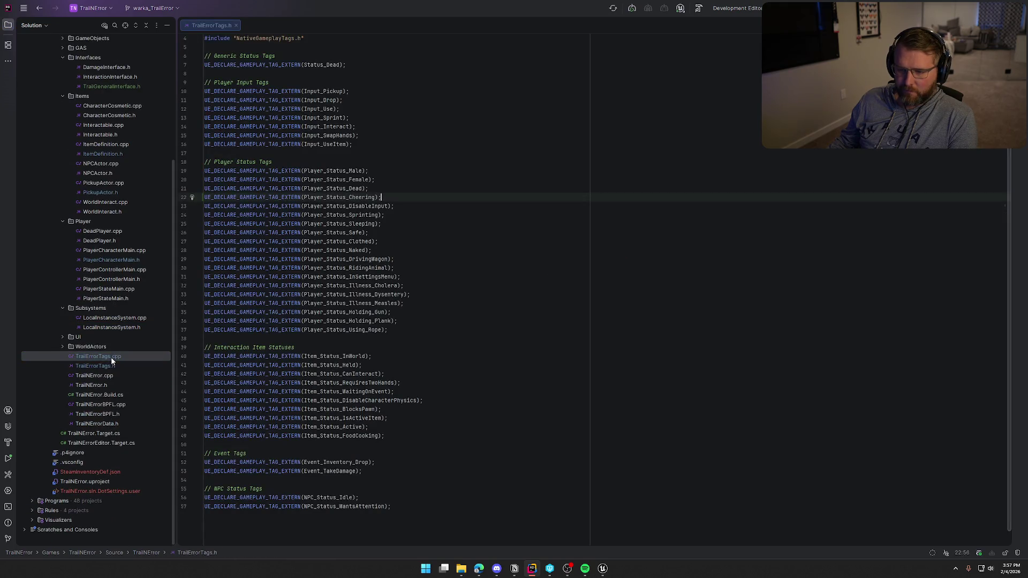
left_click(8, 24)
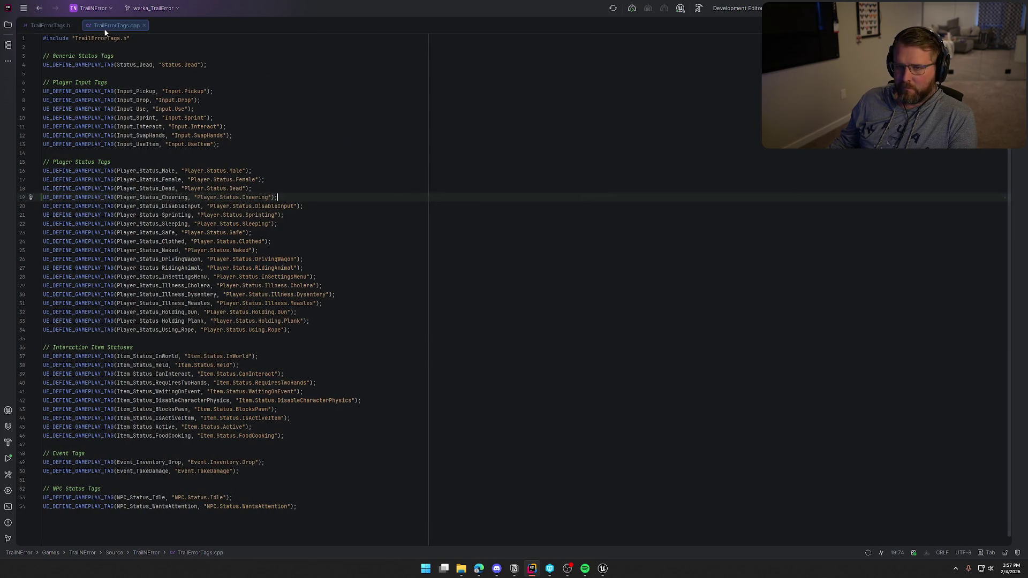
mouse_move(104, 27)
left_mouse_down()
mouse_move(567, 83)
mouse_move(910, 169)
left_mouse_up()
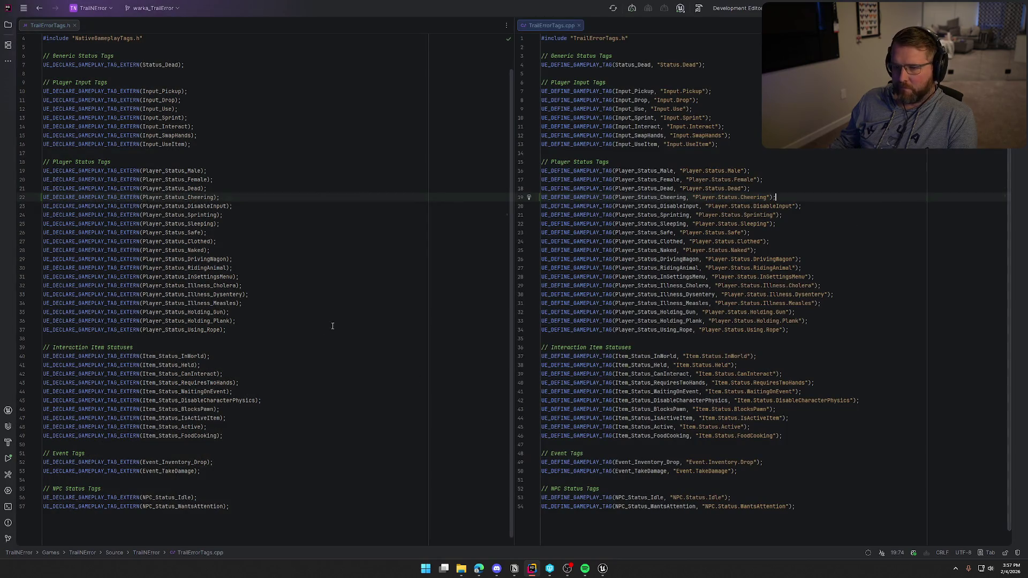
Step: Declare Player_Status_CrossedFinishLine with UE_DECLARE_GAMEPLAY_TAG below Player_Status_Using_Rope in the header
left_click(225, 189)
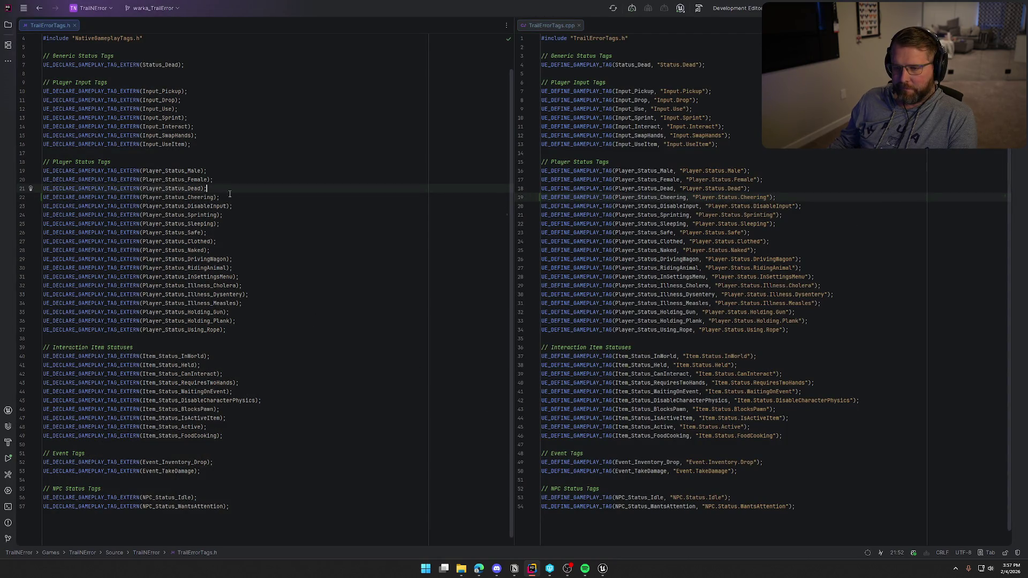
left_click(239, 330)
key("Return")
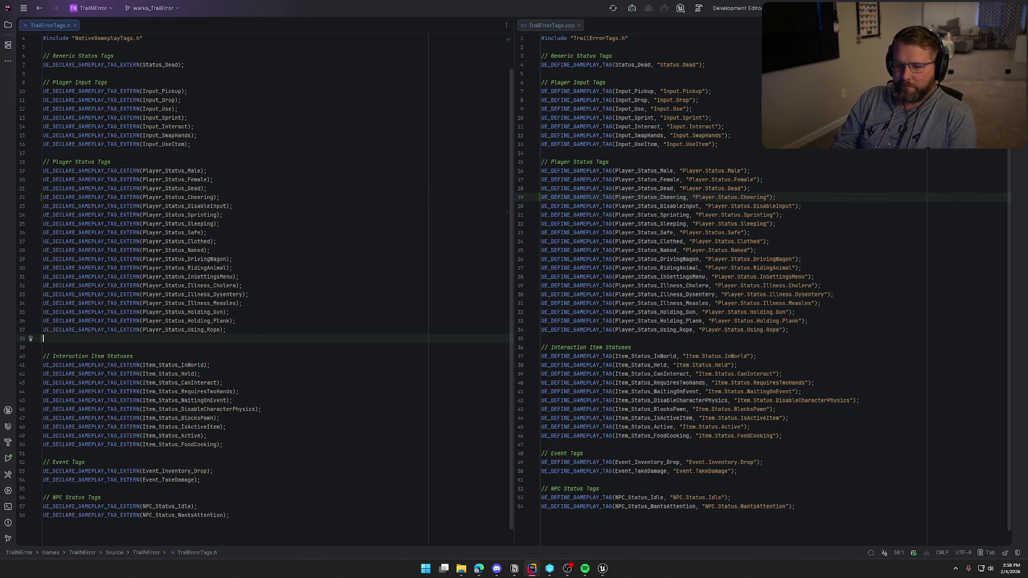
type("UE_DECLARE")
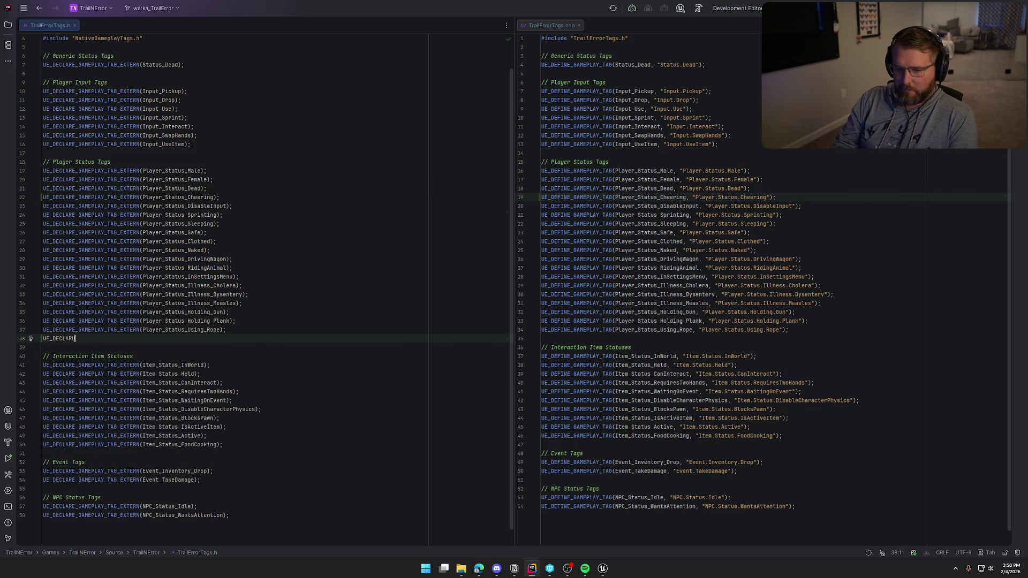
key("Tab")
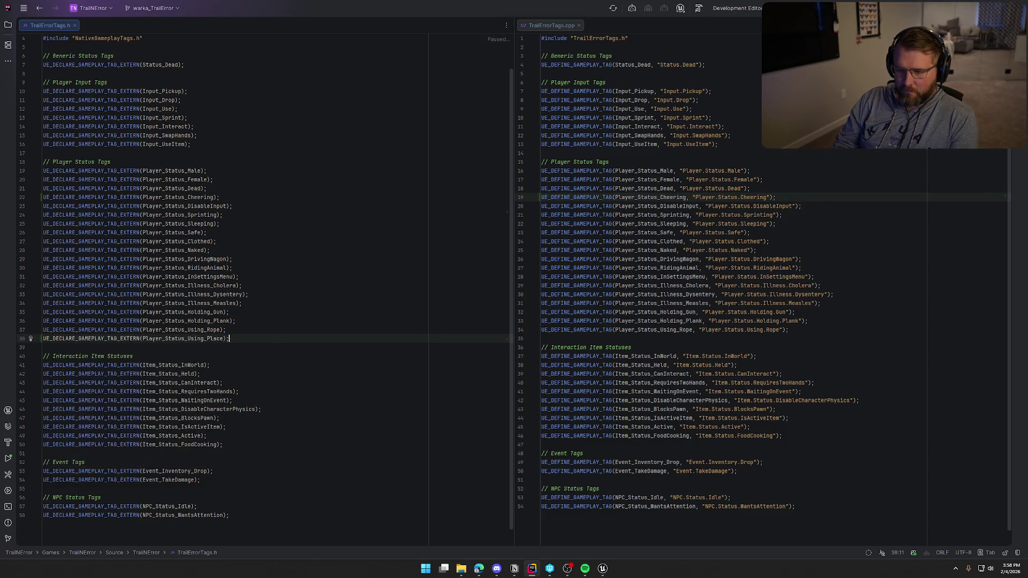
key("BackSpace")
type("Cr")
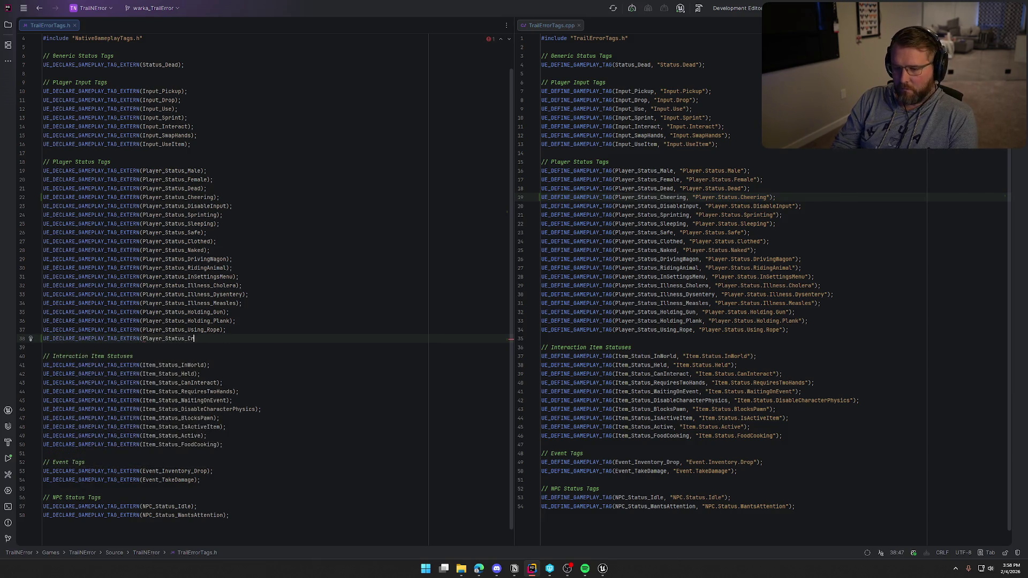
type("ossedFinishLine);")
Step: Define the Player.Status.CrossedFinishLine tag in TrailErrorTags.cpp, then save all assets in Unreal
left_click(793, 330)
key("Return")
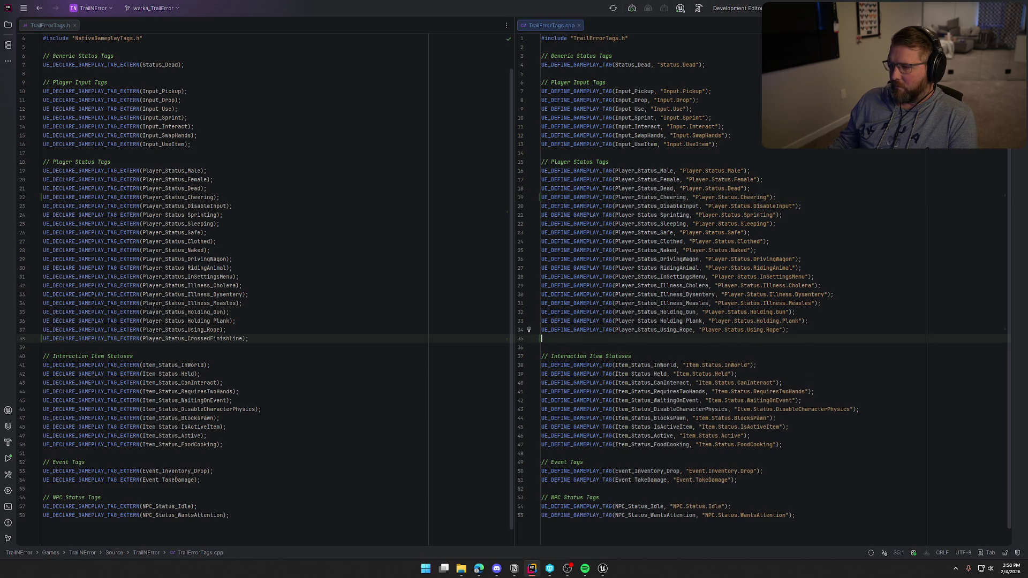
key("Tab")
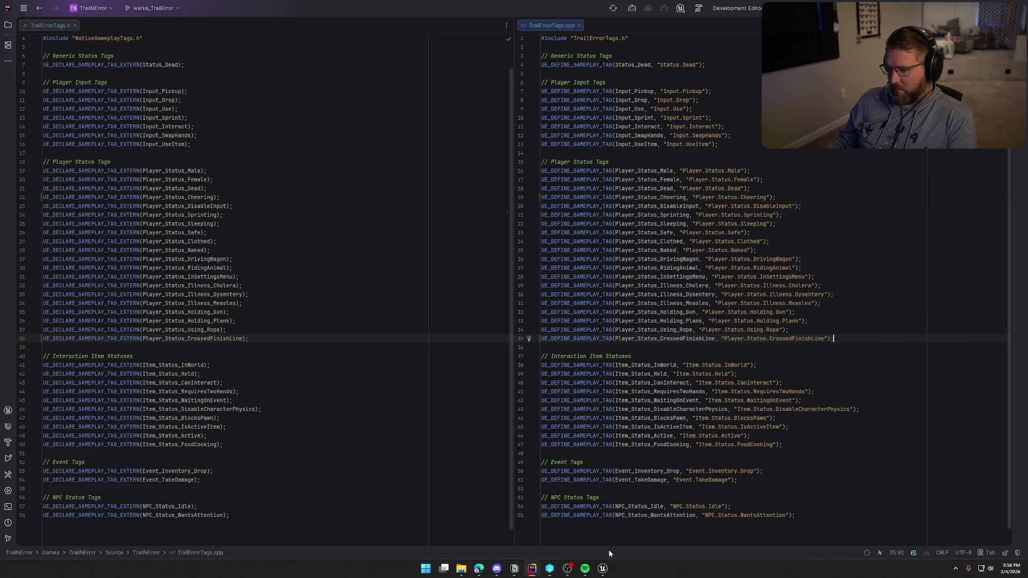
left_click(603, 568)
key("ctrl+alt+F11")
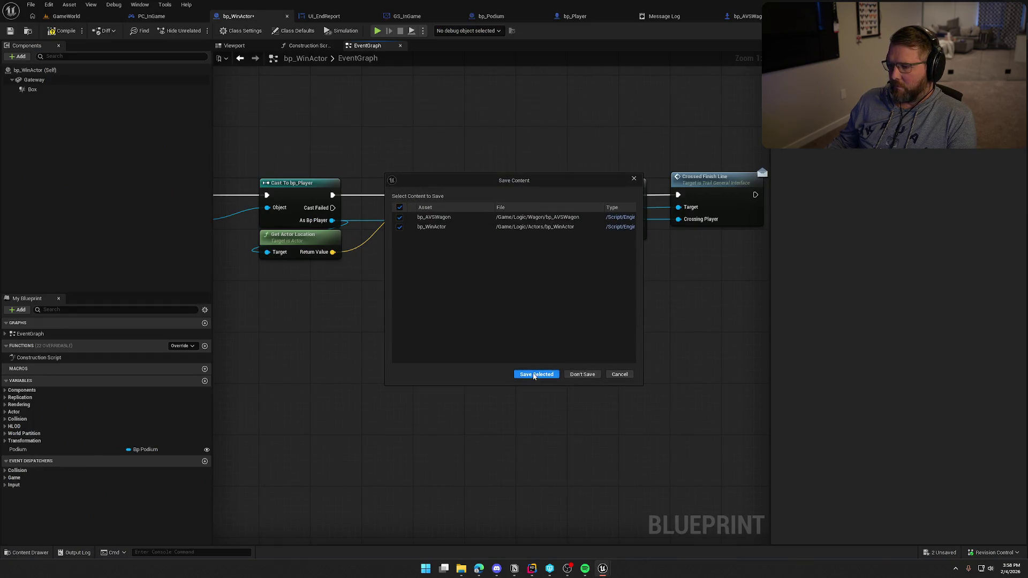
Step: Save bp_AVSWagon and bp_WinActor with Save Selected and return to Rider
left_click(537, 375)
key("alt+Tab")
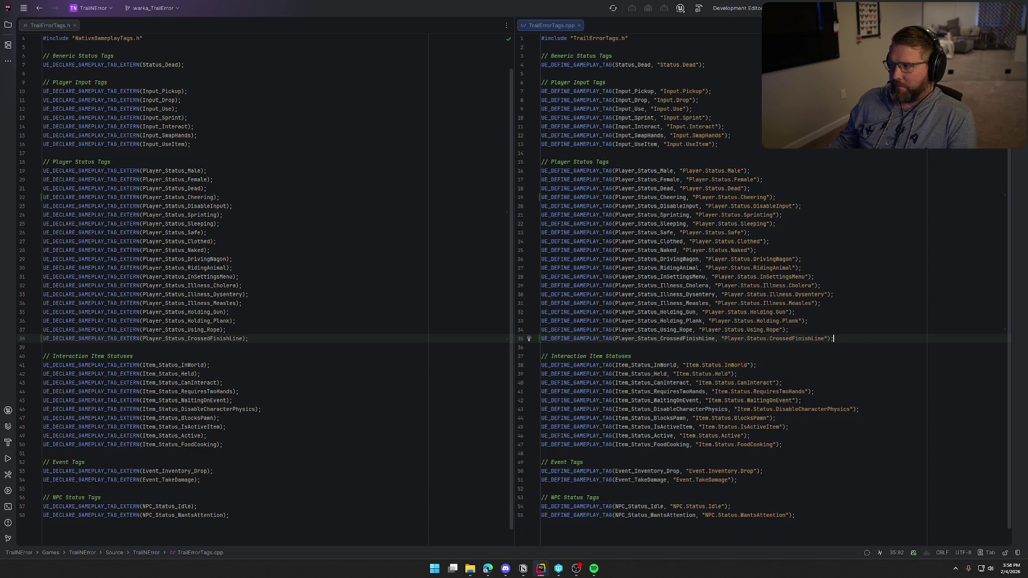
Step: Build the Rider project with Ctrl+Shift+B to compile the new CrossedFinishLine tag
key("ctrl+shift+b")
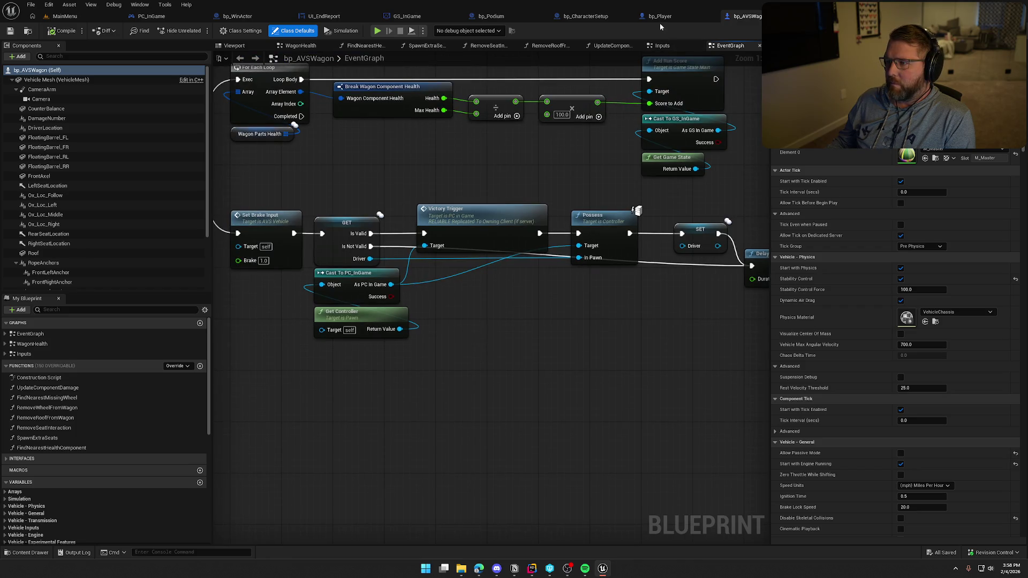
Step: Check bp_WinActor's Crossed Finish Line call, then bring up bp_Player's event graph
left_click(659, 21)
left_click(235, 17)
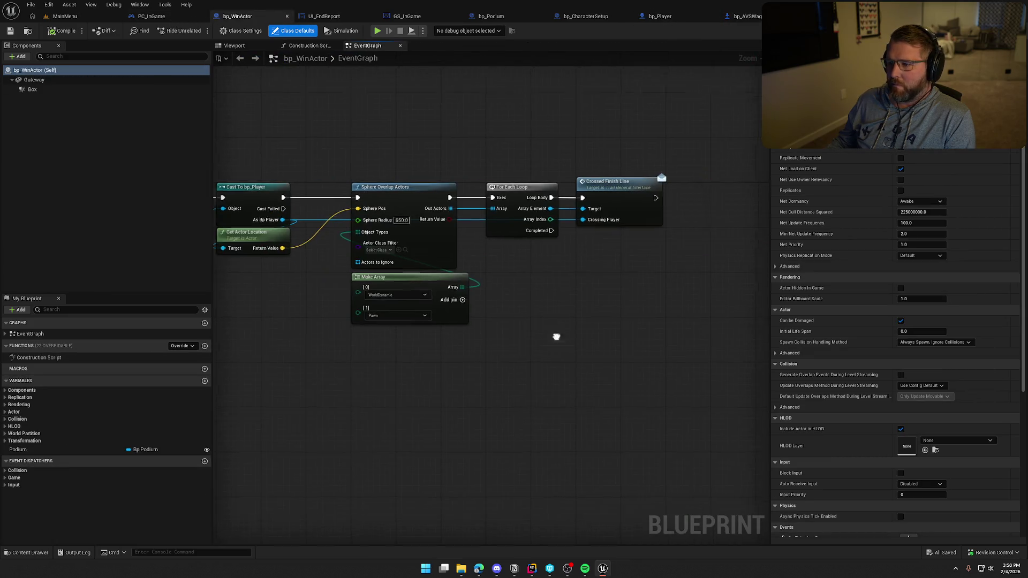
scroll(482, 337, "up", 1)
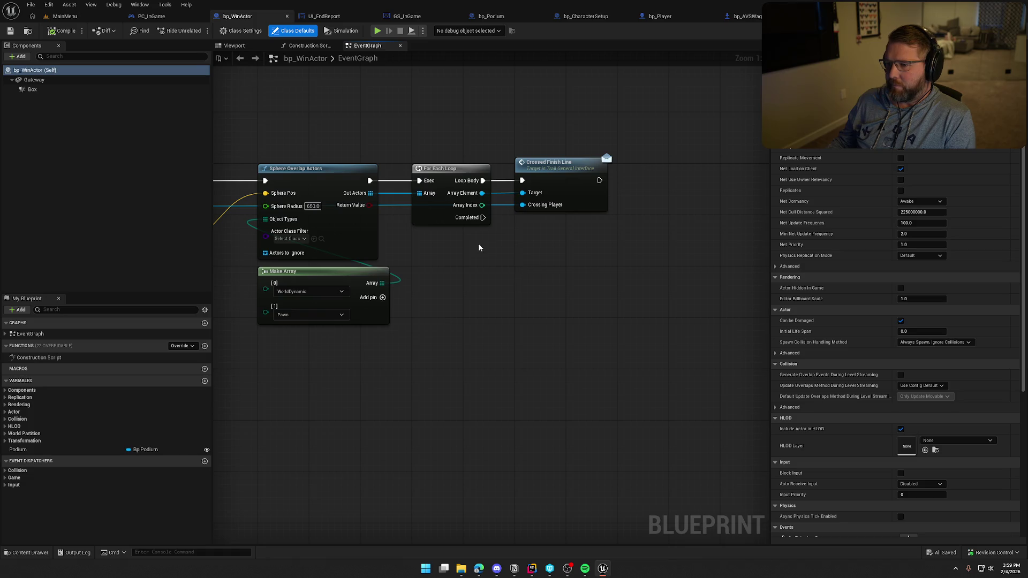
mouse_move(480, 248)
left_mouse_down()
mouse_move(603, 264)
mouse_move(544, 264)
mouse_move(469, 240)
left_mouse_up()
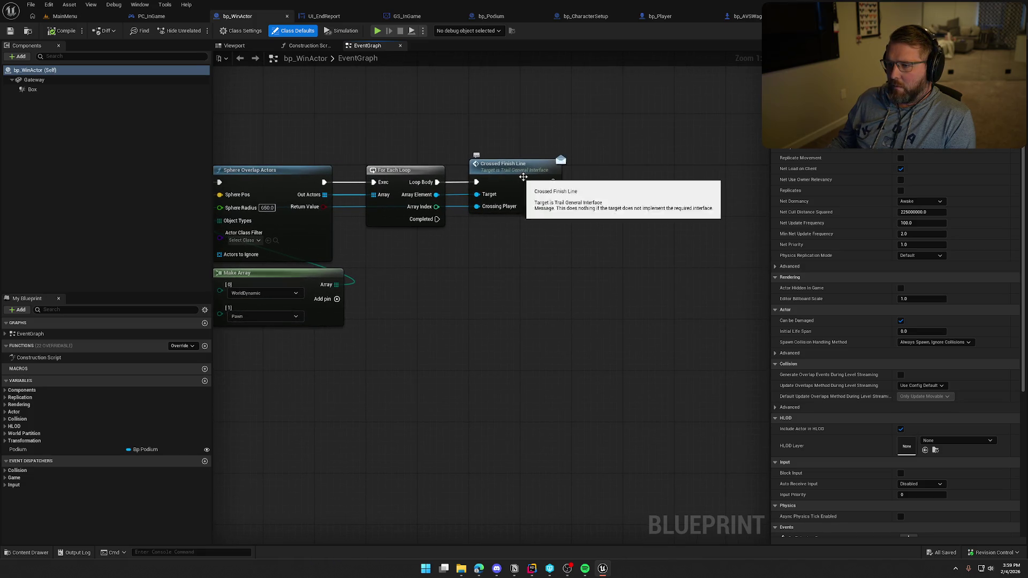
left_click_drag(592, 191, 531, 194)
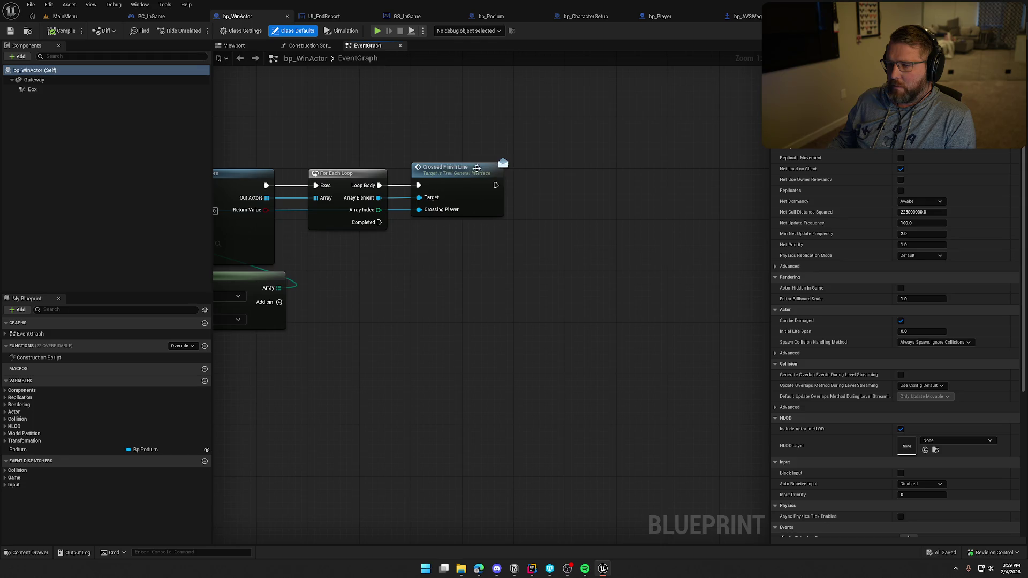
left_click(668, 17)
Step: Move bp_Player's Branch, Victory Trigger and Add Loose Gameplay Tags nodes lower and fit the graph
left_click_drag(561, 348, 592, 184)
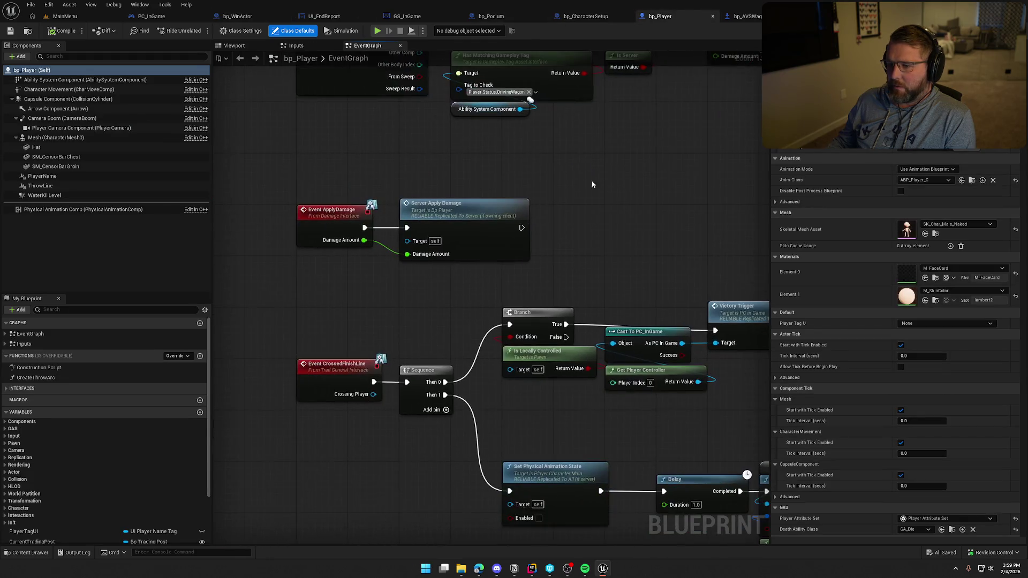
scroll(585, 258, "down", 3)
left_click_drag(585, 258, 487, 188)
scroll(491, 278, "up", 2)
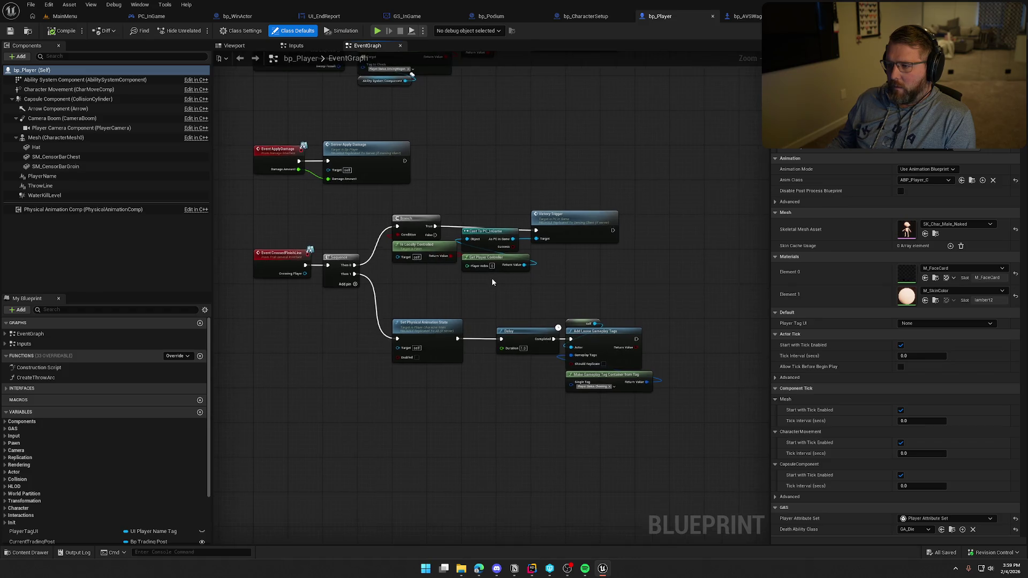
left_click(602, 200)
left_click_drag(602, 206, 602, 201)
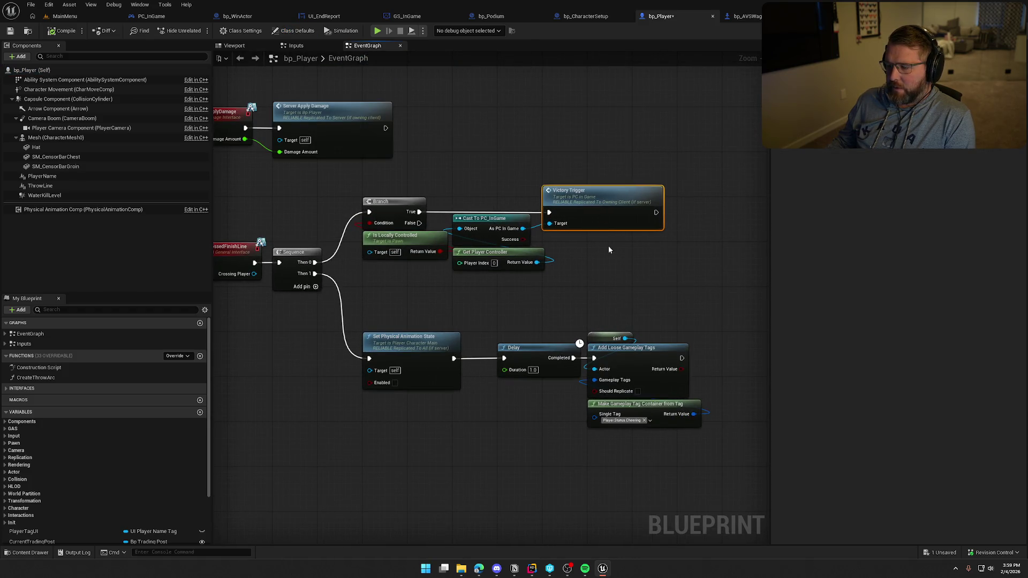
left_click_drag(348, 189, 554, 250)
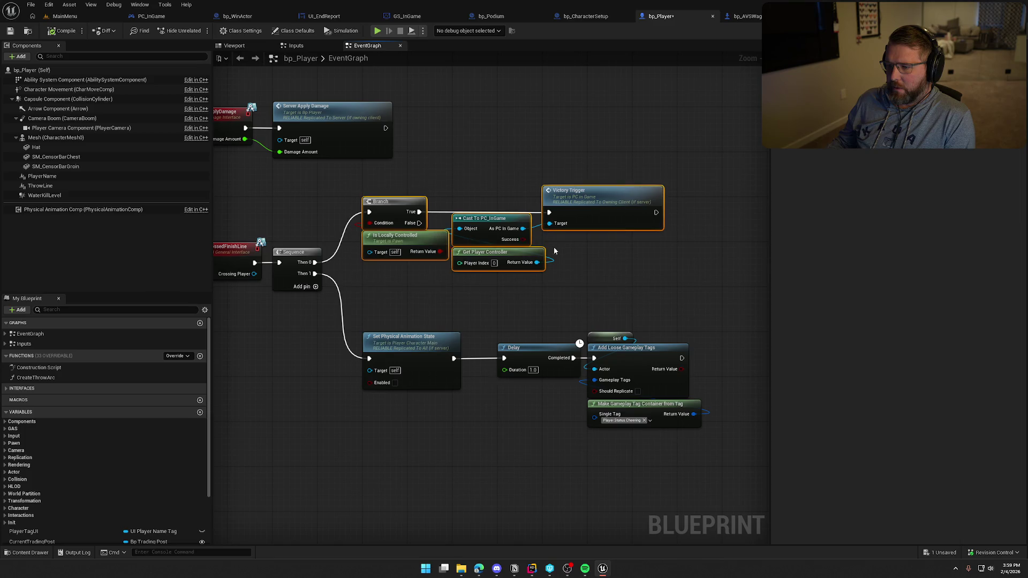
left_click_drag(348, 179, 711, 425)
left_click_drag(395, 210, 397, 291)
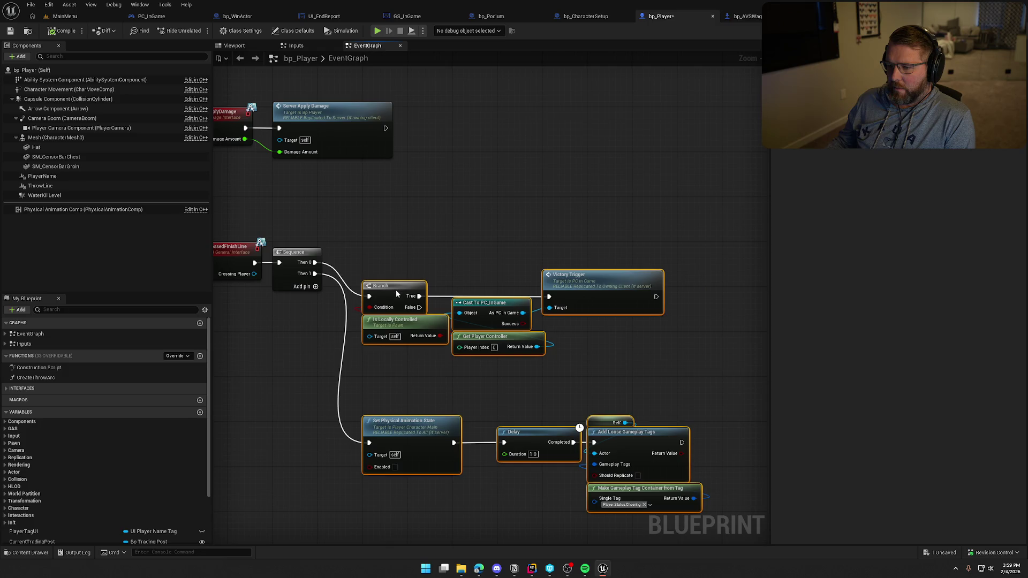
left_click(400, 272)
key("Home")
Step: Add a Then 2 pin to Sequence, relink physical animation there, and place Add Loose Gameplay Tags
left_click(368, 280)
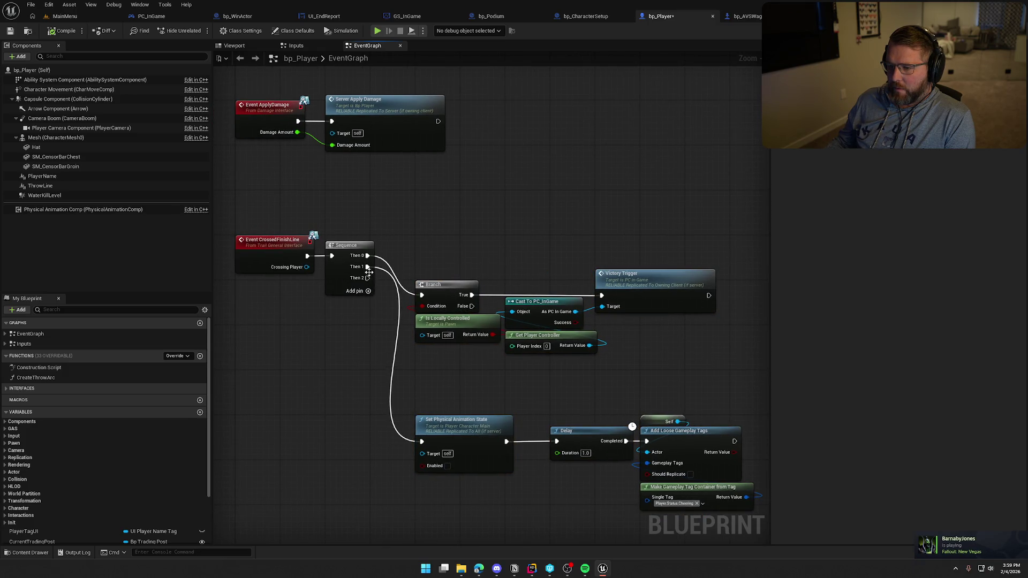
mouse_move(367, 266)
left_mouse_down()
mouse_move(367, 278)
mouse_move(368, 262)
left_mouse_up()
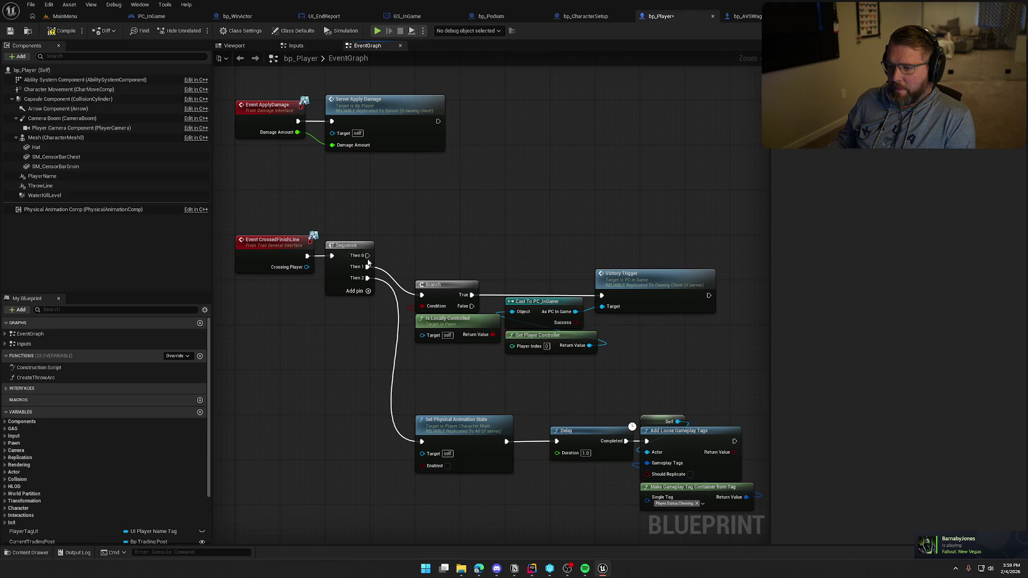
right_click(439, 204)
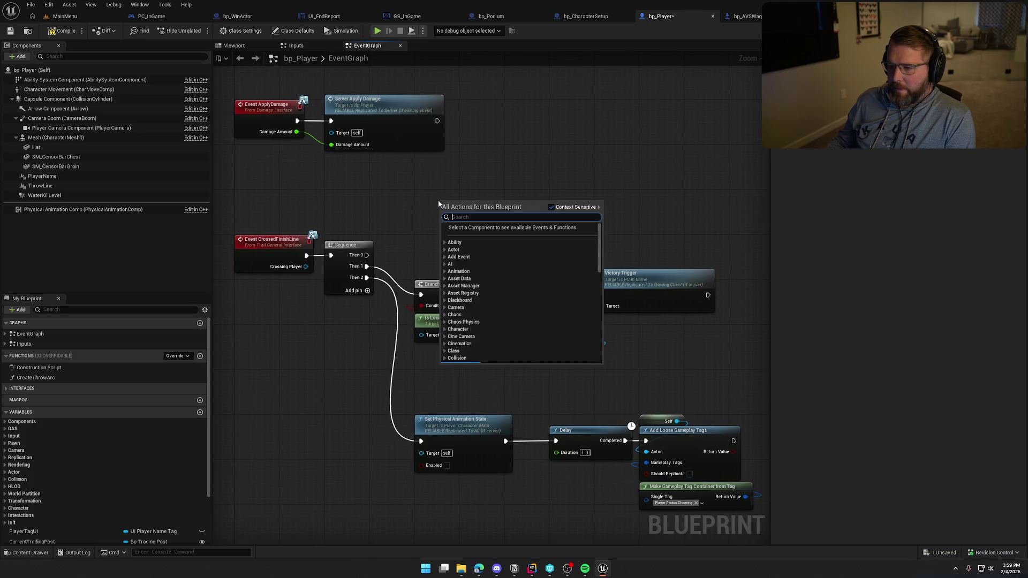
type("add loo")
key("Return")
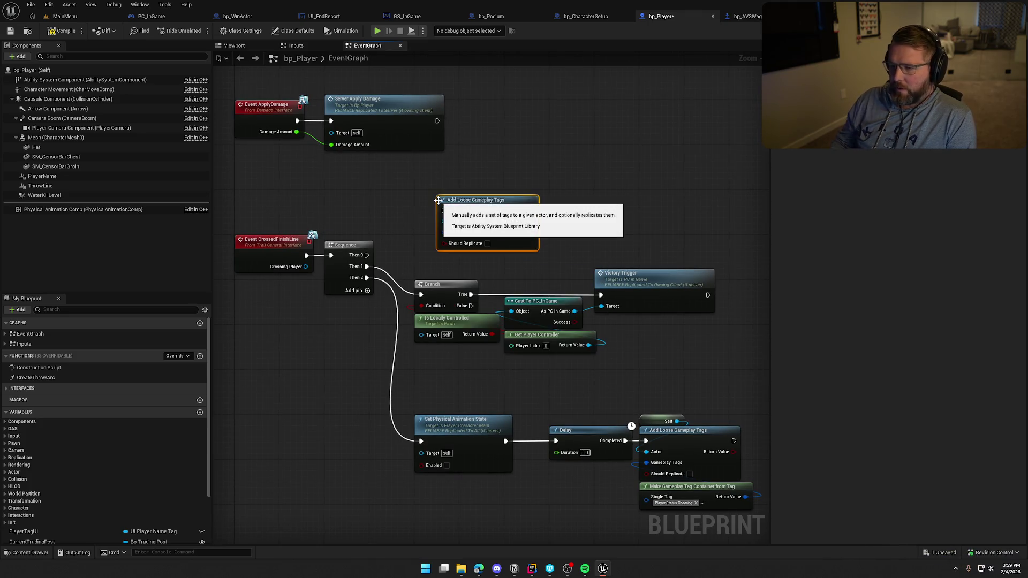
mouse_move(368, 267)
left_mouse_down()
mouse_move(443, 211)
mouse_move(441, 229)
mouse_move(438, 203)
mouse_move(443, 262)
mouse_move(416, 250)
left_mouse_up()
Step: Feed it a Make Gameplay Tag Container for Player.Status.CrossedFinishLine, enable replication, and save bp_Player
type("make gameplay tag container")
key("Return")
left_click(455, 262)
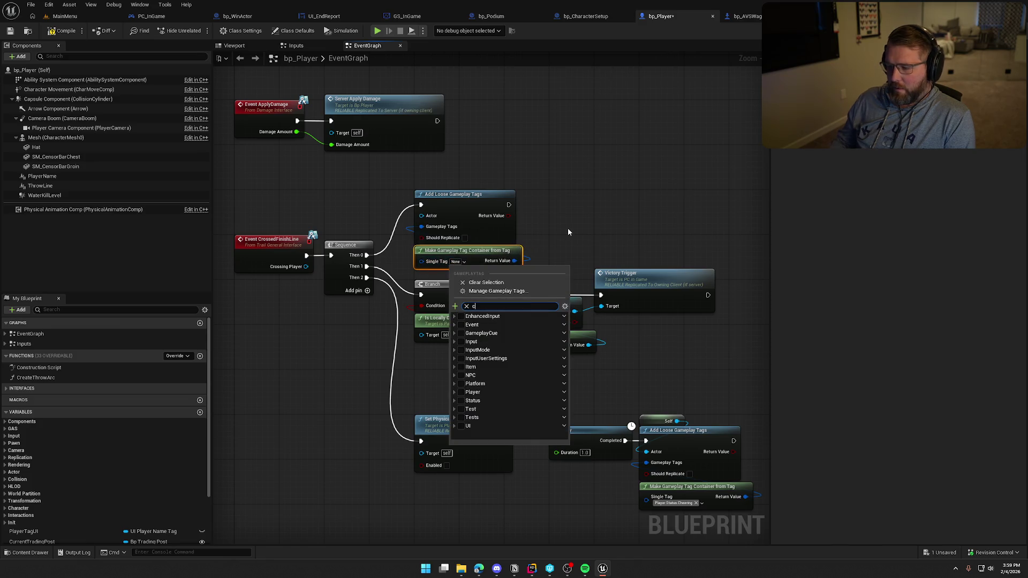
type("cross")
left_click(475, 329)
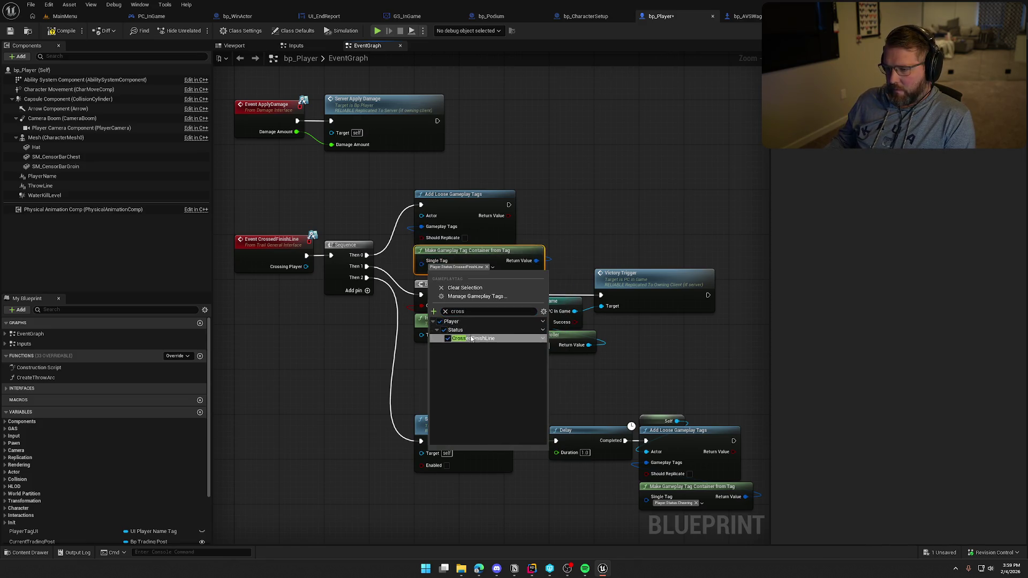
left_click(465, 238)
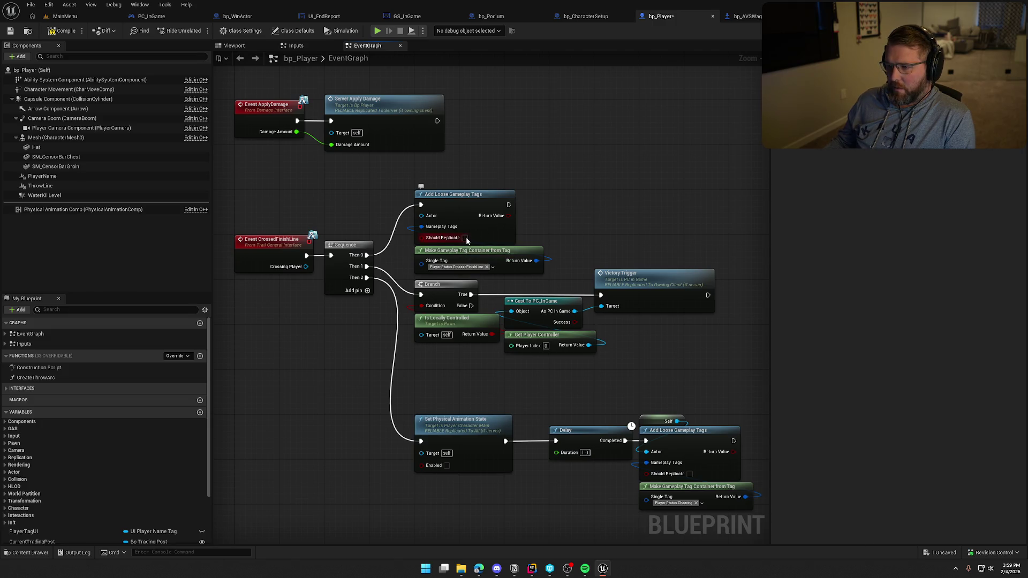
mouse_move(710, 488)
left_mouse_down()
mouse_move(386, 333)
mouse_move(410, 327)
mouse_move(410, 315)
left_mouse_up()
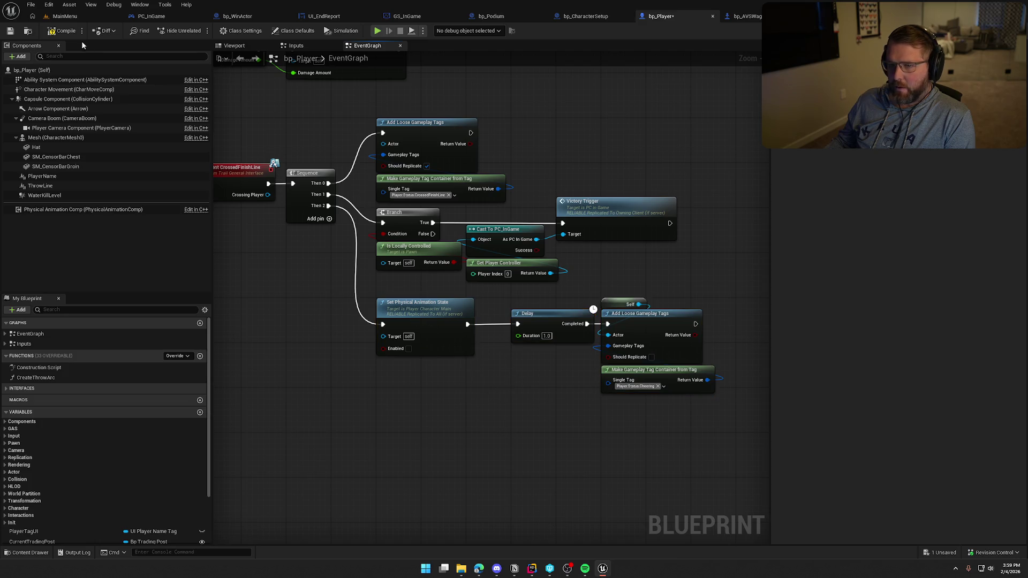
key("ctrl+s")
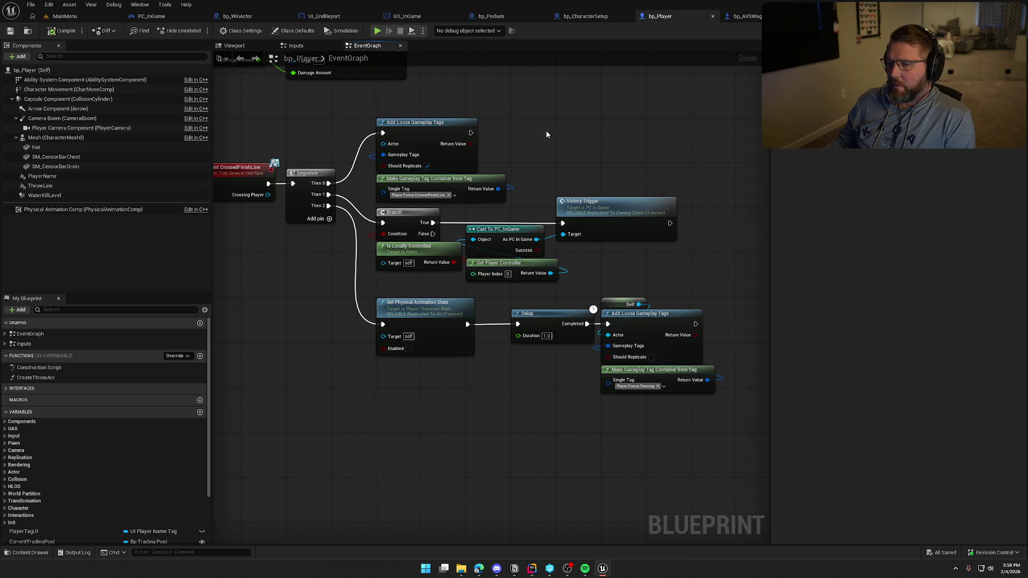
left_click_drag(556, 128, 549, 230)
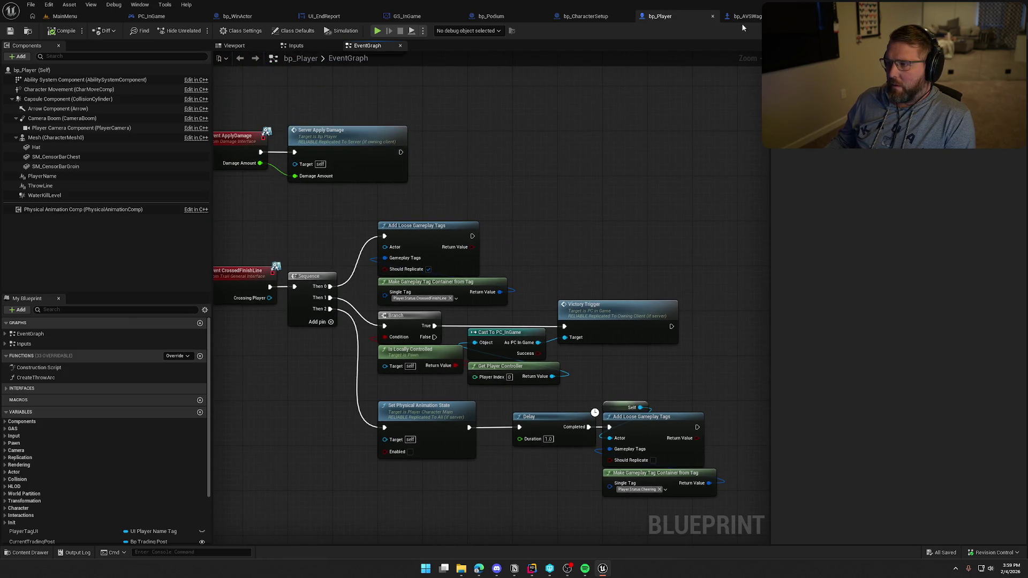
Step: In bp_WinActor, shift the Sphere Overlap, Make Array and loop nodes right of the cast
left_click(237, 16)
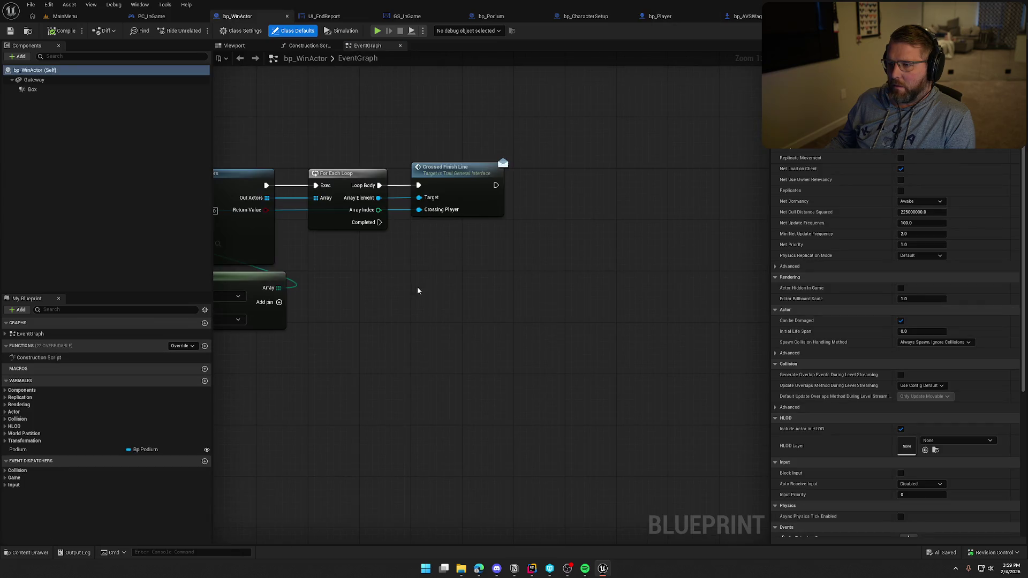
left_click_drag(418, 290, 464, 287)
mouse_move(509, 194)
left_mouse_down()
mouse_move(582, 279)
mouse_move(461, 295)
mouse_move(430, 152)
mouse_move(728, 353)
left_mouse_up()
left_click_drag(349, 225, 512, 229)
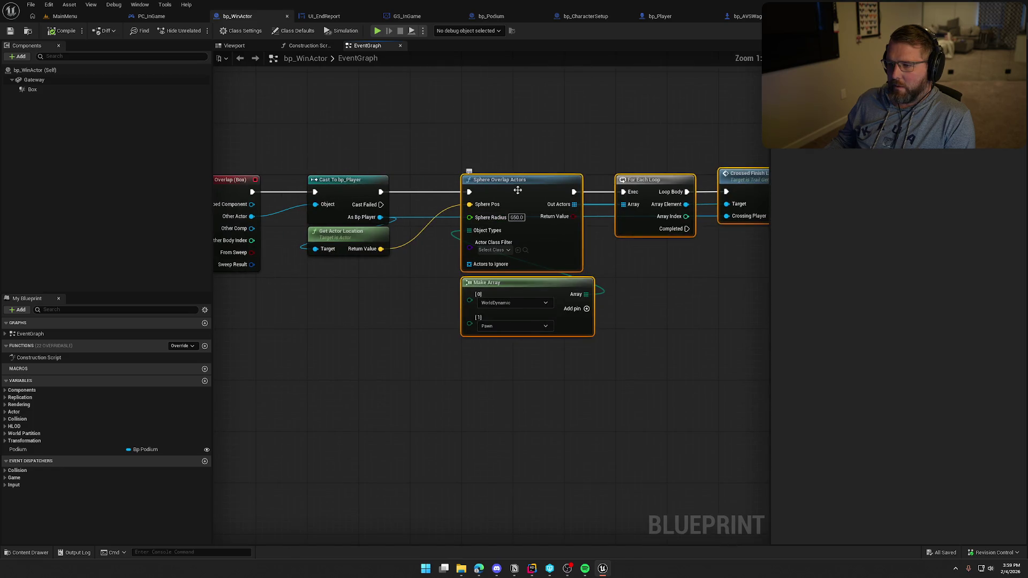
left_click_drag(518, 190, 570, 191)
left_click(484, 282)
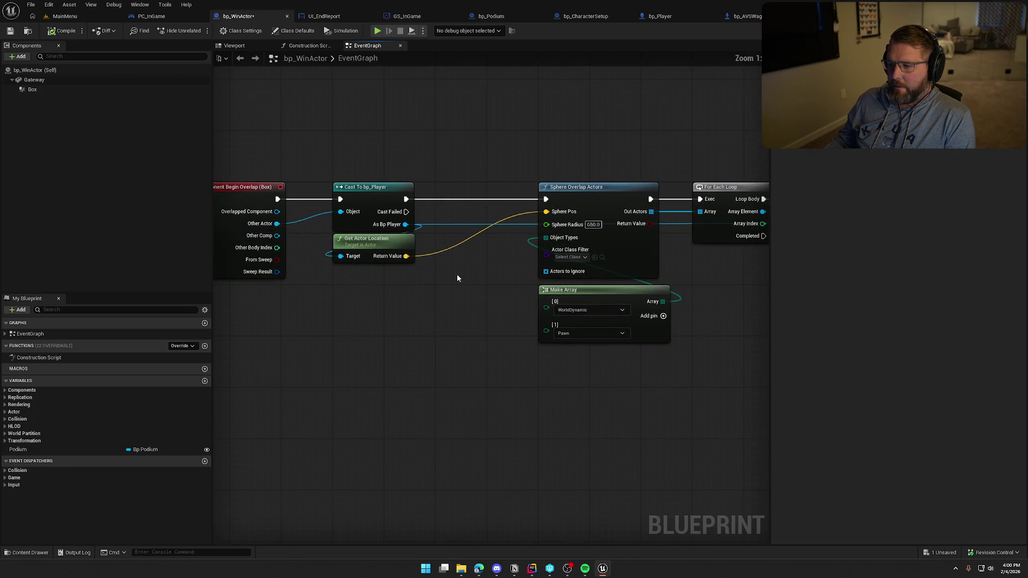
Step: Add a Get Ability System Component node from As Bp Player beside Get Actor Location
left_click_drag(406, 224, 413, 273)
type("has")
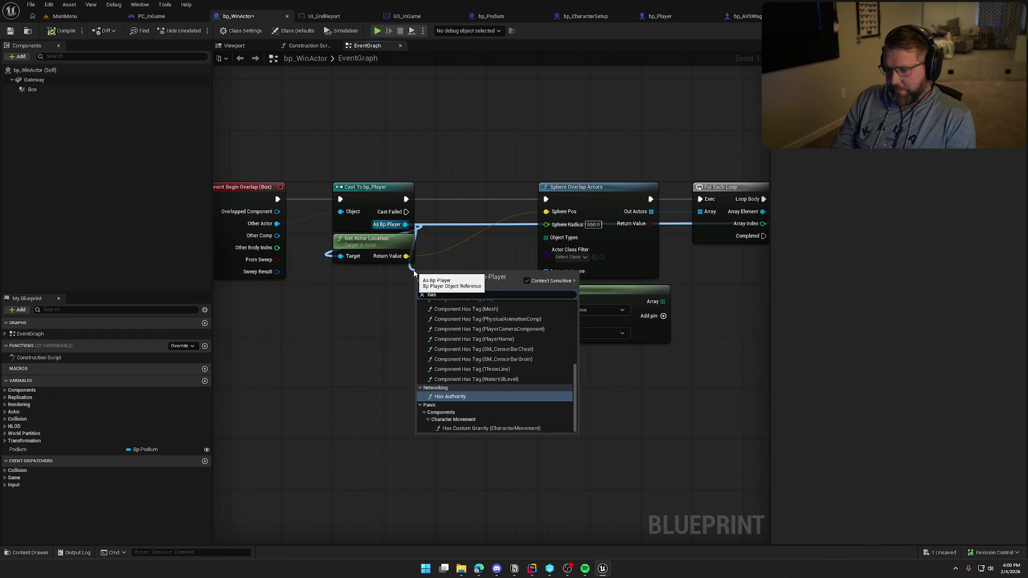
type(" tag")
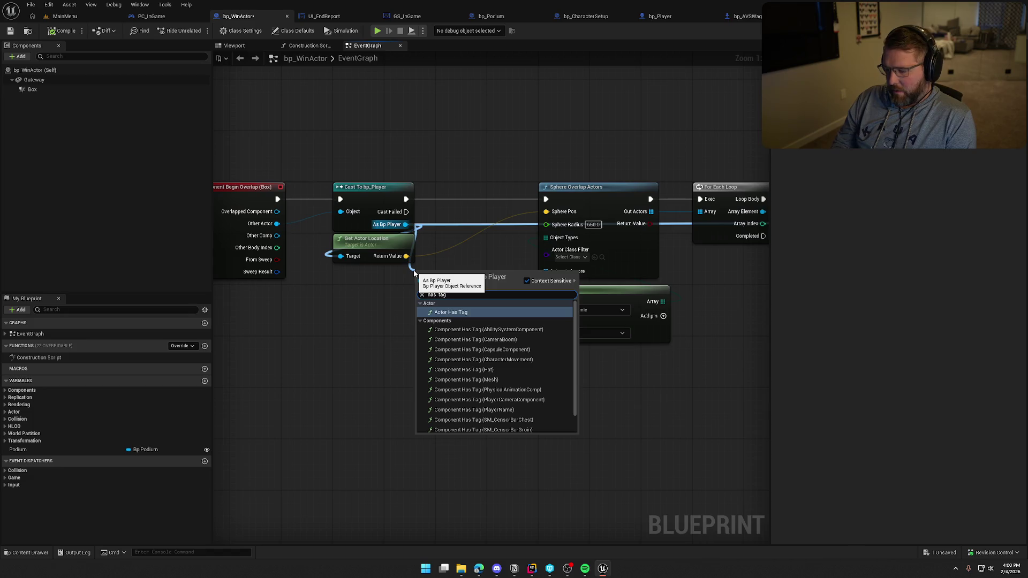
key("ctrl+a")
type("get ability sys")
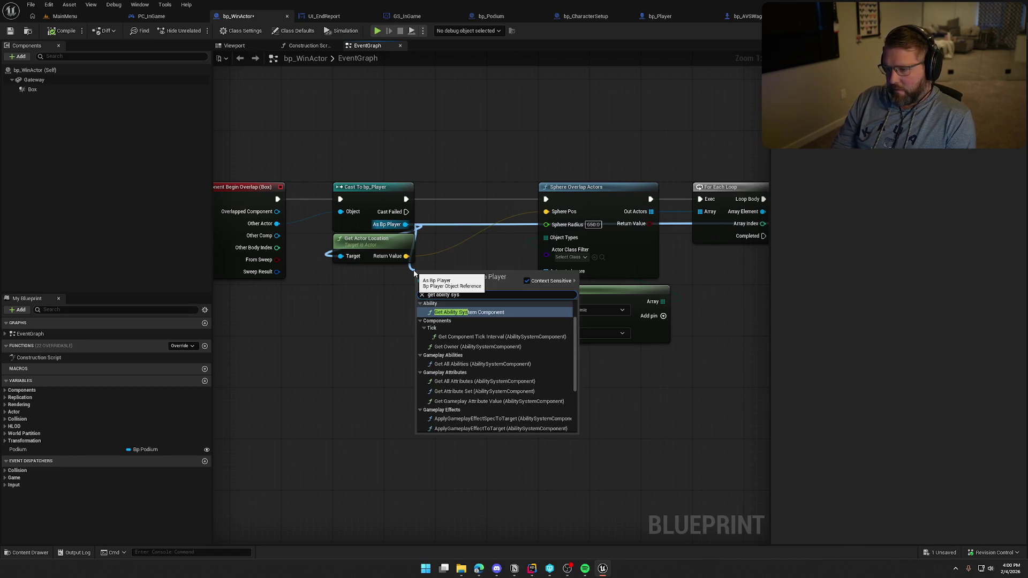
scroll(481, 375, "down", 5)
left_click(471, 428)
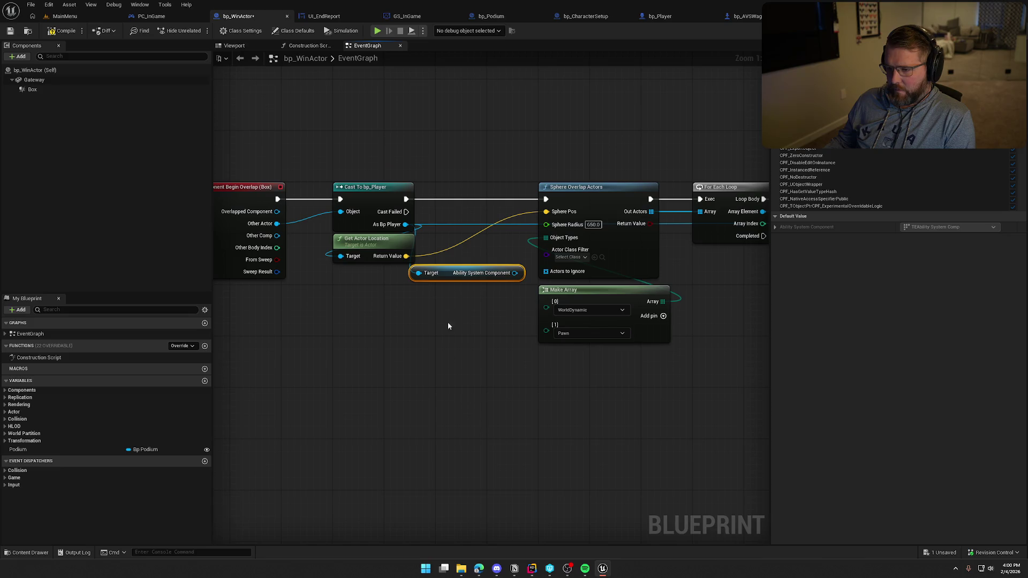
mouse_move(455, 274)
left_mouse_down()
mouse_move(373, 274)
mouse_move(400, 324)
left_mouse_up()
Step: Add Has Matching Gameplay Tag checking Player.Status.CrossedFinishLine on the ability system component
type("has ta")
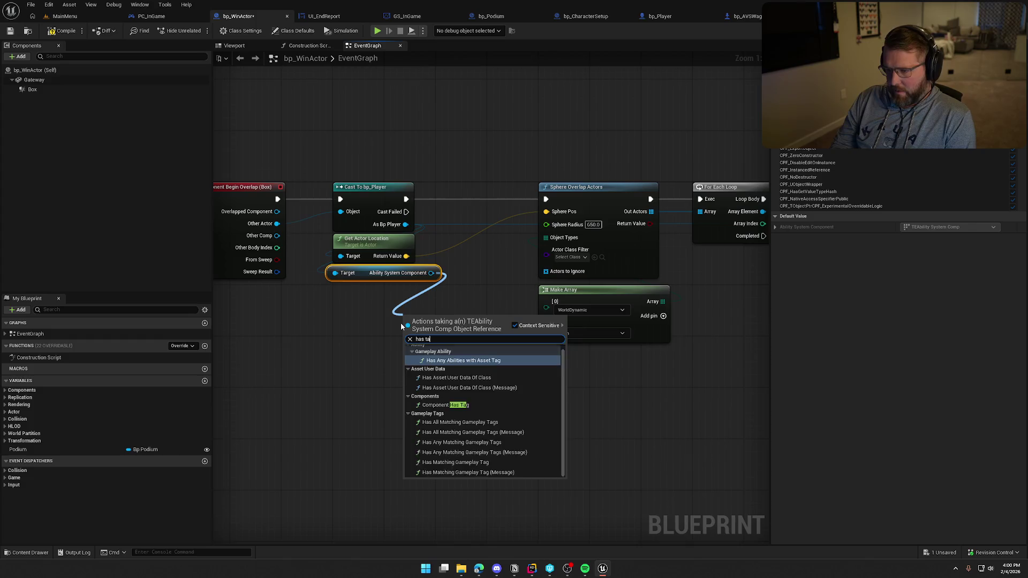
type("g")
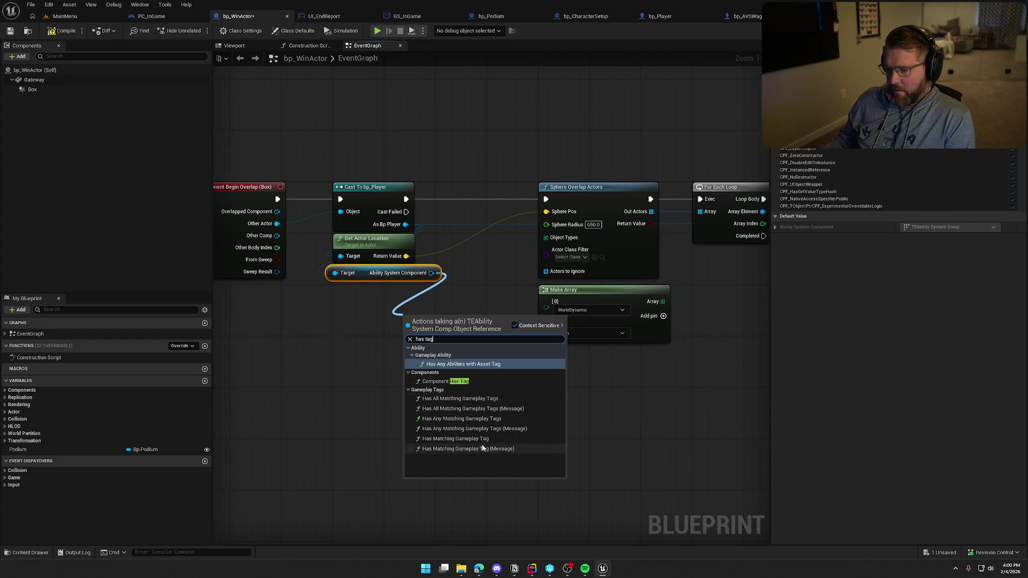
left_click(471, 438)
left_click(450, 347)
type("cr")
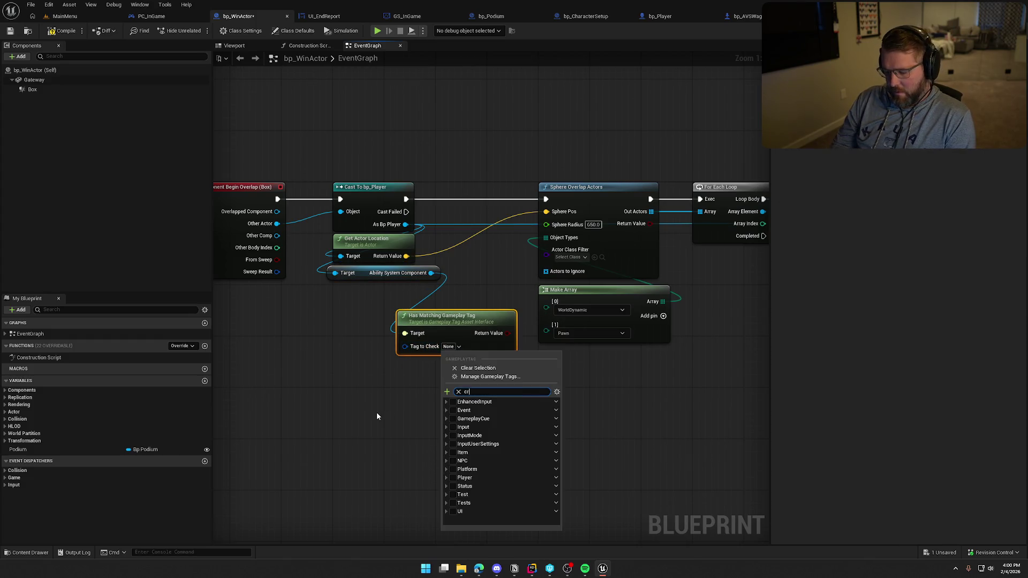
type("oss")
left_click(460, 418)
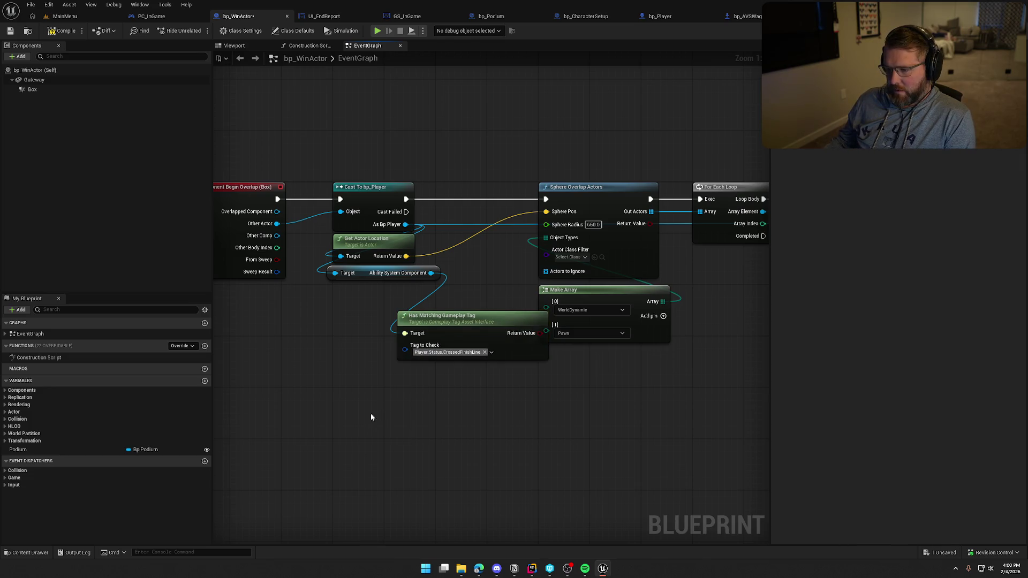
mouse_move(439, 315)
left_mouse_down()
mouse_move(365, 288)
mouse_move(375, 290)
left_mouse_up()
left_click(448, 389)
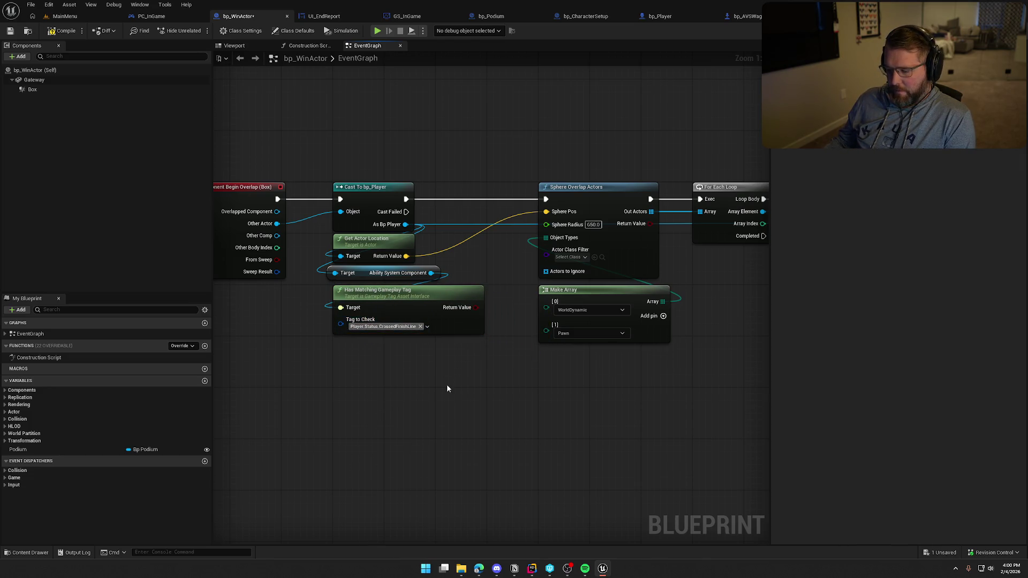
Step: Add a Branch after the cast, using the tag check as Condition and False into Sphere Overlap Actors
left_click(458, 185)
left_click_drag(405, 199, 479, 198)
mouse_move(476, 307)
left_mouse_down()
mouse_move(444, 212)
mouse_move(546, 199)
left_mouse_up()
mouse_move(552, 139)
left_mouse_down()
mouse_move(779, 288)
mouse_move(489, 272)
left_mouse_up()
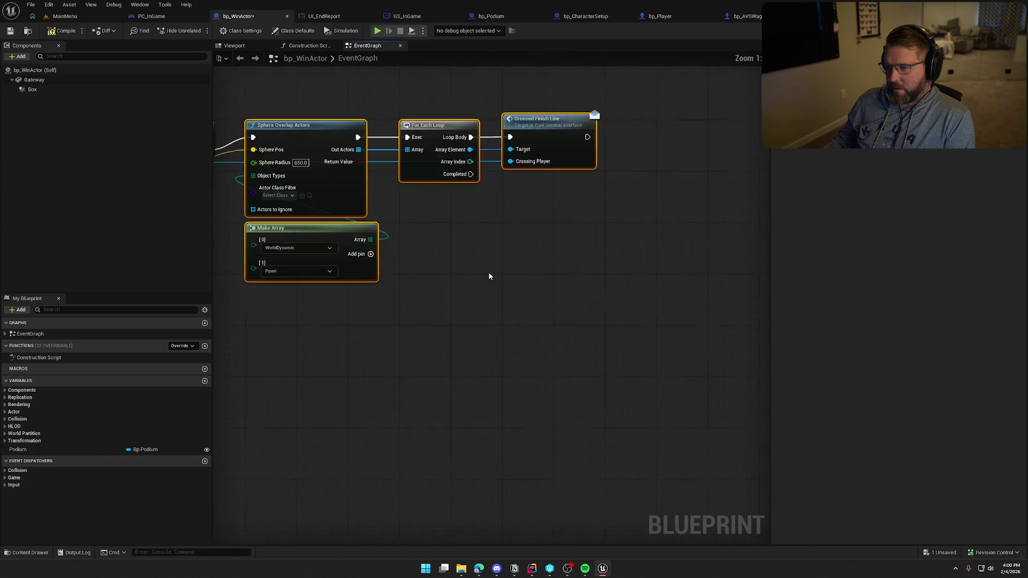
left_click_drag(495, 205, 493, 204)
left_click_drag(486, 162, 376, 259)
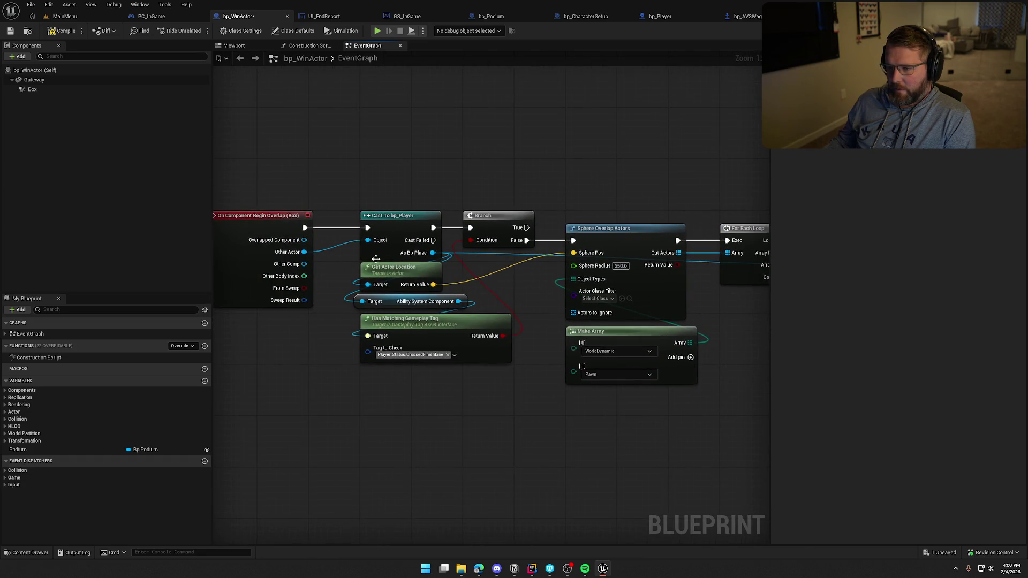
Step: Open the GameWorld level from the Content Drawer and start a play-in-editor test
key("ctrl+space")
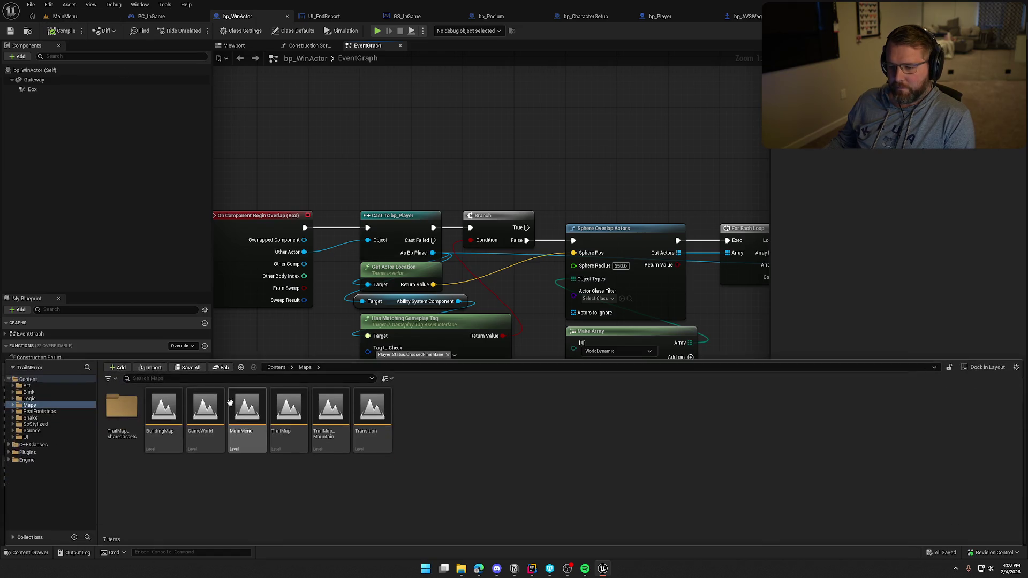
double_click(216, 428)
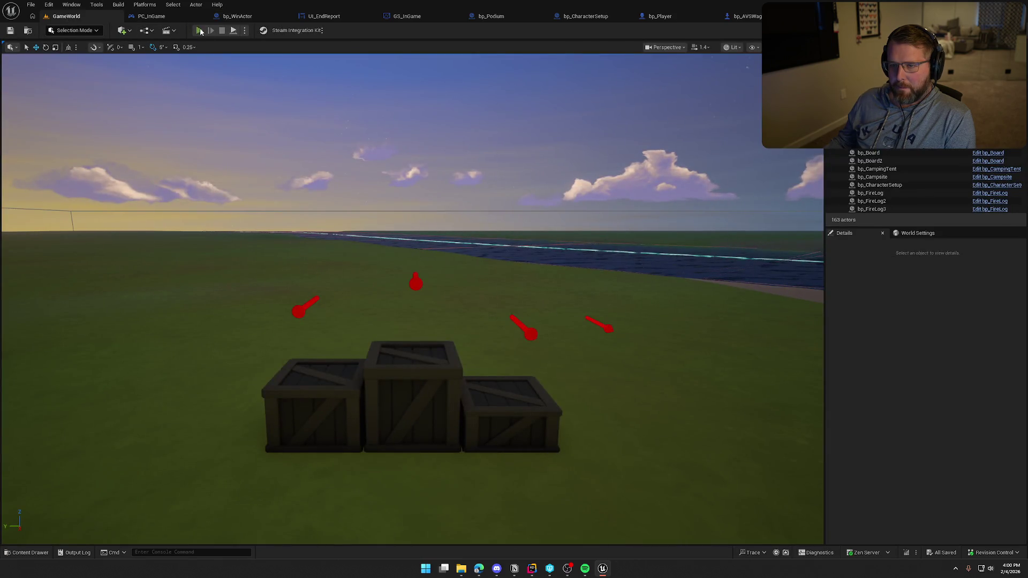
left_click(199, 30)
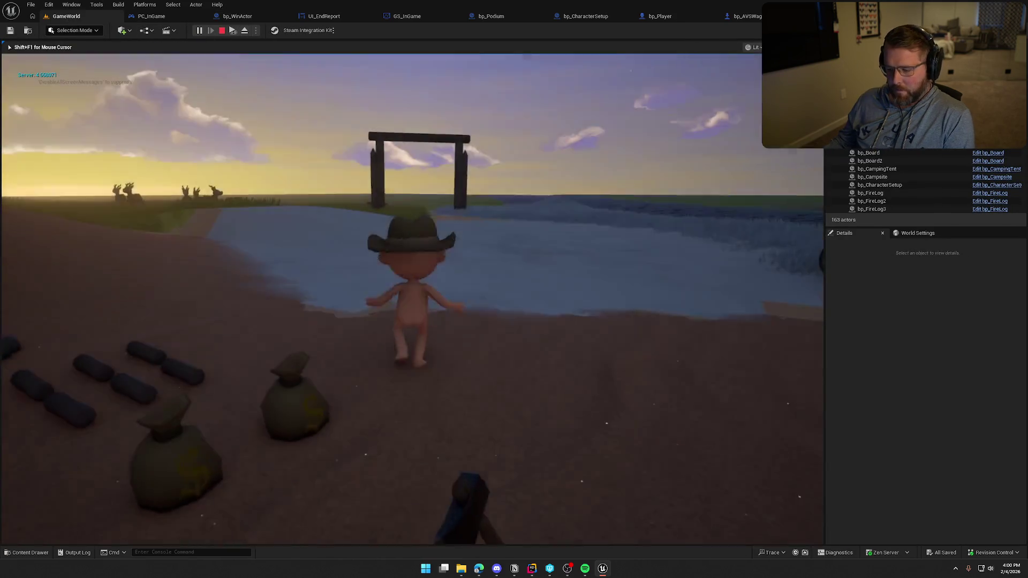
Step: Board the wagon, drive it through the finish gate to the podium, then stop the session
key("super")
left_click(434, 149)
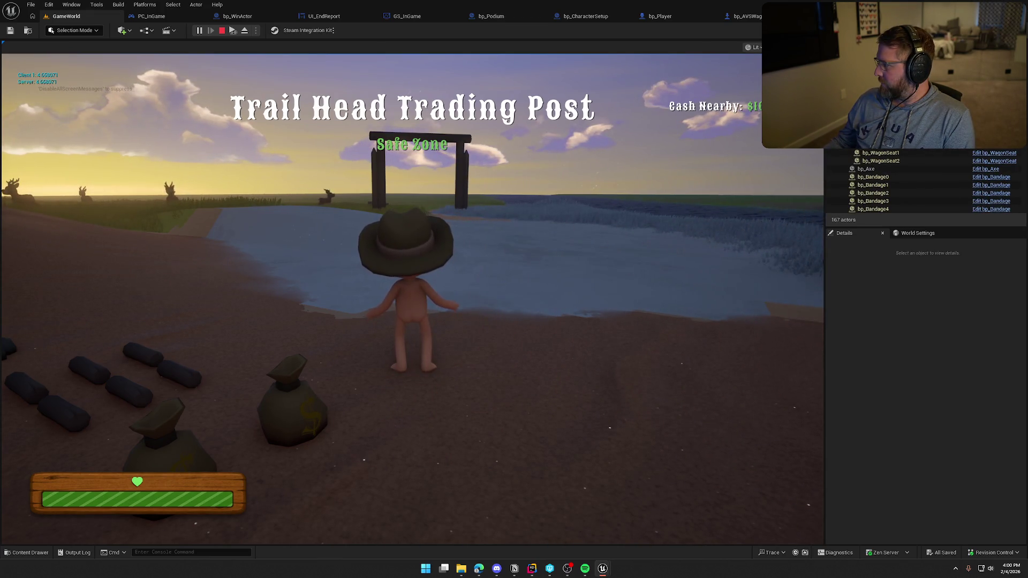
key("super")
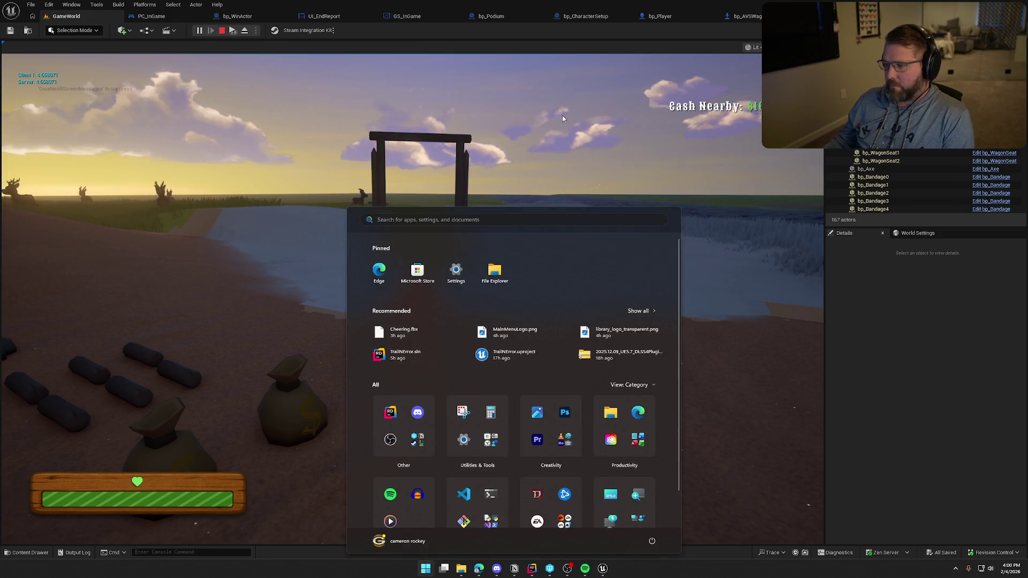
left_click(628, 186)
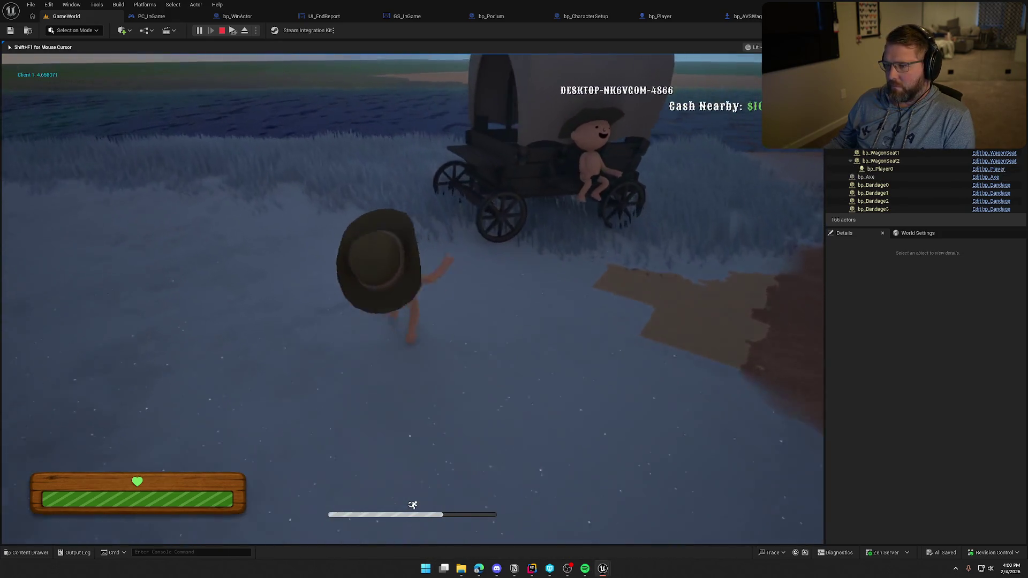
key("e")
key("w")
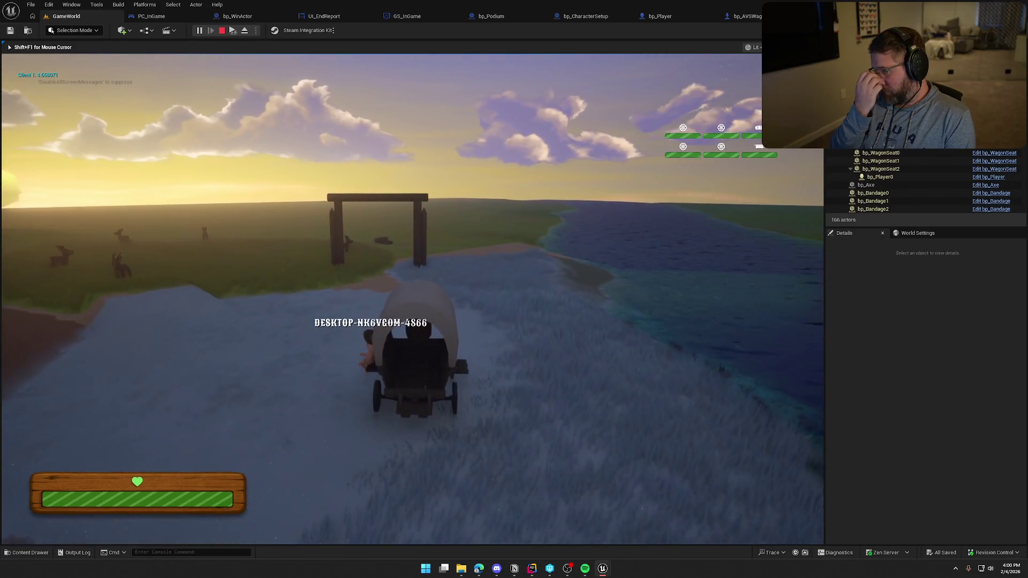
key("w")
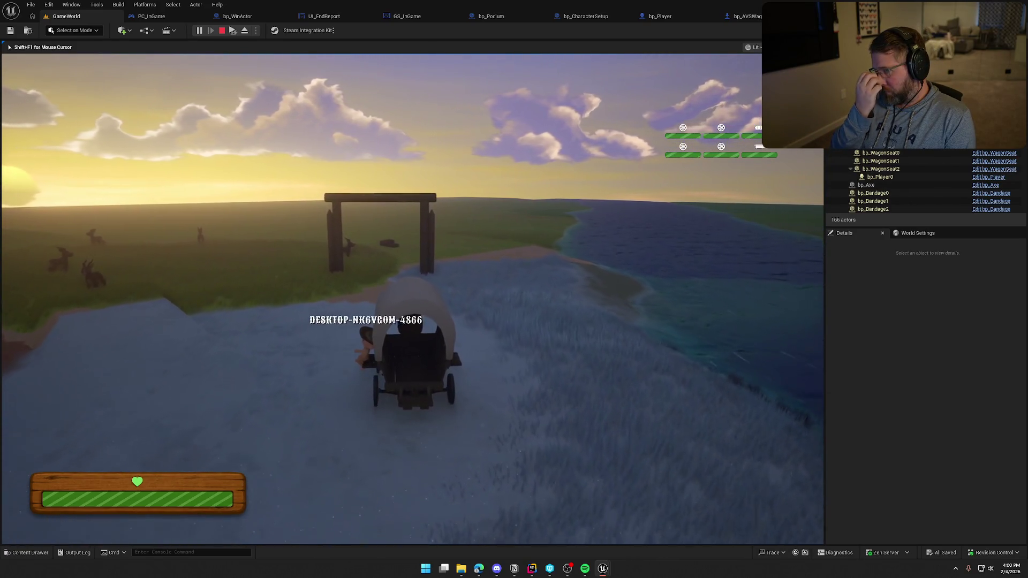
key("w")
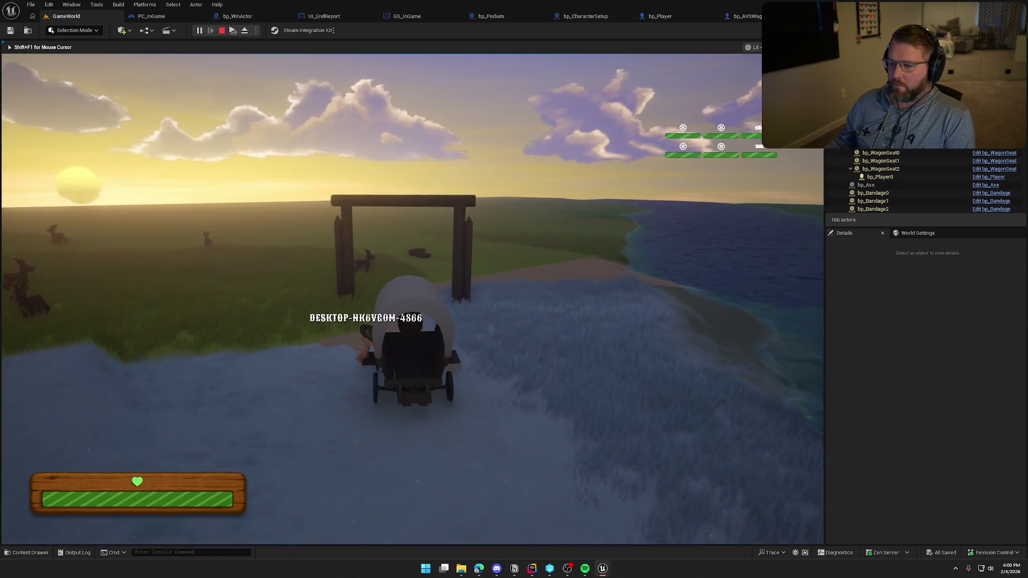
key("w")
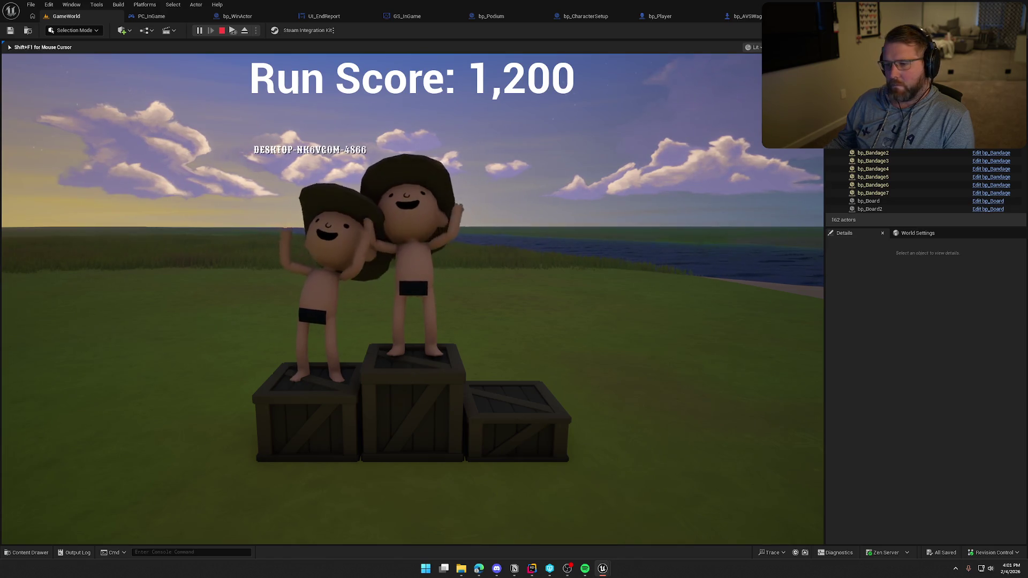
key("Escape")
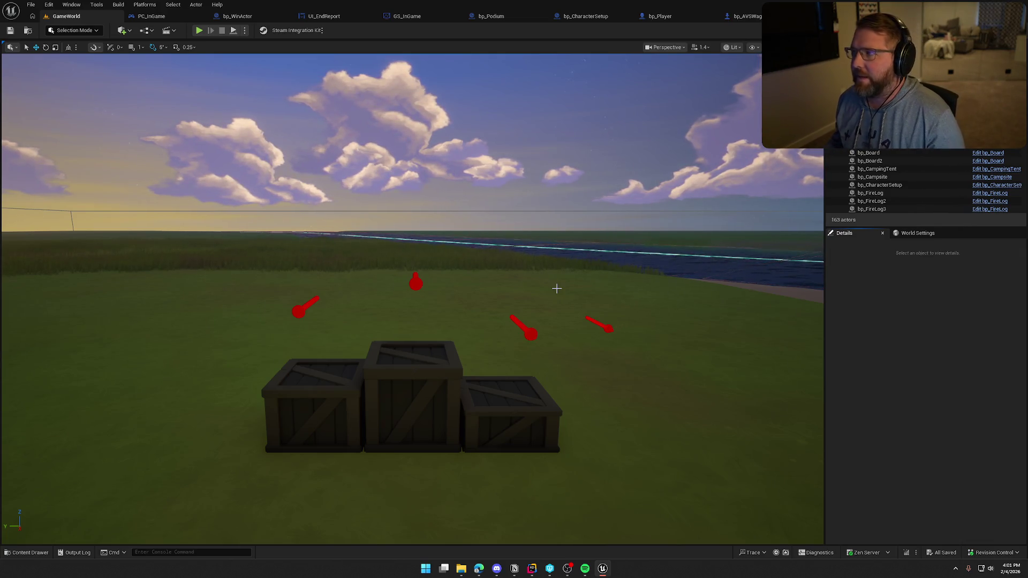
Step: Start another GameWorld play-in-editor test and walk the character up beside the wagon
left_click_drag(557, 289, 575, 256)
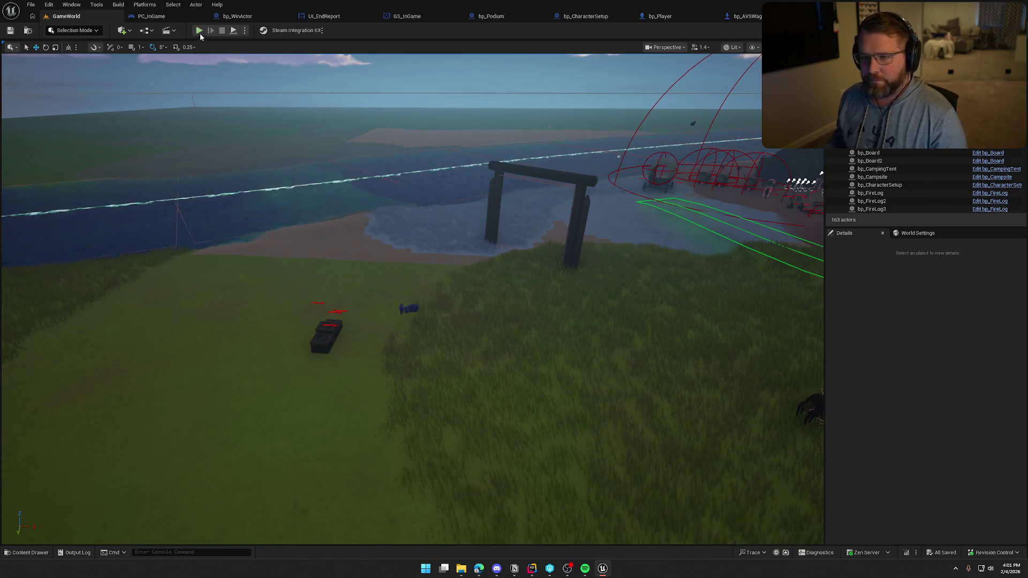
left_click(200, 33)
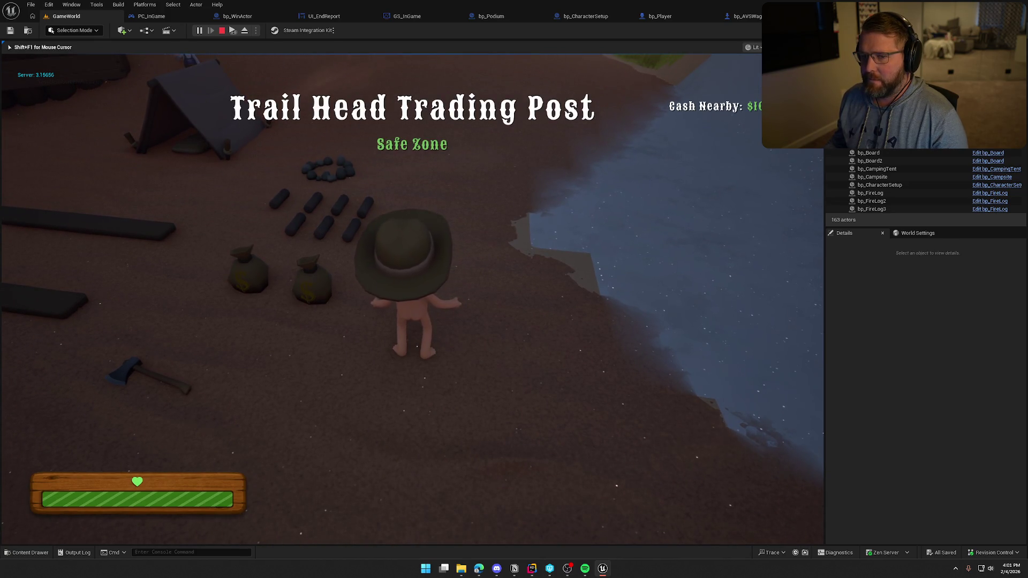
key("w")
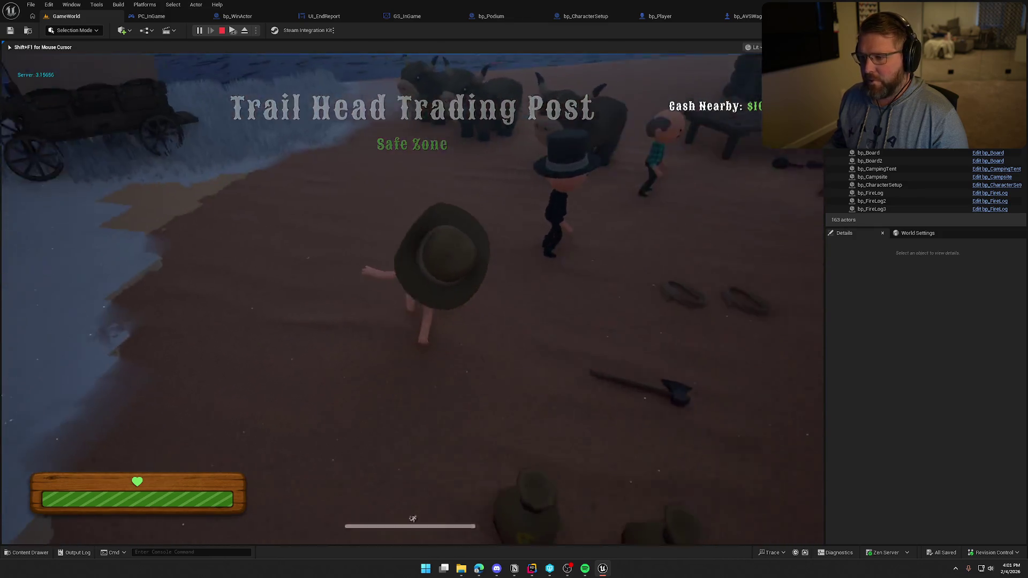
key("w")
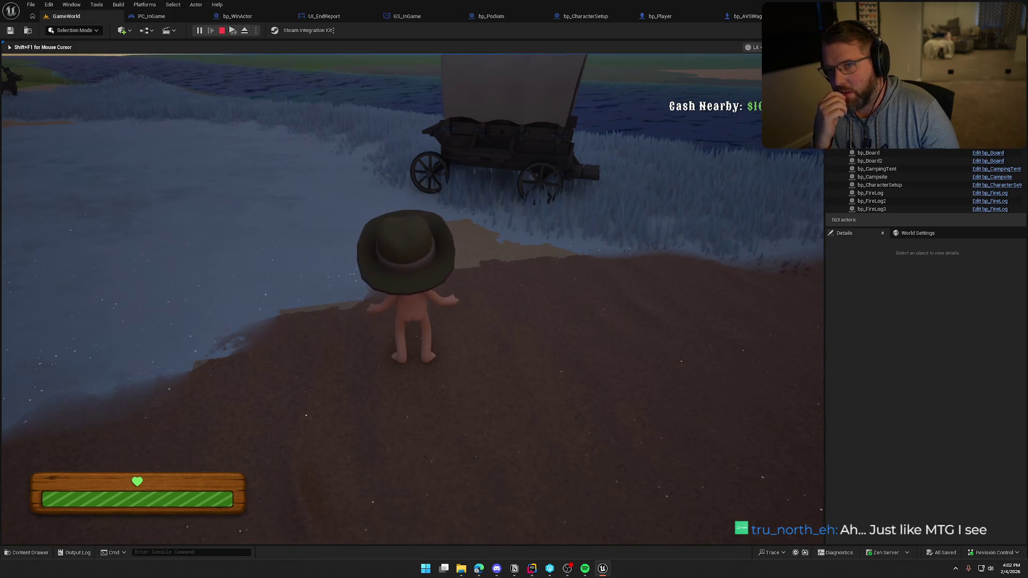
key("w")
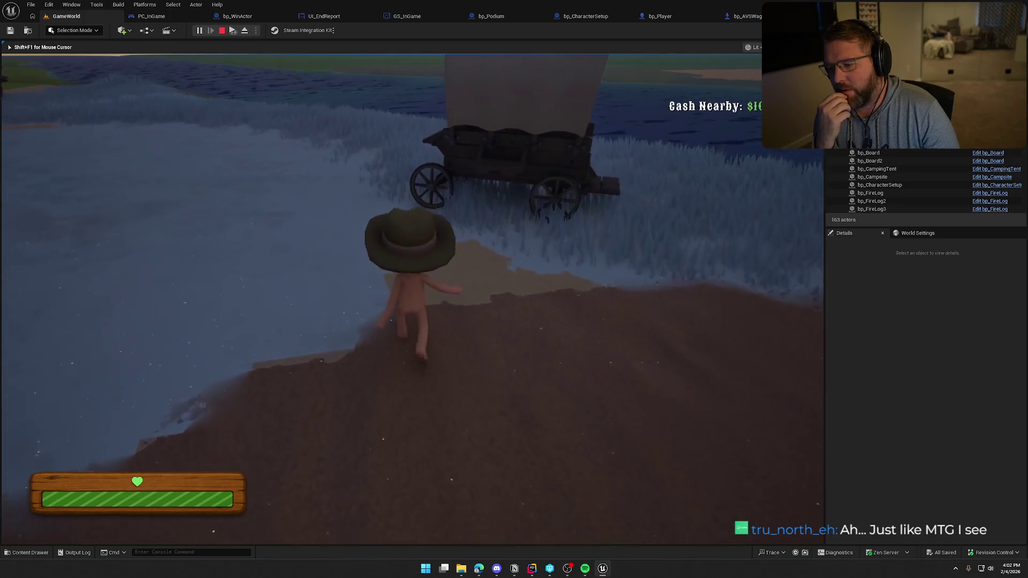
key("a")
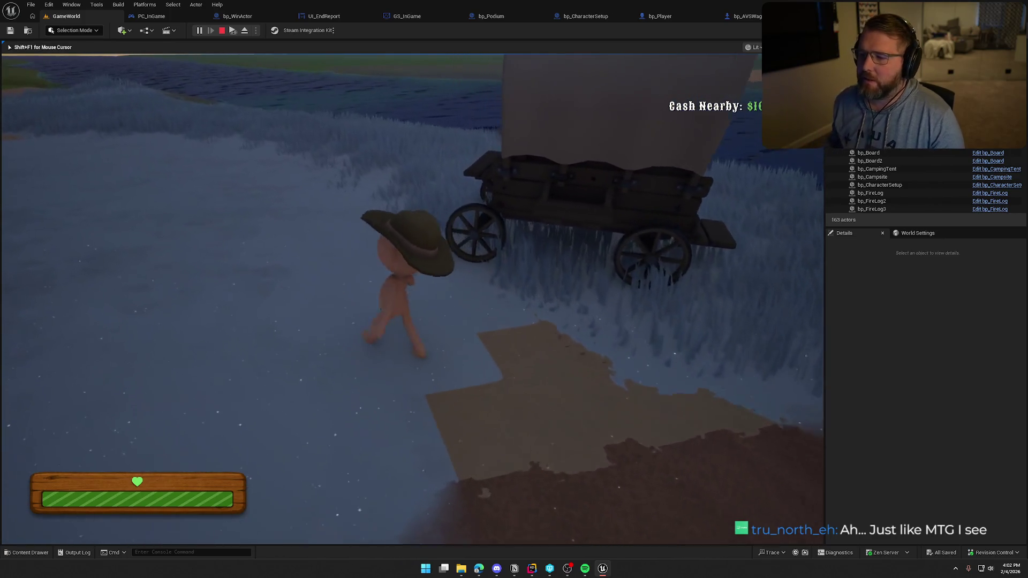